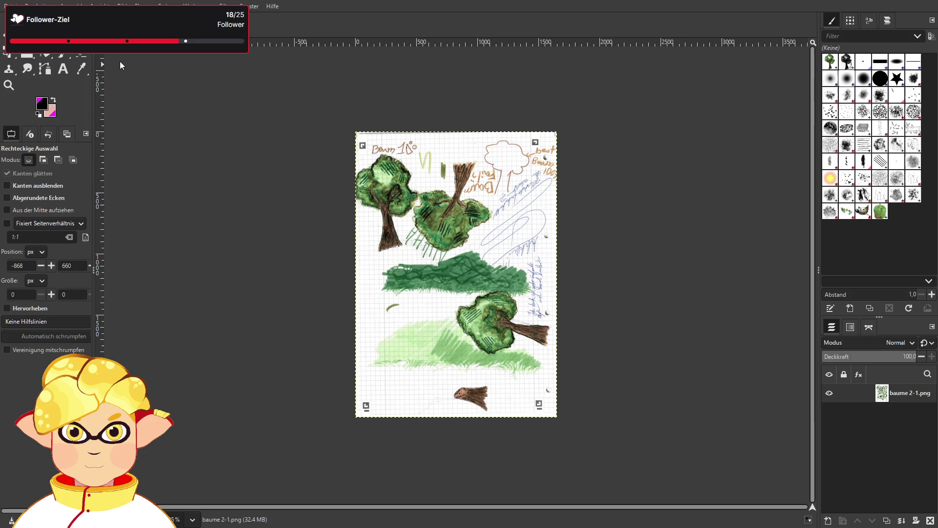
- Rotate the sketch baume 2-1.png 90° clockwise into landscape and pick Free Select
{"action": "key", "text": "ctrl+r"}
{"action": "key", "text": "ctrl+z"}
{"action": "key", "text": "ctrl+y"}
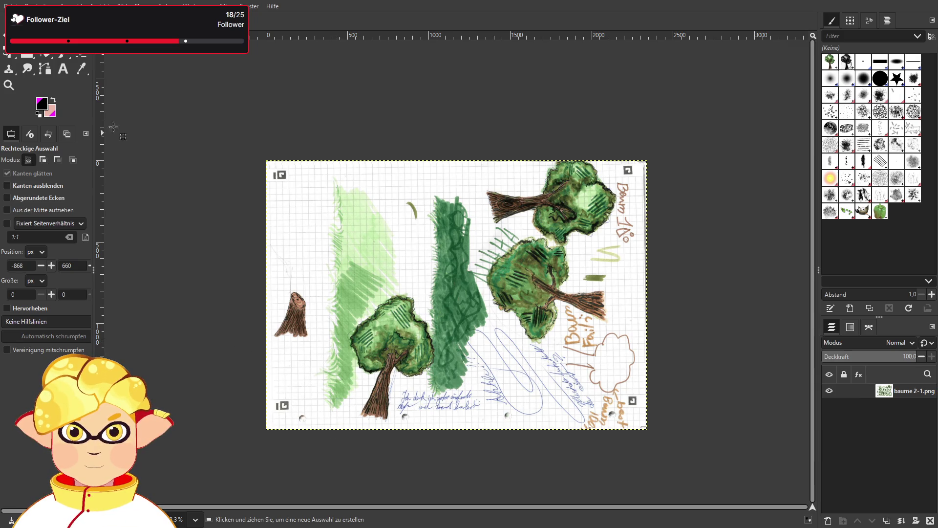
{"action": "key", "text": "f"}
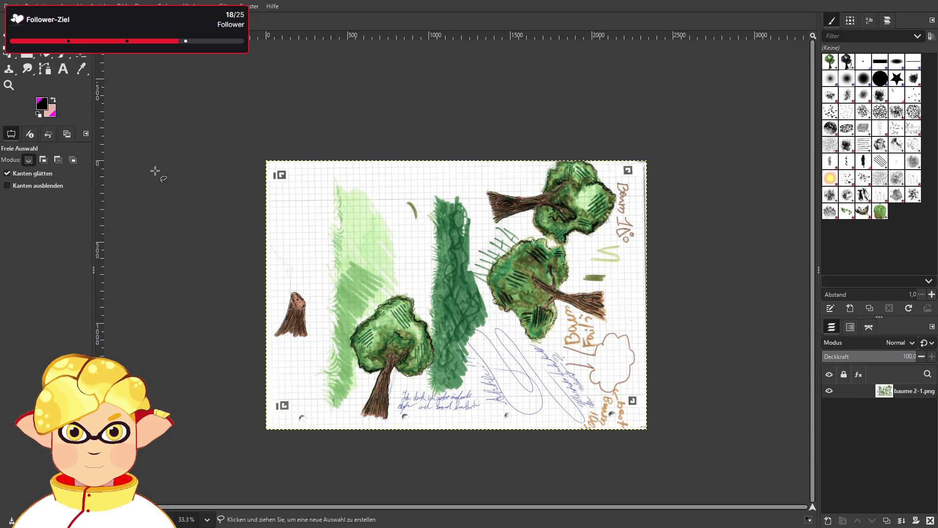
{"action": "key", "text": "1"}
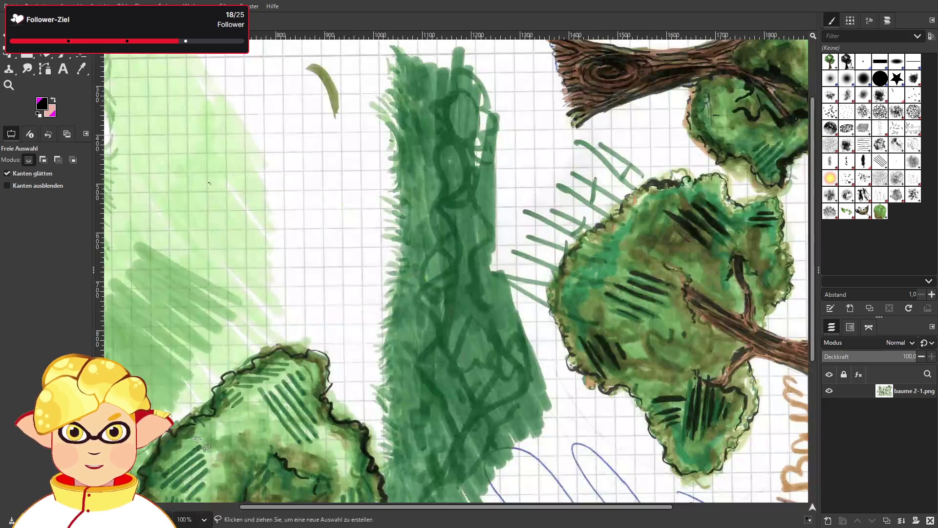
{"action": "scroll", "coordinate": [198, 440], "scroll_direction": "down", "scroll_amount": 5}
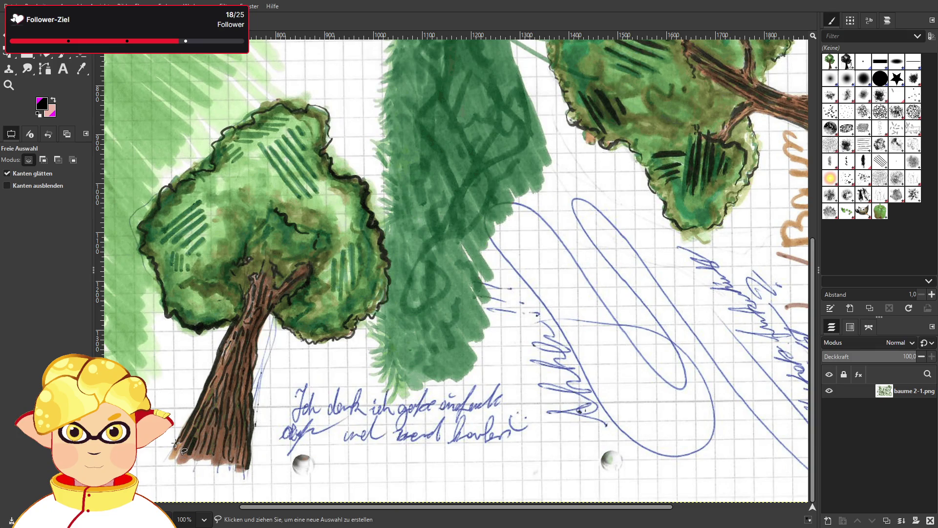
{"action": "mouse_move", "coordinate": [176, 442]}
{"action": "left_mouse_down"}
{"action": "mouse_move", "coordinate": [202, 400]}
{"action": "mouse_move", "coordinate": [175, 446]}
{"action": "left_mouse_up"}
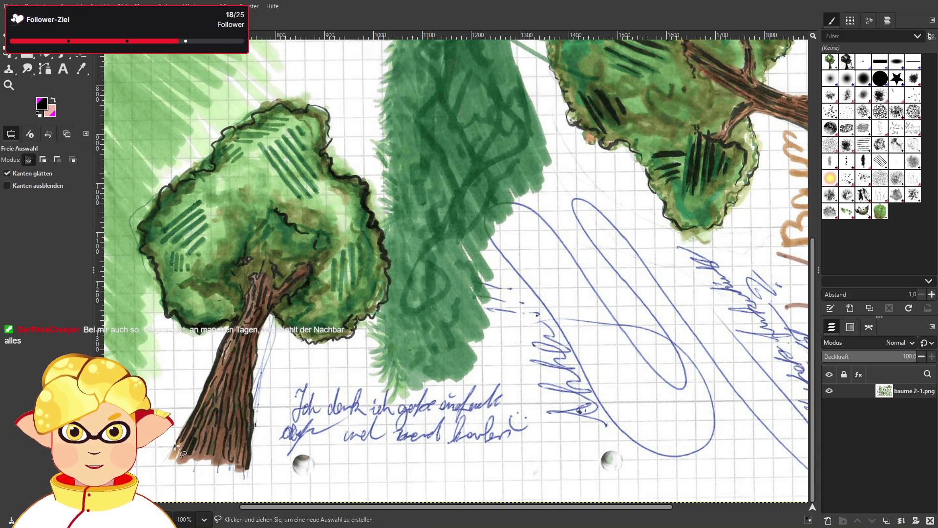
{"action": "left_click", "coordinate": [180, 442]}
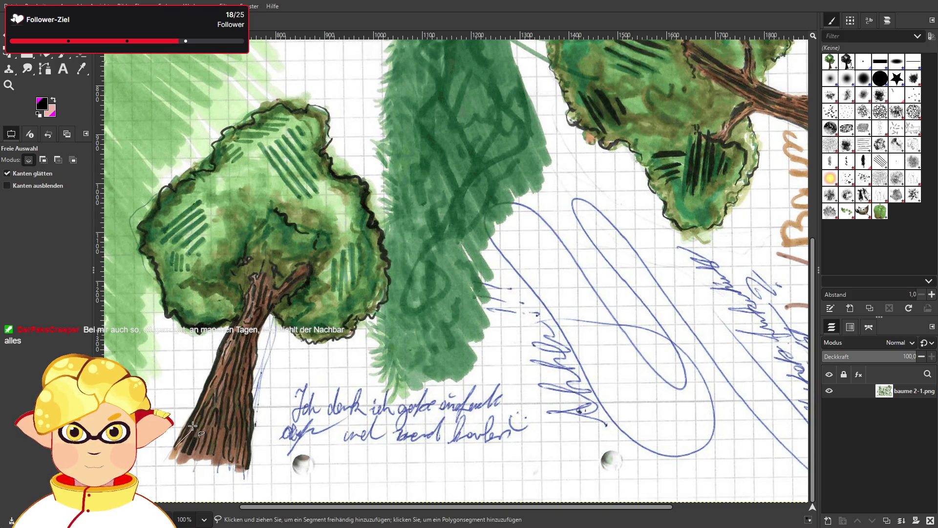
{"action": "left_click", "coordinate": [180, 439]}
{"action": "left_click", "coordinate": [175, 448]}
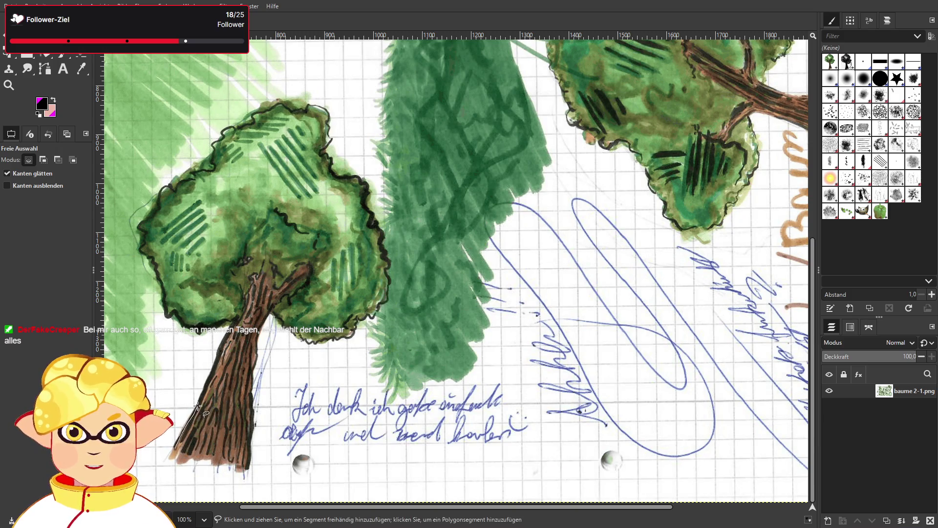
{"action": "left_click_drag", "start_coordinate": [198, 405], "coordinate": [201, 396]}
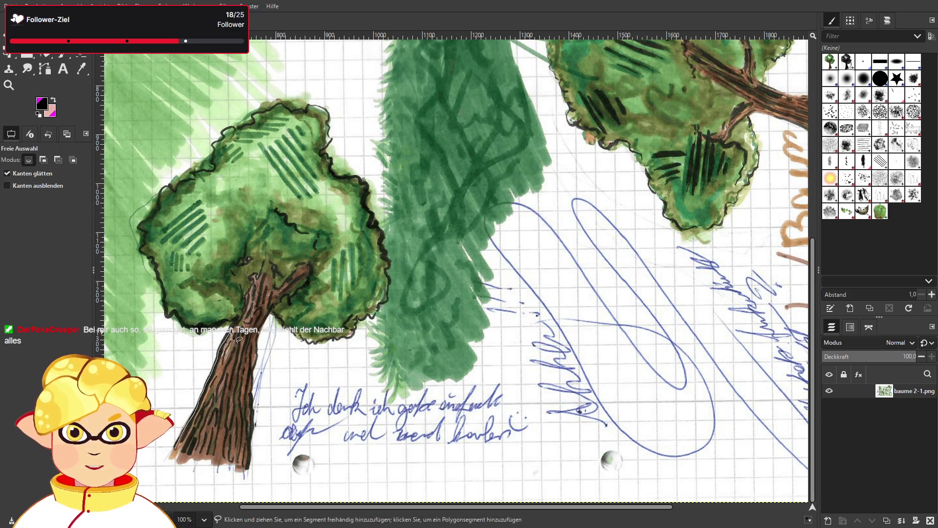
{"action": "left_click_drag", "start_coordinate": [232, 324], "coordinate": [201, 331]}
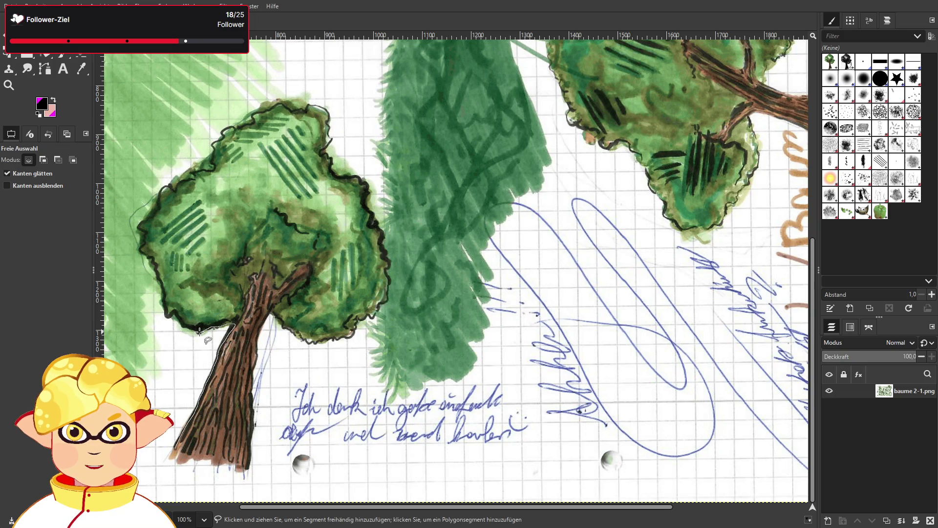
{"action": "mouse_move", "coordinate": [184, 325]}
{"action": "left_mouse_down"}
{"action": "mouse_move", "coordinate": [163, 308]}
{"action": "mouse_move", "coordinate": [142, 229]}
{"action": "mouse_move", "coordinate": [225, 135]}
{"action": "mouse_move", "coordinate": [265, 110]}
{"action": "mouse_move", "coordinate": [315, 106]}
{"action": "mouse_move", "coordinate": [323, 152]}
{"action": "mouse_move", "coordinate": [359, 181]}
{"action": "mouse_move", "coordinate": [388, 261]}
{"action": "mouse_move", "coordinate": [383, 303]}
{"action": "mouse_move", "coordinate": [342, 337]}
{"action": "mouse_move", "coordinate": [295, 333]}
{"action": "mouse_move", "coordinate": [269, 313]}
{"action": "mouse_move", "coordinate": [255, 351]}
{"action": "mouse_move", "coordinate": [251, 461]}
{"action": "mouse_move", "coordinate": [176, 448]}
{"action": "mouse_move", "coordinate": [142, 58]}
{"action": "mouse_move", "coordinate": [179, 445]}
{"action": "mouse_move", "coordinate": [200, 146]}
{"action": "mouse_move", "coordinate": [379, 44]}
{"action": "mouse_move", "coordinate": [498, 352]}
{"action": "mouse_move", "coordinate": [179, 446]}
{"action": "left_mouse_up"}
{"action": "key", "text": "Return"}
{"action": "key", "text": "Escape"}
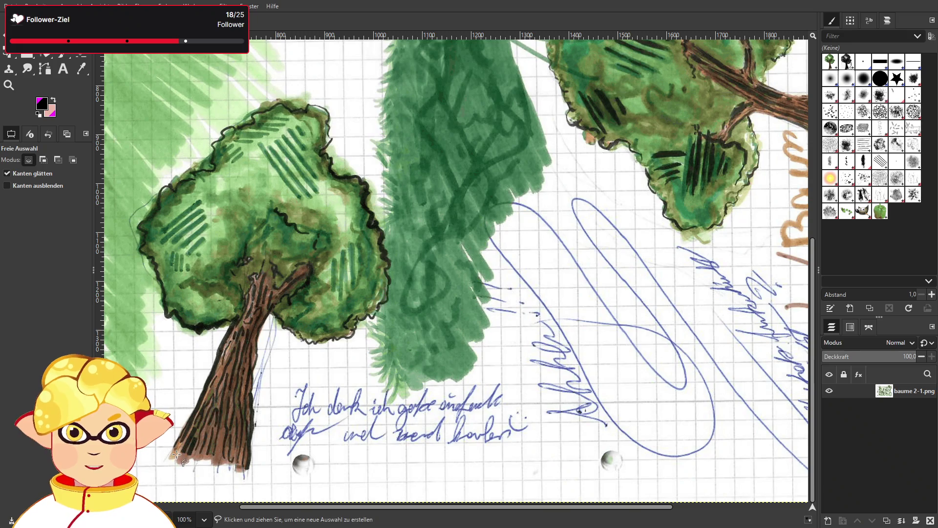
- Trace a closed freehand outline around the lower-left tree's trunk and canopy
{"action": "left_click_drag", "start_coordinate": [174, 447], "coordinate": [209, 387]}
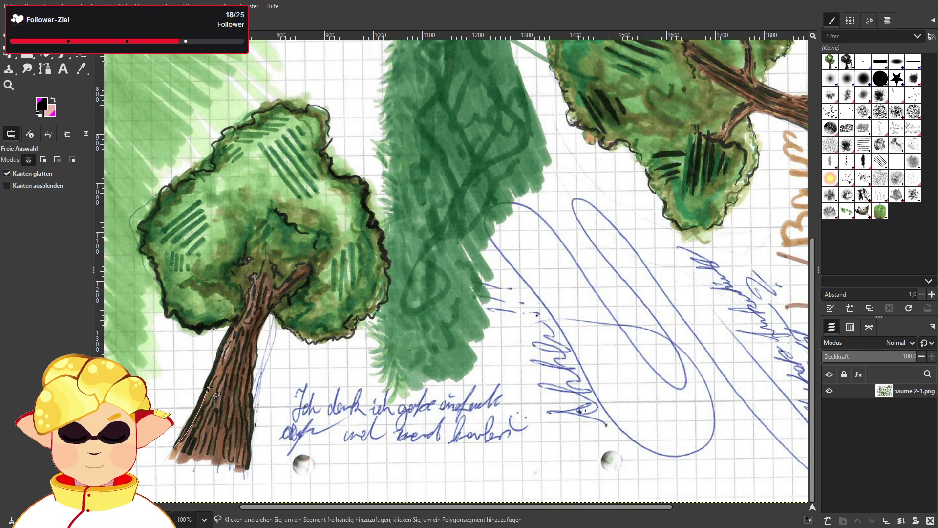
{"action": "key", "text": "Escape"}
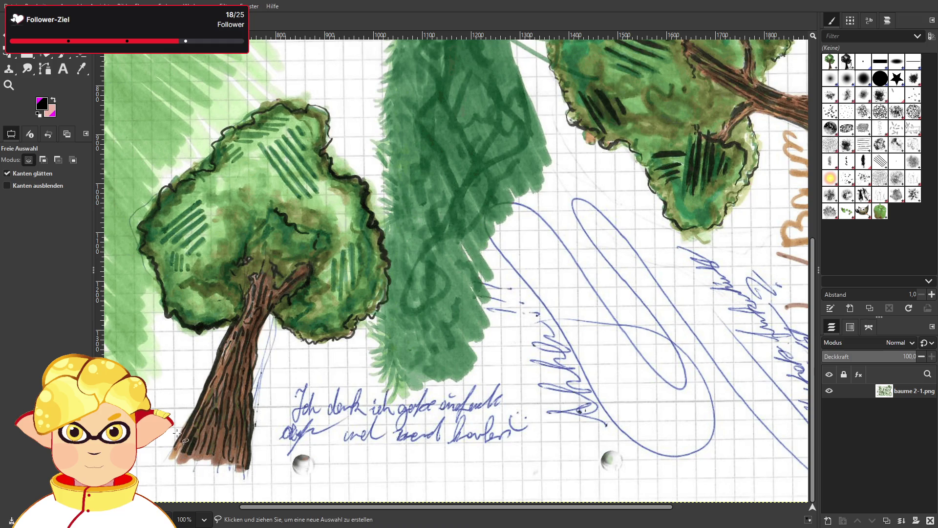
{"action": "mouse_move", "coordinate": [174, 446]}
{"action": "left_mouse_down"}
{"action": "mouse_move", "coordinate": [223, 352]}
{"action": "mouse_move", "coordinate": [206, 386]}
{"action": "mouse_move", "coordinate": [217, 376]}
{"action": "mouse_move", "coordinate": [231, 328]}
{"action": "mouse_move", "coordinate": [201, 333]}
{"action": "mouse_move", "coordinate": [167, 314]}
{"action": "left_mouse_up"}
{"action": "mouse_move", "coordinate": [152, 257]}
{"action": "left_mouse_down"}
{"action": "mouse_move", "coordinate": [143, 227]}
{"action": "mouse_move", "coordinate": [176, 180]}
{"action": "mouse_move", "coordinate": [207, 162]}
{"action": "mouse_move", "coordinate": [223, 134]}
{"action": "mouse_move", "coordinate": [278, 101]}
{"action": "mouse_move", "coordinate": [320, 108]}
{"action": "mouse_move", "coordinate": [328, 155]}
{"action": "mouse_move", "coordinate": [365, 183]}
{"action": "mouse_move", "coordinate": [387, 242]}
{"action": "left_mouse_up"}
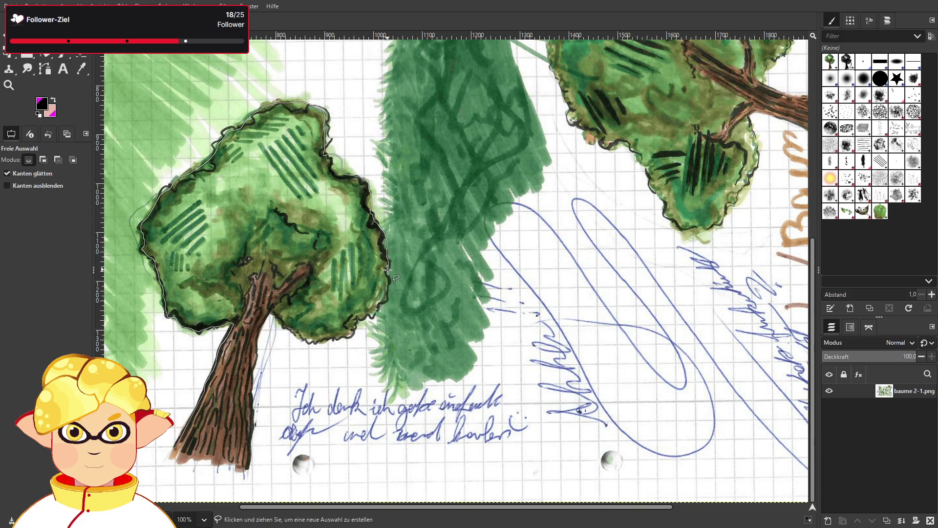
{"action": "mouse_move", "coordinate": [388, 289]}
{"action": "left_mouse_down"}
{"action": "mouse_move", "coordinate": [350, 338]}
{"action": "mouse_move", "coordinate": [296, 340]}
{"action": "mouse_move", "coordinate": [267, 311]}
{"action": "mouse_move", "coordinate": [261, 325]}
{"action": "left_mouse_up"}
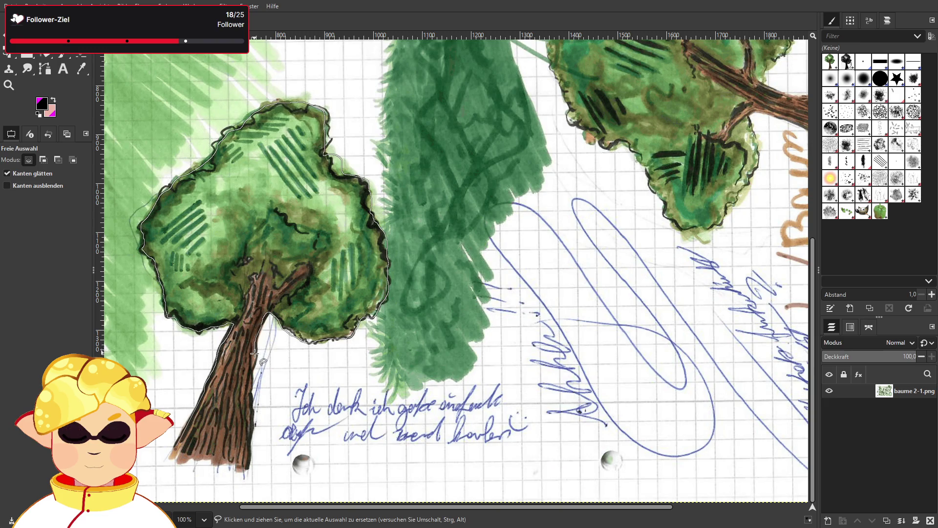
{"action": "mouse_move", "coordinate": [251, 389]}
{"action": "left_mouse_down"}
{"action": "mouse_move", "coordinate": [247, 464]}
{"action": "mouse_move", "coordinate": [225, 467]}
{"action": "mouse_move", "coordinate": [176, 446]}
{"action": "left_mouse_up"}
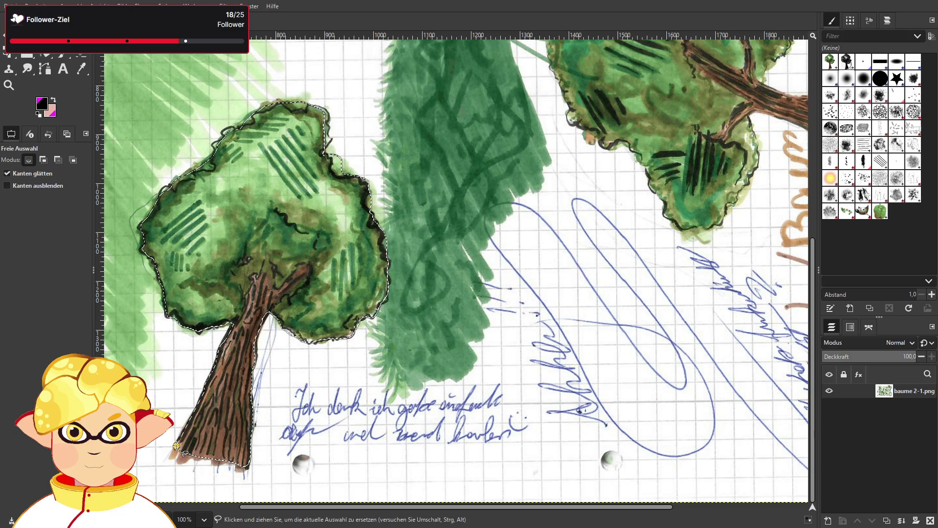
{"action": "key", "text": "Return"}
- Copy the selected lower-left tree to the clipboard
{"action": "key", "text": "ctrl+c"}
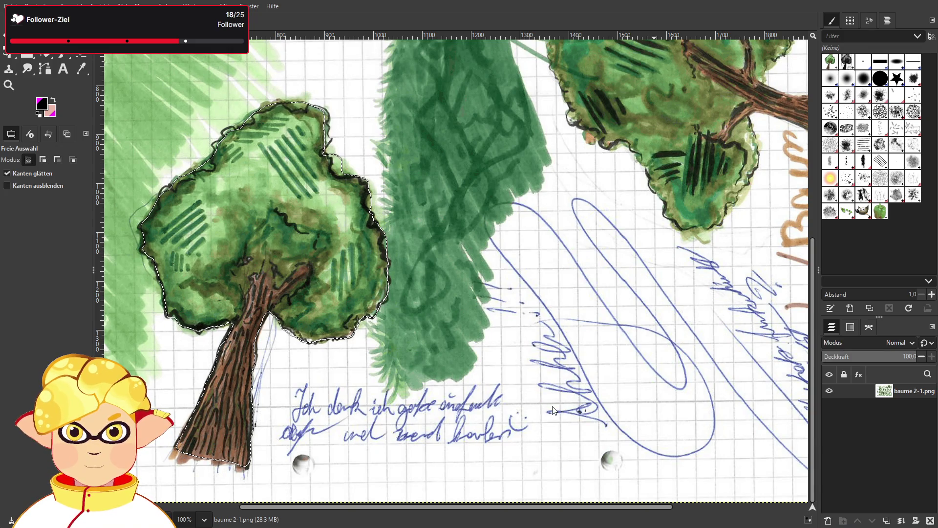
- Add an empty Ebene layer, hide the sketch, paste the tree and frame a crop around it
{"action": "key", "text": "shift+ctrl+n"}
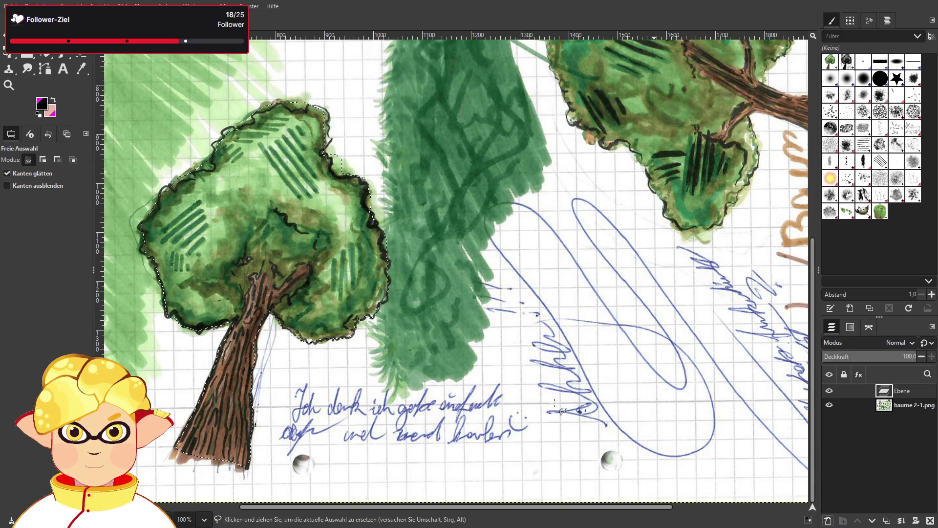
{"action": "left_click", "coordinate": [829, 405]}
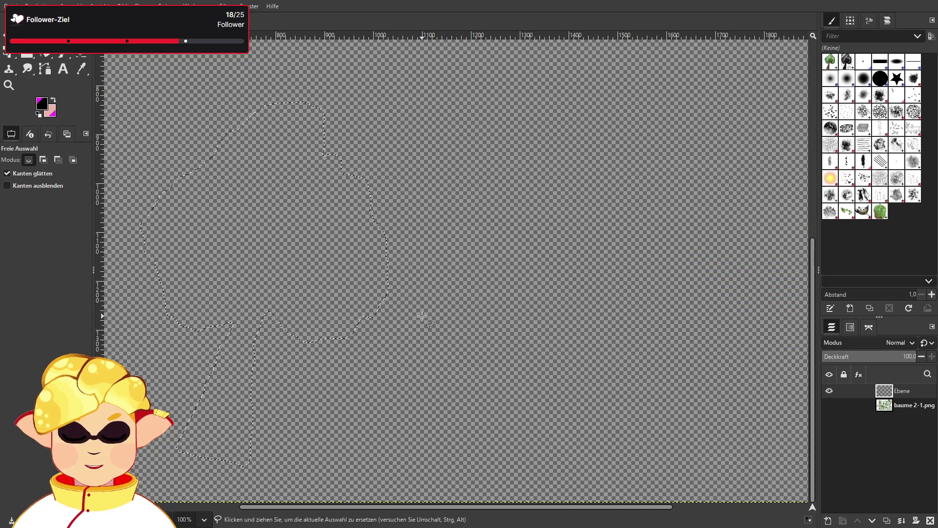
{"action": "key", "text": "ctrl+v"}
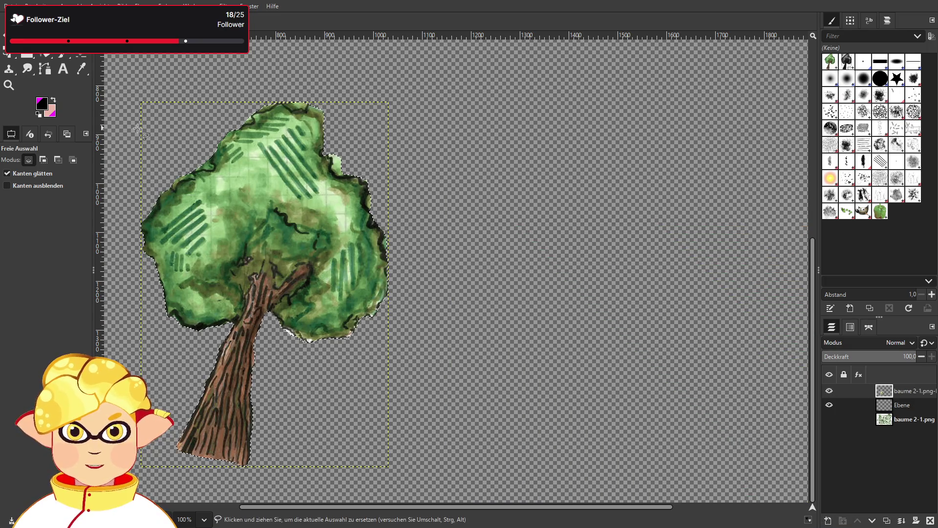
{"action": "key", "text": "shift+c"}
{"action": "mouse_move", "coordinate": [140, 101]}
{"action": "left_mouse_down"}
{"action": "mouse_move", "coordinate": [220, 185]}
{"action": "mouse_move", "coordinate": [342, 352]}
{"action": "mouse_move", "coordinate": [390, 464]}
{"action": "mouse_move", "coordinate": [387, 445]}
{"action": "left_mouse_up"}
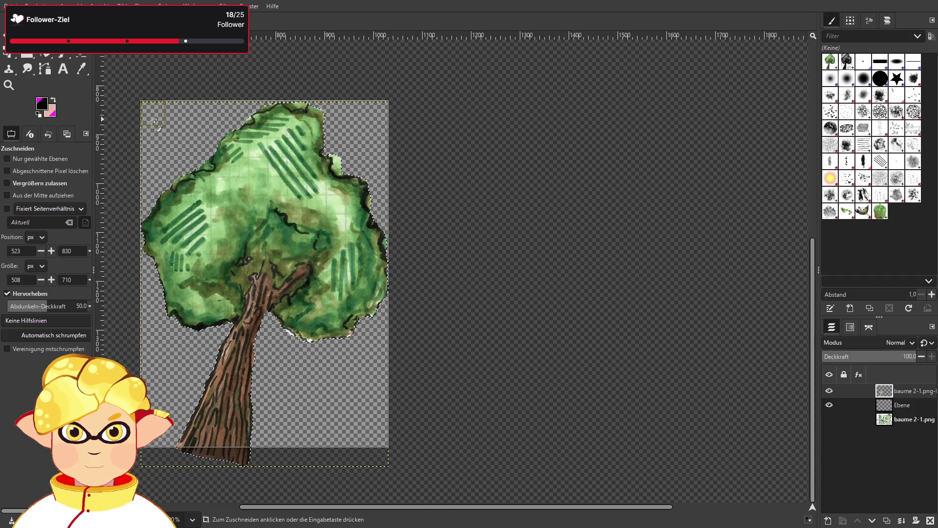
- Crop the image to the 508×710 tree and export it as baum5.png
{"action": "left_click", "coordinate": [153, 120]}
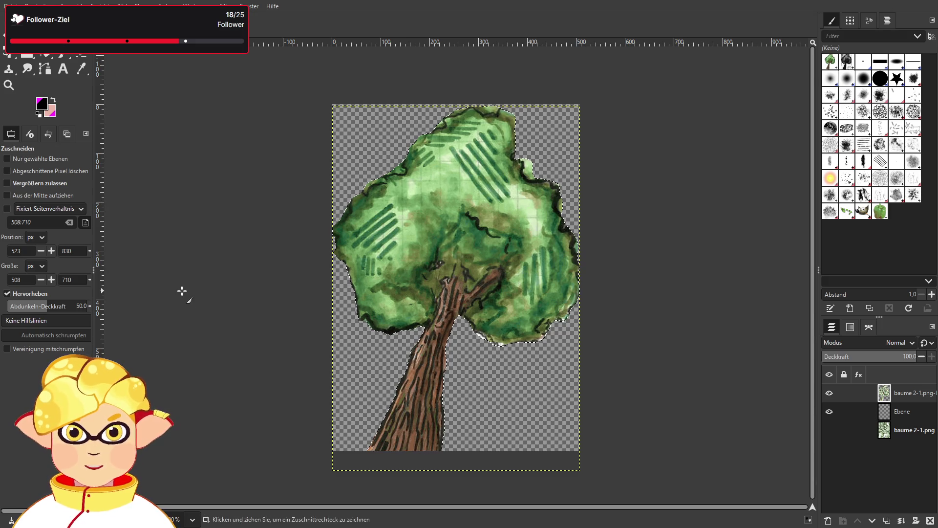
{"action": "key", "text": "ctrl+e"}
{"action": "double_click", "coordinate": [859, 5]}
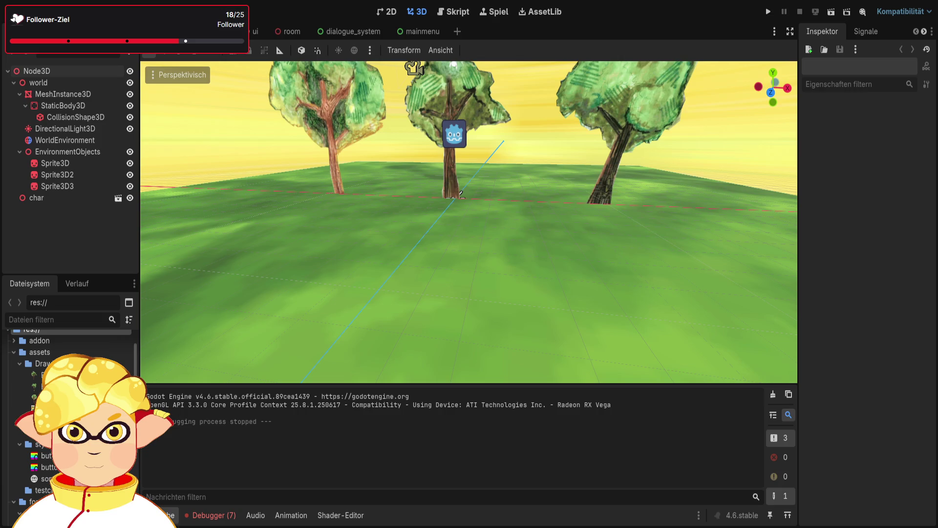
- Zoom the 3D viewport over the three trees and select the Sprite3D tree sprite
{"action": "scroll", "coordinate": [459, 250], "scroll_direction": "down", "scroll_amount": 10}
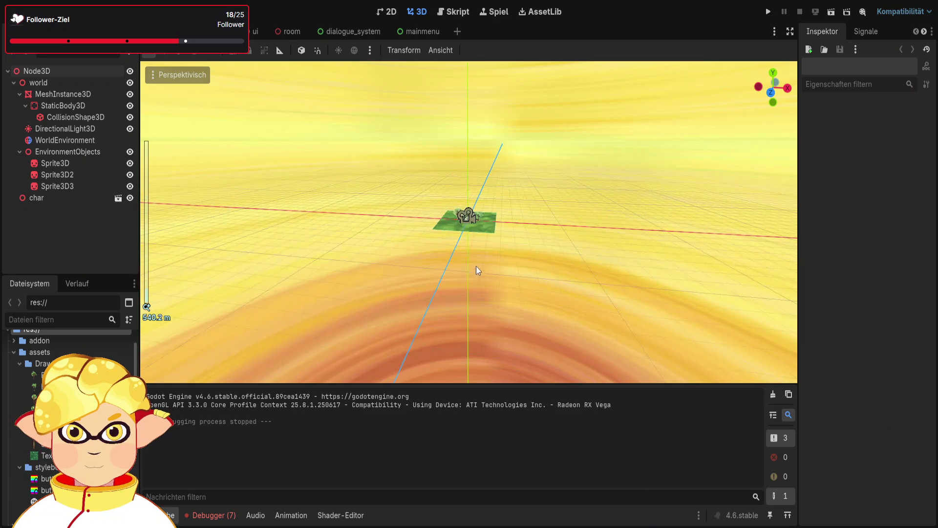
{"action": "scroll", "coordinate": [479, 250], "scroll_direction": "up", "scroll_amount": 5}
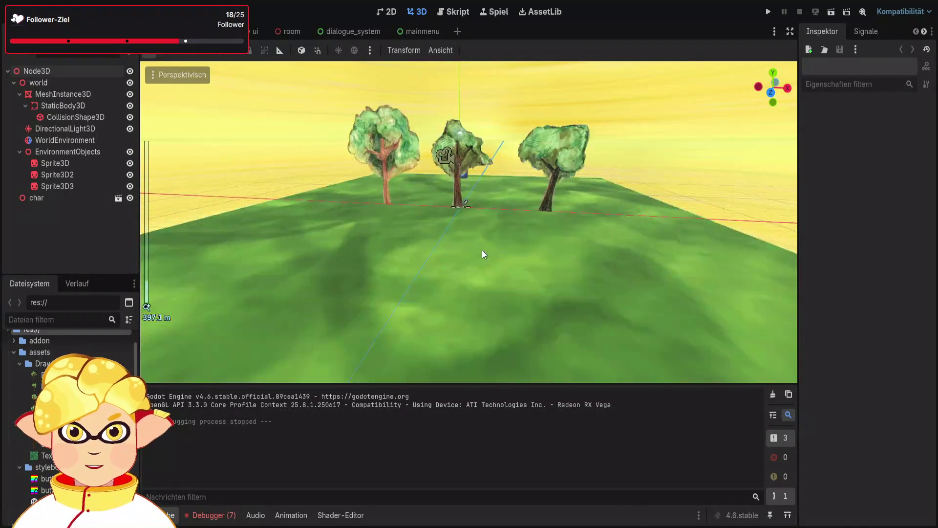
{"action": "scroll", "coordinate": [482, 250], "scroll_direction": "down", "scroll_amount": 5}
{"action": "scroll", "coordinate": [482, 250], "scroll_direction": "up", "scroll_amount": 5}
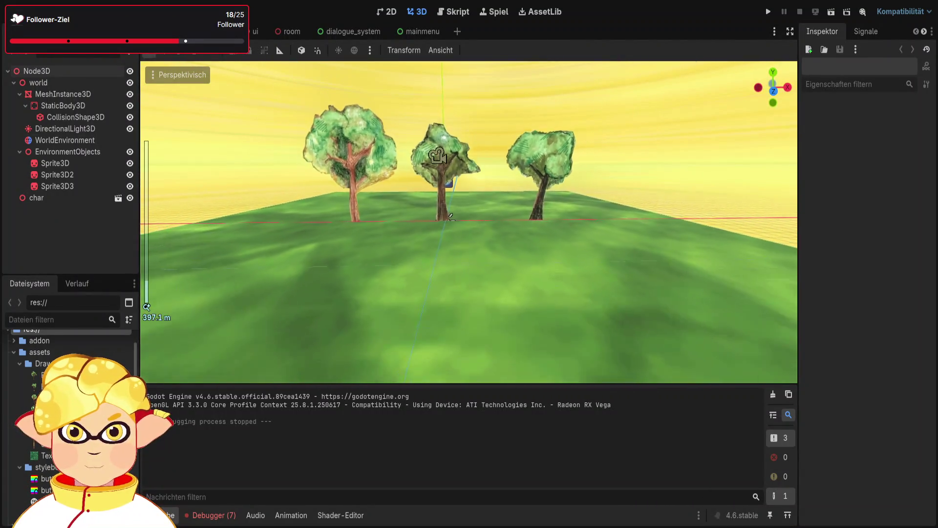
{"action": "scroll", "coordinate": [482, 250], "scroll_direction": "down", "scroll_amount": 5}
{"action": "scroll", "coordinate": [482, 250], "scroll_direction": "up", "scroll_amount": 6}
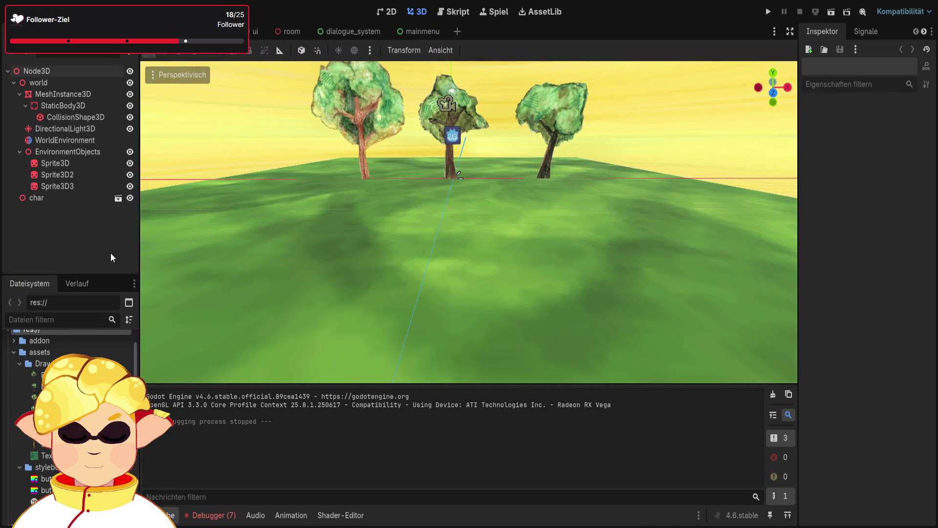
{"action": "left_click", "coordinate": [59, 162]}
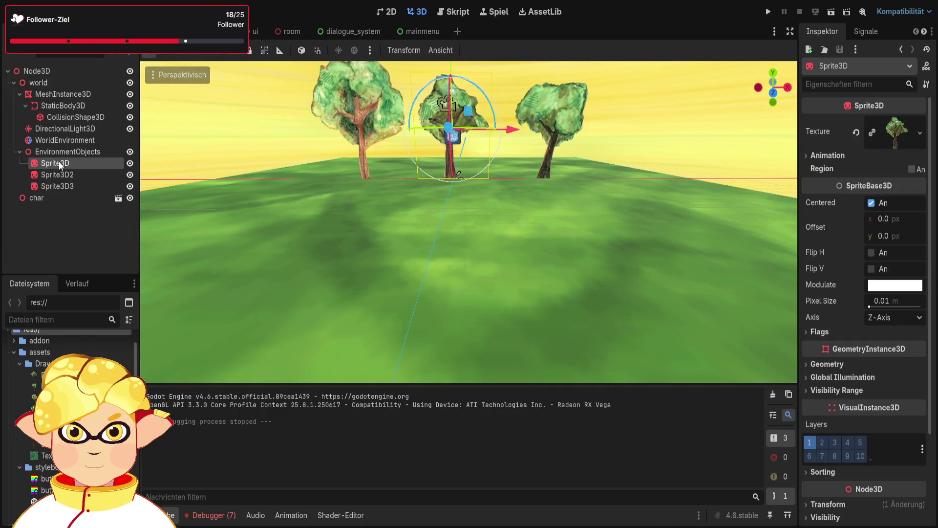
- Paste two tree sprites under EnvironmentObjects and texture them with Baum4.png and baum5.png
{"action": "left_click", "coordinate": [57, 150]}
{"action": "key", "text": "ctrl+v"}
{"action": "key", "text": "ctrl+v"}
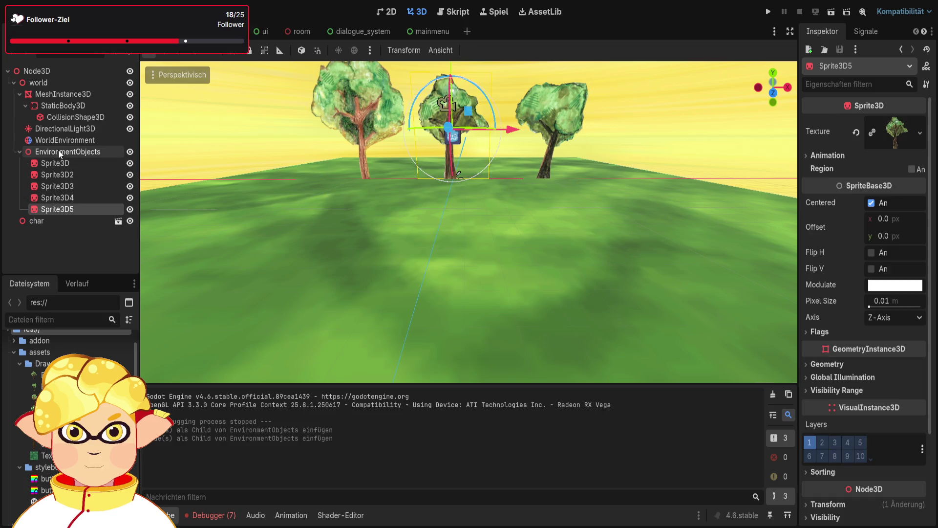
{"action": "left_click", "coordinate": [75, 198]}
{"action": "left_click_drag", "start_coordinate": [49, 409], "coordinate": [892, 143]}
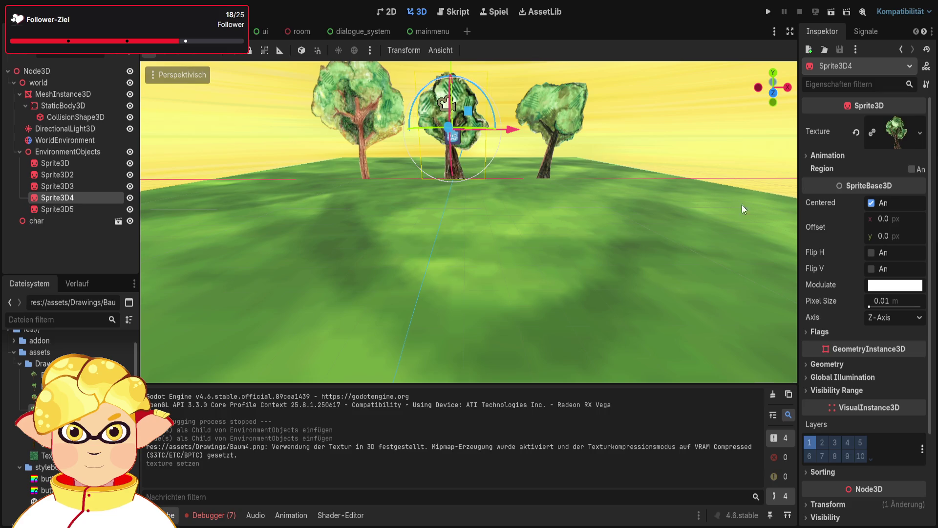
{"action": "left_click", "coordinate": [79, 209]}
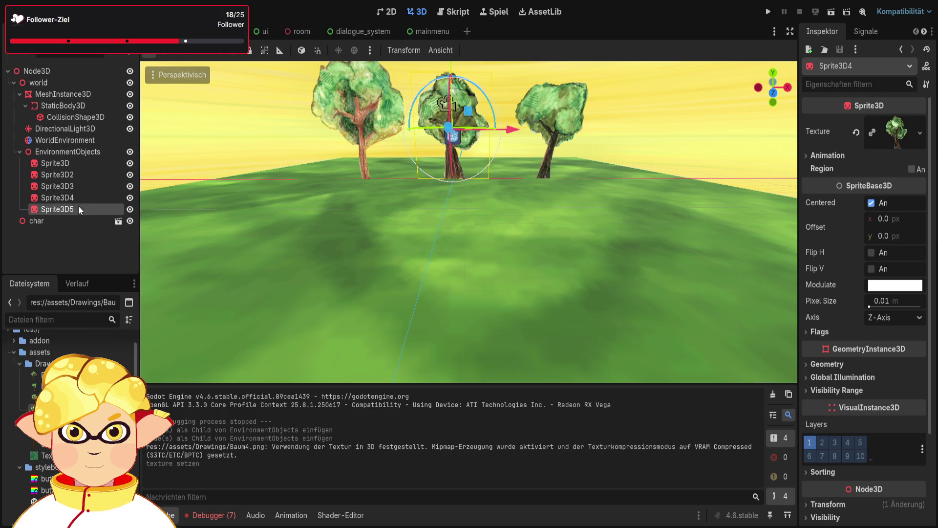
{"action": "left_click_drag", "start_coordinate": [49, 420], "coordinate": [894, 142]}
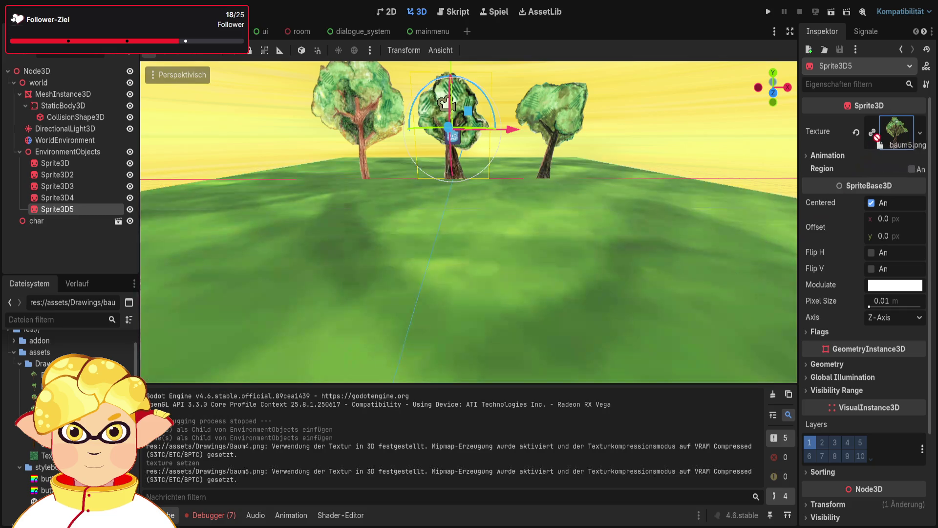
- Move the new Sprite3D4 and Sprite3D5 trees closer and to the left along X
{"action": "key", "text": "f"}
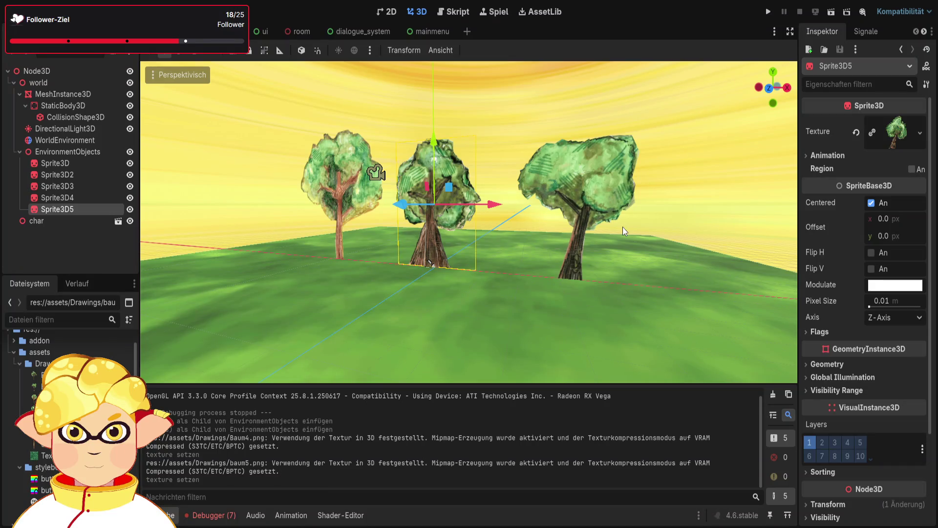
{"action": "mouse_move", "coordinate": [401, 203]}
{"action": "left_mouse_down"}
{"action": "mouse_move", "coordinate": [350, 245]}
{"action": "mouse_move", "coordinate": [241, 285]}
{"action": "mouse_move", "coordinate": [450, 203]}
{"action": "left_mouse_up"}
{"action": "left_click", "coordinate": [450, 203]}
{"action": "key", "text": "f"}
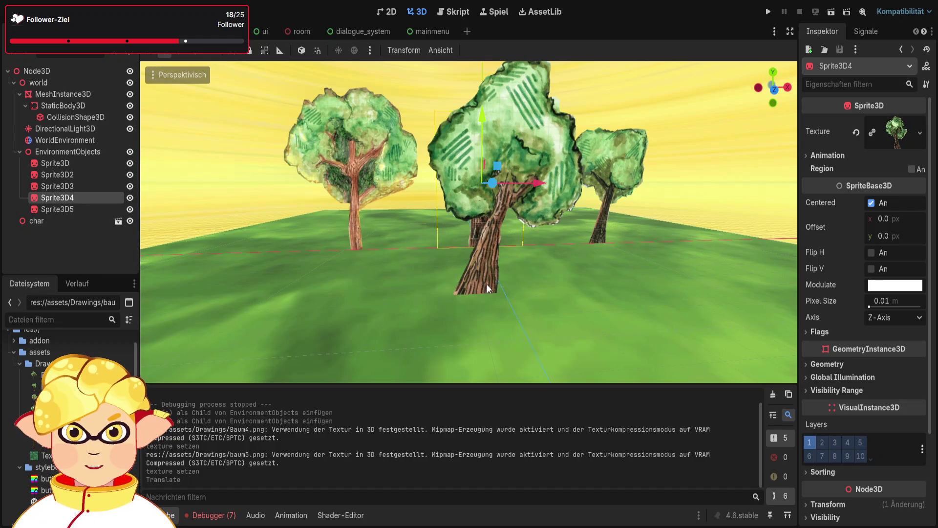
{"action": "mouse_move", "coordinate": [487, 283]}
{"action": "left_mouse_down"}
{"action": "mouse_move", "coordinate": [489, 271]}
{"action": "mouse_move", "coordinate": [368, 264]}
{"action": "mouse_move", "coordinate": [269, 272]}
{"action": "mouse_move", "coordinate": [265, 262]}
{"action": "mouse_move", "coordinate": [280, 256]}
{"action": "mouse_move", "coordinate": [267, 268]}
{"action": "left_mouse_up"}
{"action": "key", "text": "ctrl+z"}
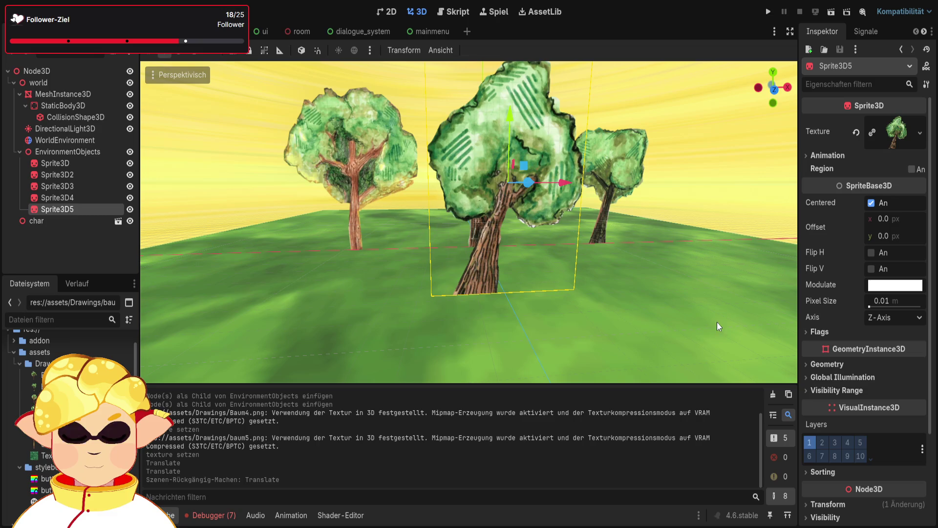
{"action": "left_click_drag", "start_coordinate": [567, 180], "coordinate": [355, 202]}
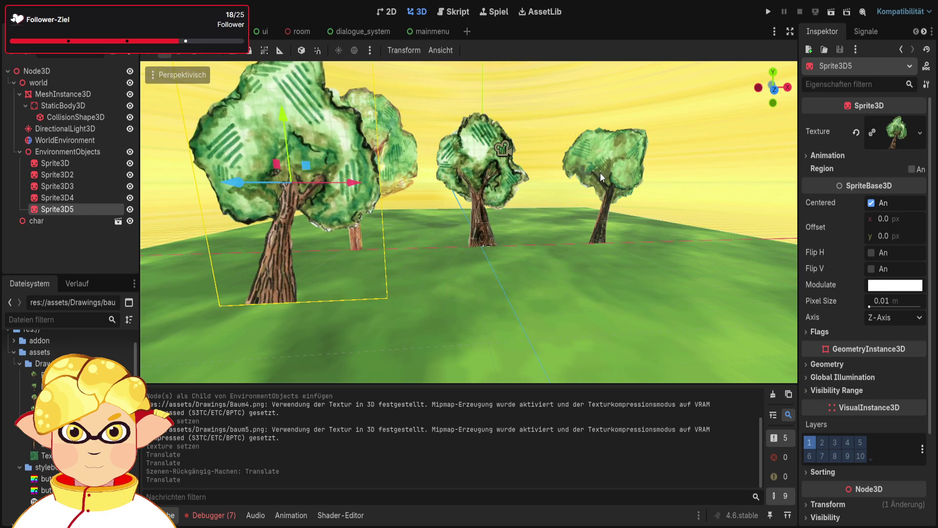
- Bring the Sprite3D tree nearer, shift it sideways, and move char down-right
{"action": "left_click", "coordinate": [479, 177]}
{"action": "left_click_drag", "start_coordinate": [479, 178], "coordinate": [498, 252]}
{"action": "mouse_move", "coordinate": [567, 183]}
{"action": "left_mouse_down"}
{"action": "mouse_move", "coordinate": [569, 190]}
{"action": "mouse_move", "coordinate": [738, 190]}
{"action": "mouse_move", "coordinate": [723, 189]}
{"action": "left_mouse_up"}
{"action": "left_click", "coordinate": [491, 183]}
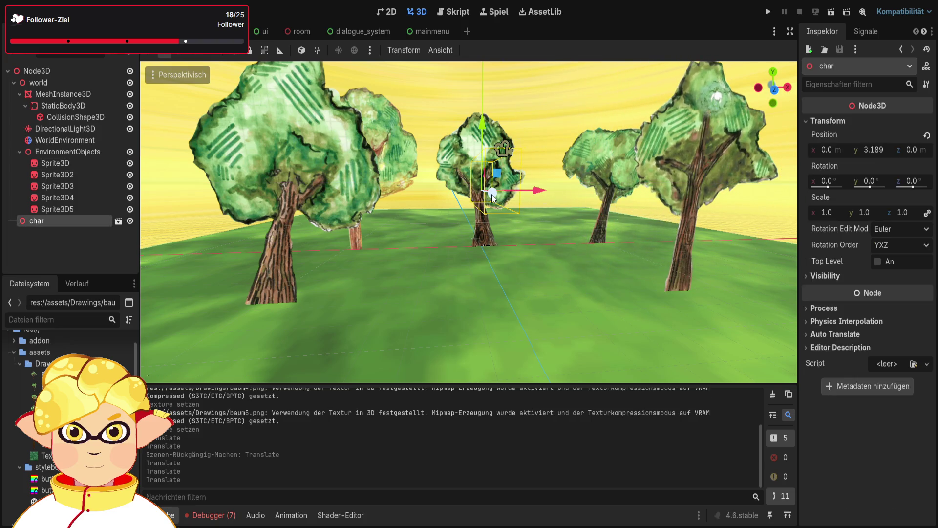
{"action": "left_click_drag", "start_coordinate": [492, 195], "coordinate": [514, 225]}
- Show the Fehler tab listing seven options.gd SettingsContainer 'Node not found' errors
{"action": "left_click", "coordinate": [442, 222]}
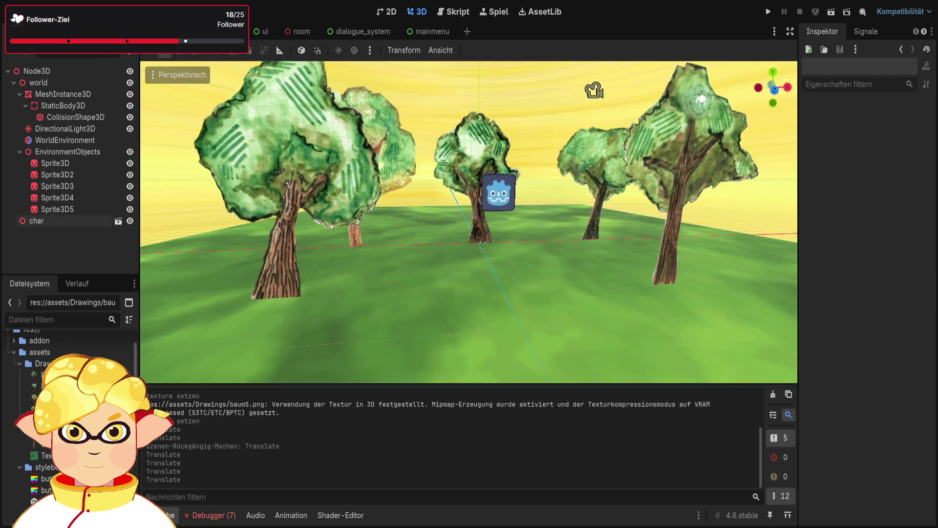
{"action": "scroll", "coordinate": [469, 222], "scroll_direction": "down", "scroll_amount": 10}
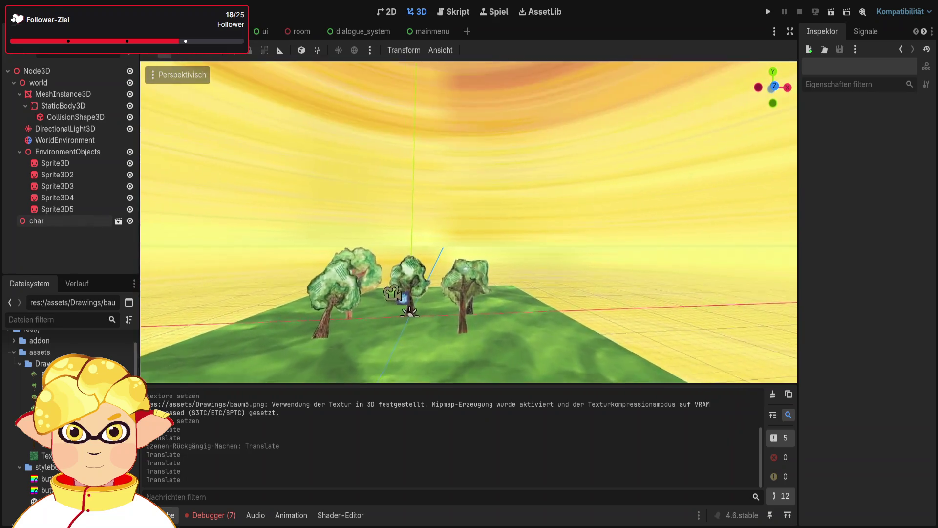
{"action": "scroll", "coordinate": [468, 222], "scroll_direction": "up", "scroll_amount": 8}
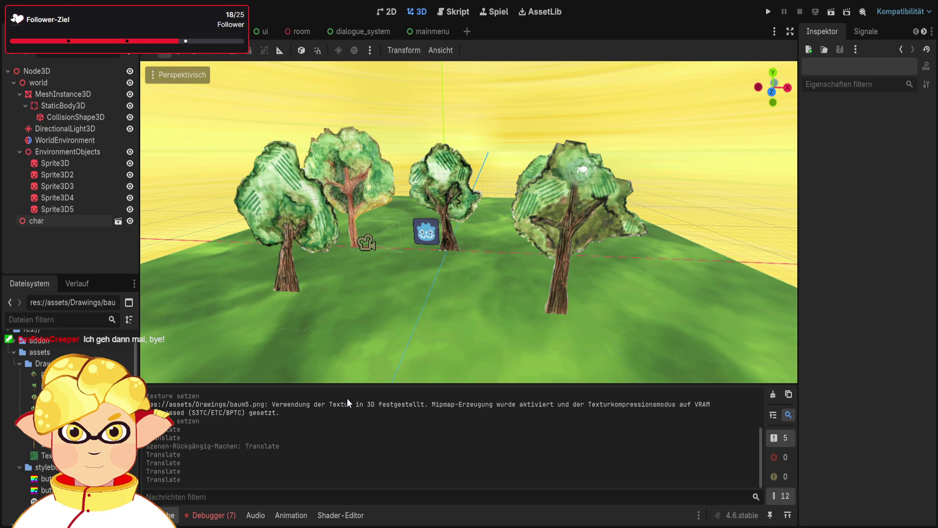
{"action": "left_click", "coordinate": [204, 516]}
{"action": "left_click", "coordinate": [217, 384]}
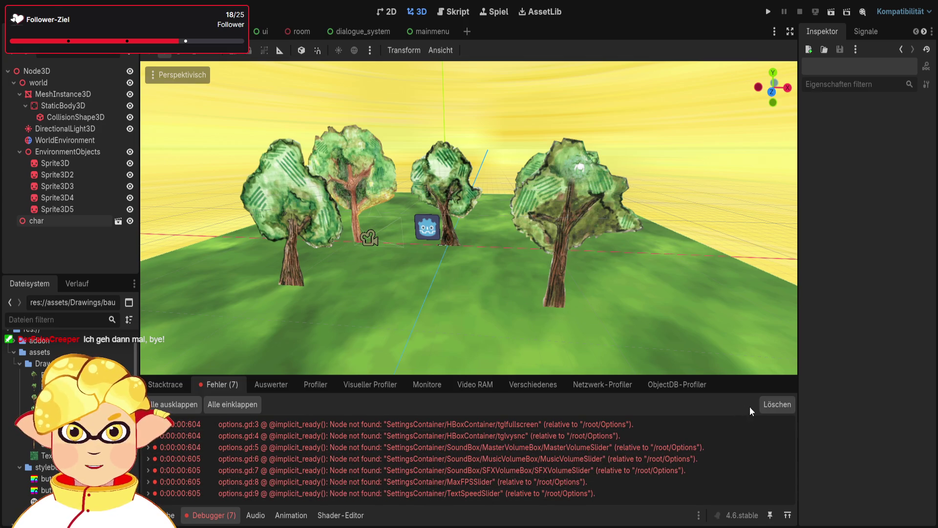
- Clear the debugger's error list and save the scene with Ctrl+S
{"action": "left_click", "coordinate": [764, 410]}
{"action": "mouse_move", "coordinate": [342, 303]}
{"action": "left_mouse_down"}
{"action": "mouse_move", "coordinate": [391, 259]}
{"action": "mouse_move", "coordinate": [464, 218]}
{"action": "mouse_move", "coordinate": [353, 305]}
{"action": "left_mouse_up"}
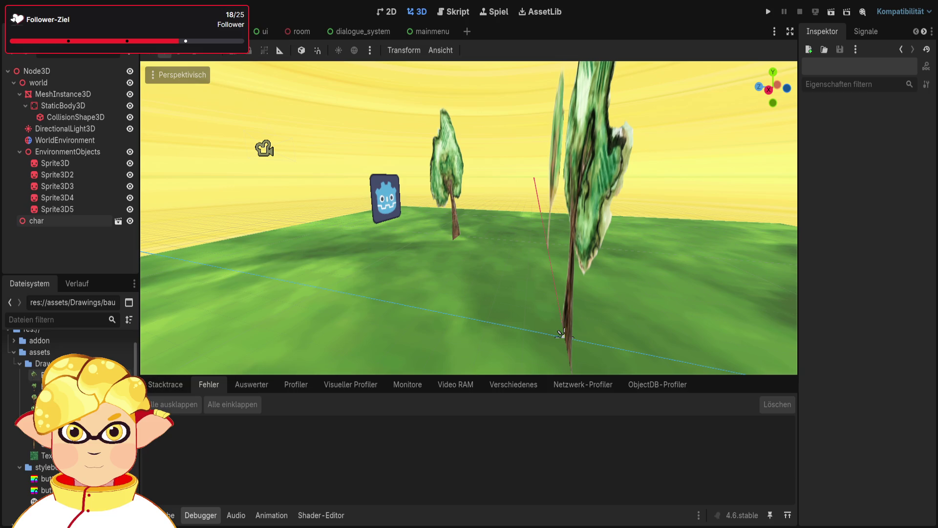
{"action": "left_click", "coordinate": [73, 364]}
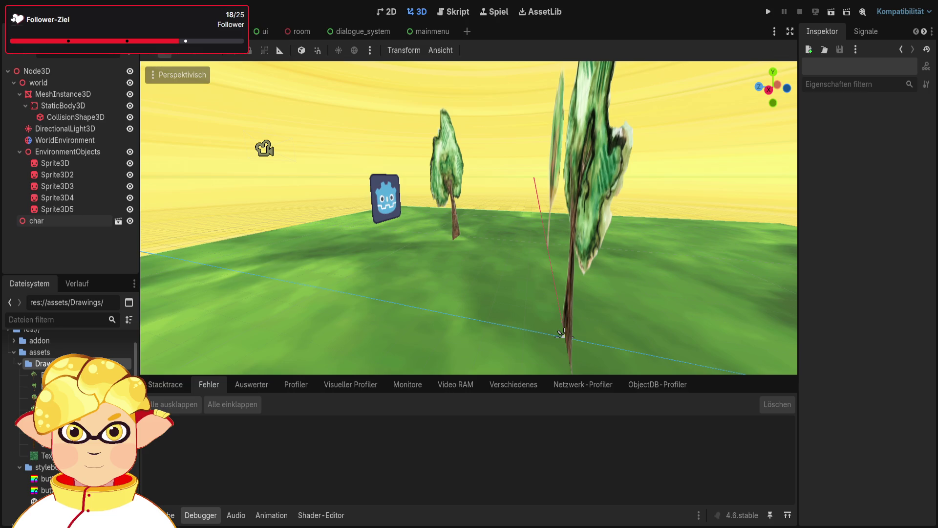
{"action": "key", "text": "ctrl+s"}
- Drag the char node toward the camera along the Z axis to 15.10
{"action": "scroll", "coordinate": [605, 283], "scroll_direction": "up", "scroll_amount": 5}
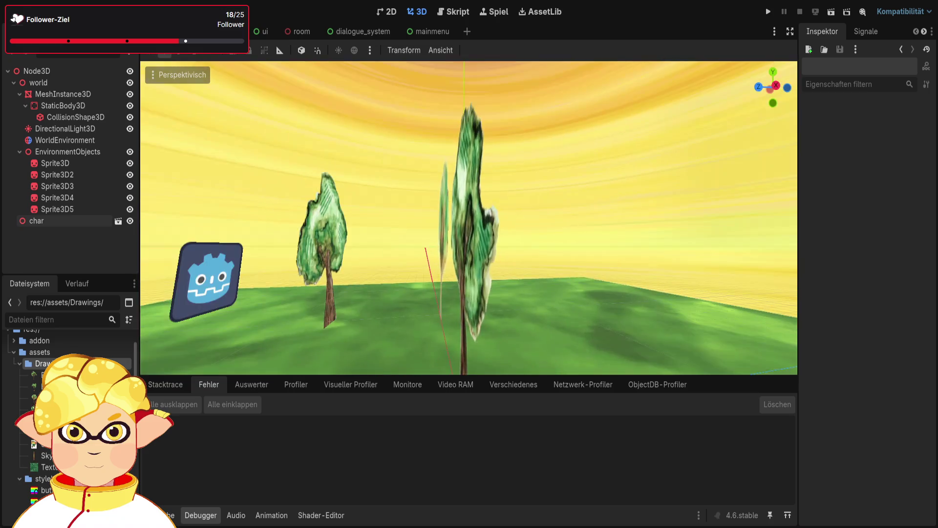
{"action": "key", "text": "s"}
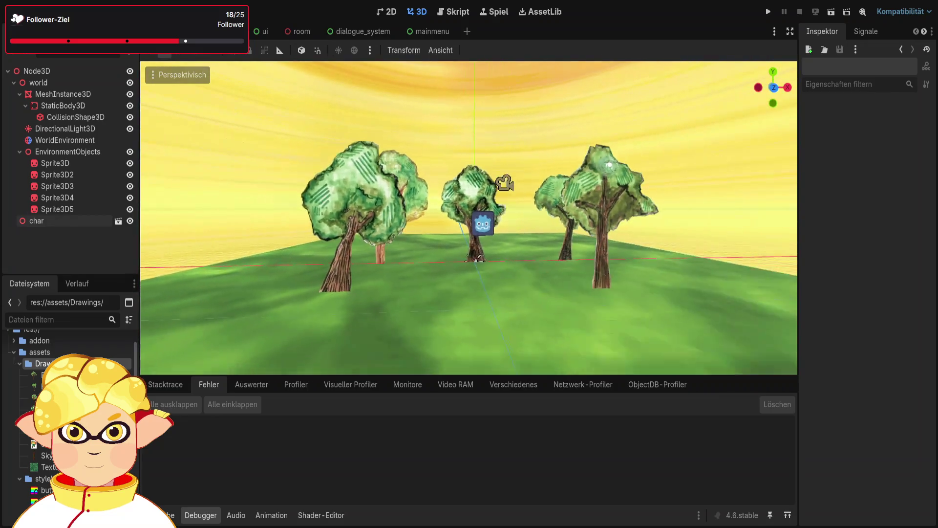
{"action": "key", "text": "s"}
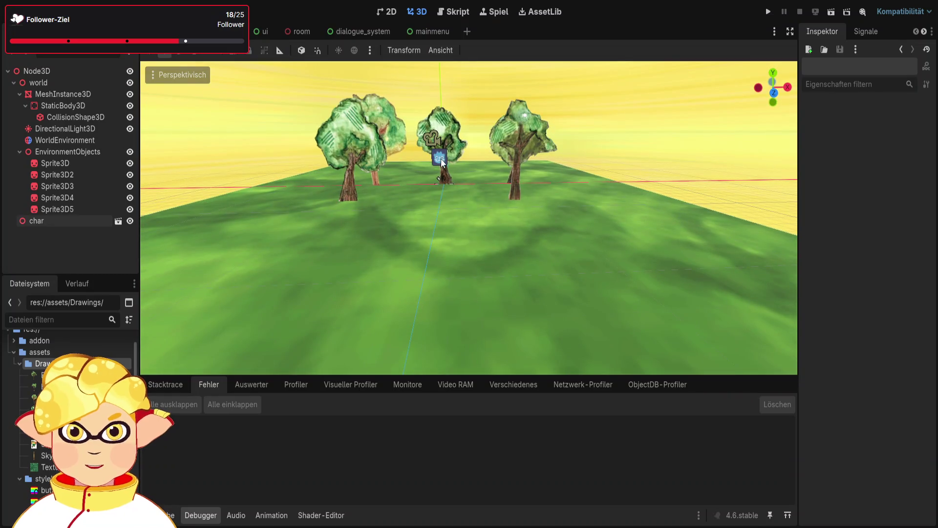
{"action": "left_click", "coordinate": [439, 165]}
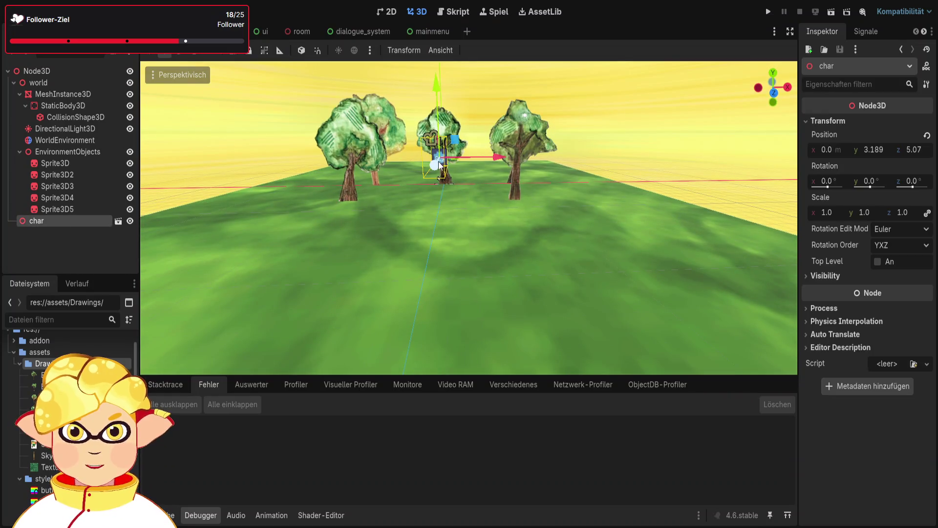
{"action": "mouse_move", "coordinate": [439, 165]}
{"action": "left_mouse_down"}
{"action": "mouse_move", "coordinate": [432, 190]}
{"action": "mouse_move", "coordinate": [372, 272]}
{"action": "mouse_move", "coordinate": [401, 232]}
{"action": "mouse_move", "coordinate": [430, 286]}
{"action": "mouse_move", "coordinate": [420, 222]}
{"action": "mouse_move", "coordinate": [492, 253]}
{"action": "mouse_move", "coordinate": [342, 254]}
{"action": "mouse_move", "coordinate": [381, 242]}
{"action": "mouse_move", "coordinate": [517, 242]}
{"action": "mouse_move", "coordinate": [509, 245]}
{"action": "left_mouse_up"}
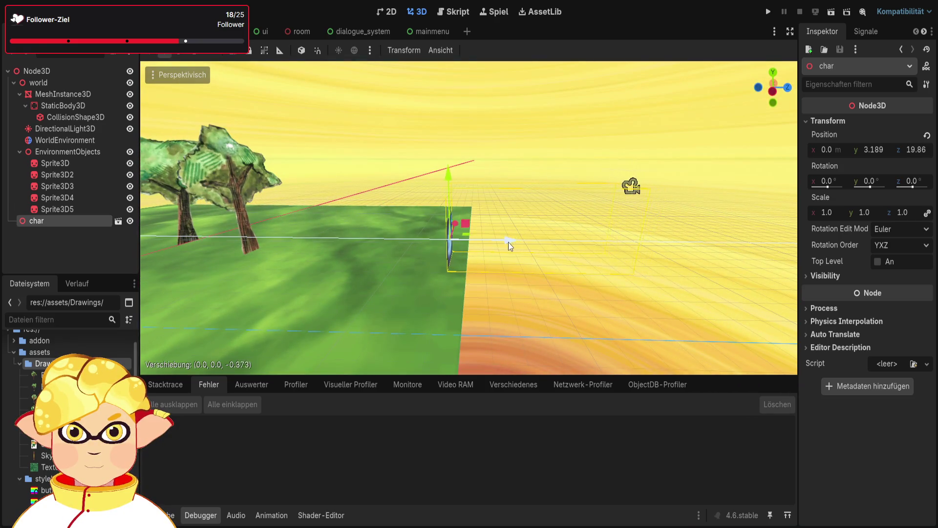
{"action": "left_click", "coordinate": [831, 12]}
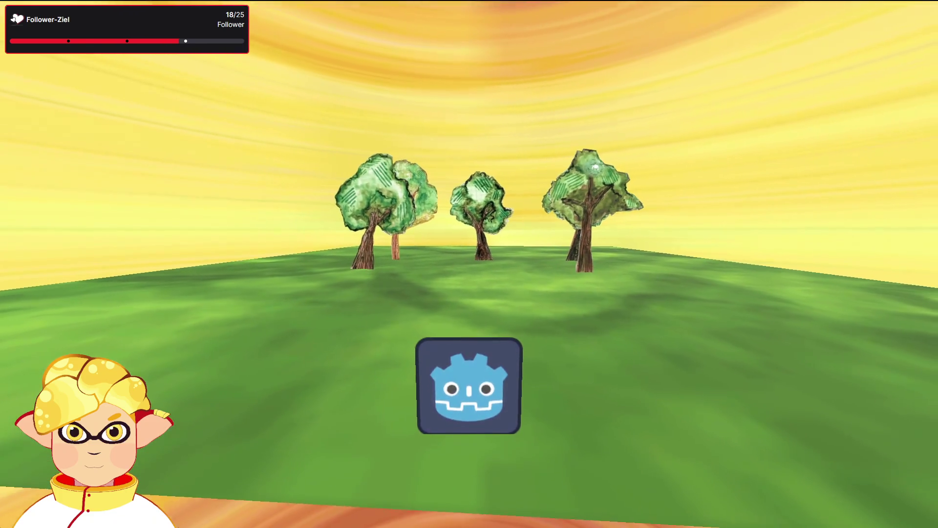
{"action": "key", "text": "w"}
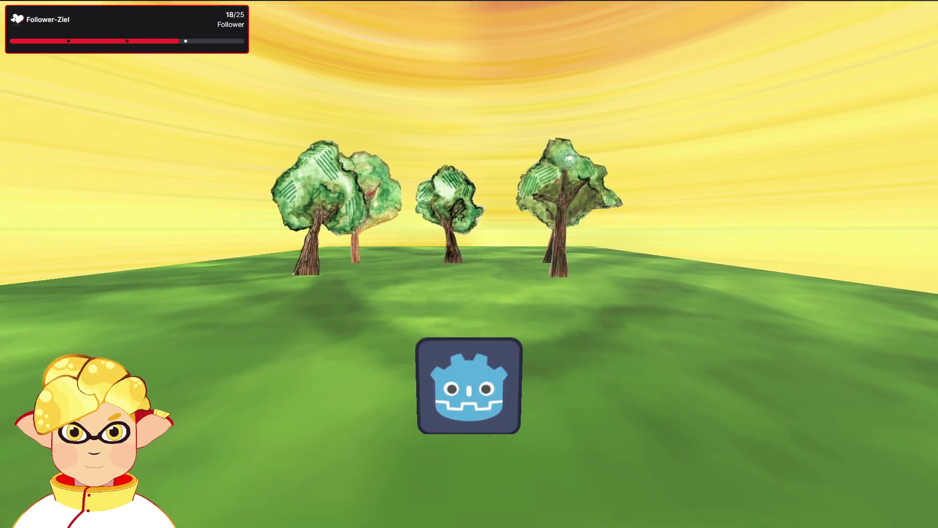
{"action": "key", "text": "w"}
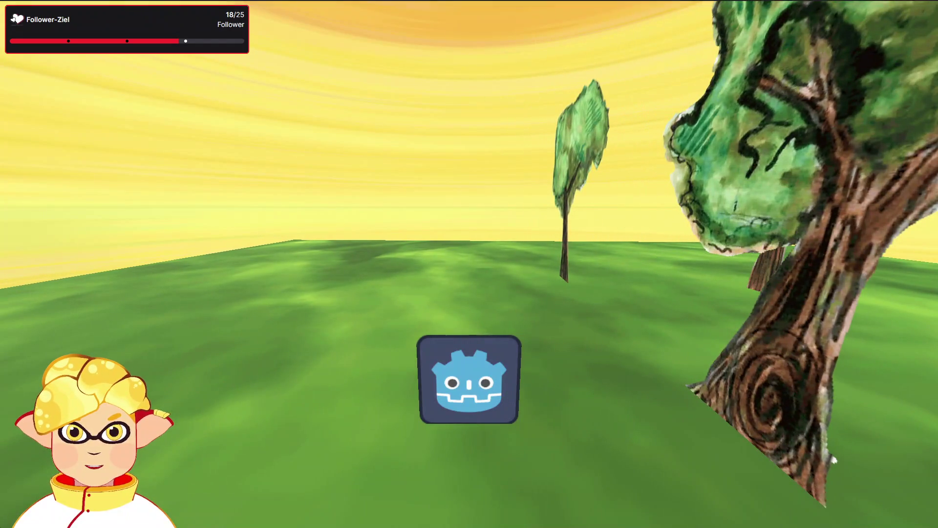
{"action": "key", "text": "F8"}
{"action": "mouse_move", "coordinate": [496, 280]}
{"action": "left_mouse_down"}
{"action": "mouse_move", "coordinate": [478, 276]}
{"action": "mouse_move", "coordinate": [539, 286]}
{"action": "left_mouse_up"}
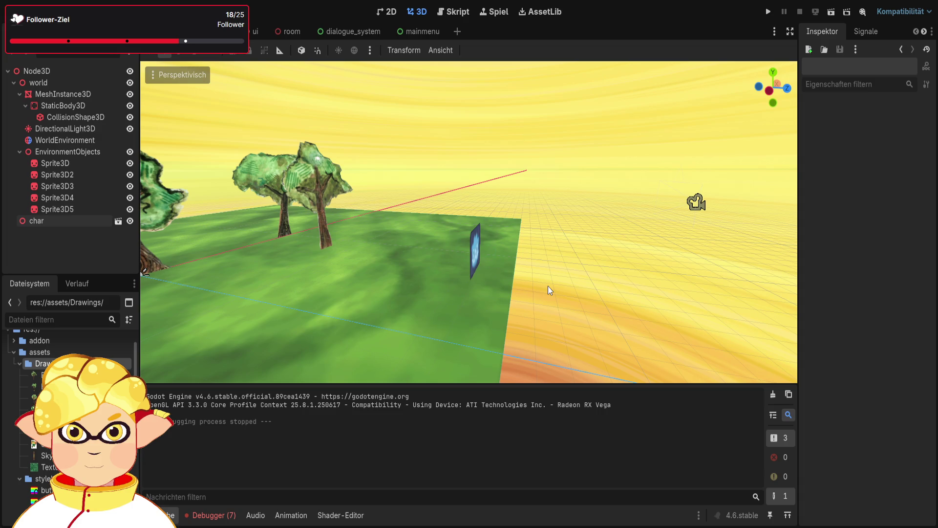
- Rename the ground mesh node to 'ground' and check its static body, collision shape and light
{"action": "mouse_move", "coordinate": [569, 289]}
{"action": "left_mouse_down"}
{"action": "mouse_move", "coordinate": [488, 288]}
{"action": "mouse_move", "coordinate": [489, 220]}
{"action": "mouse_move", "coordinate": [399, 248]}
{"action": "left_mouse_up"}
{"action": "left_click", "coordinate": [89, 95]}
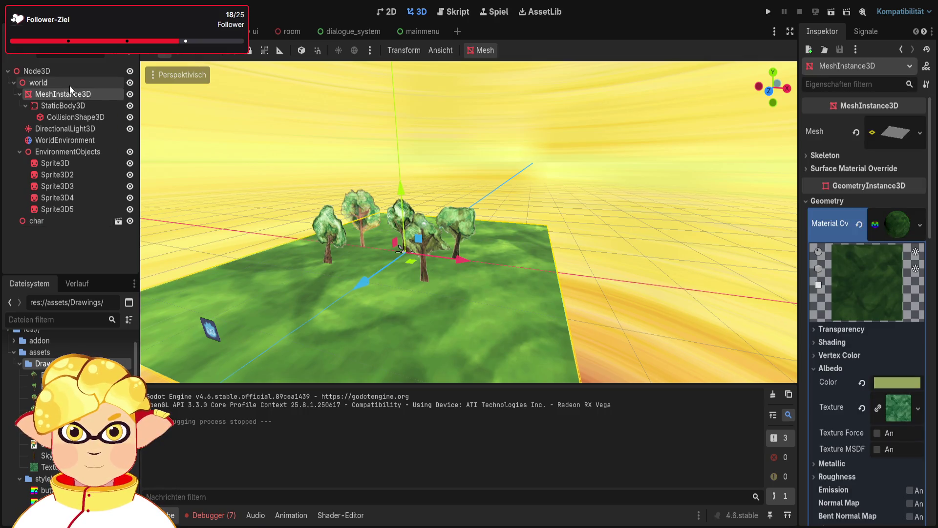
{"action": "left_click", "coordinate": [70, 86]}
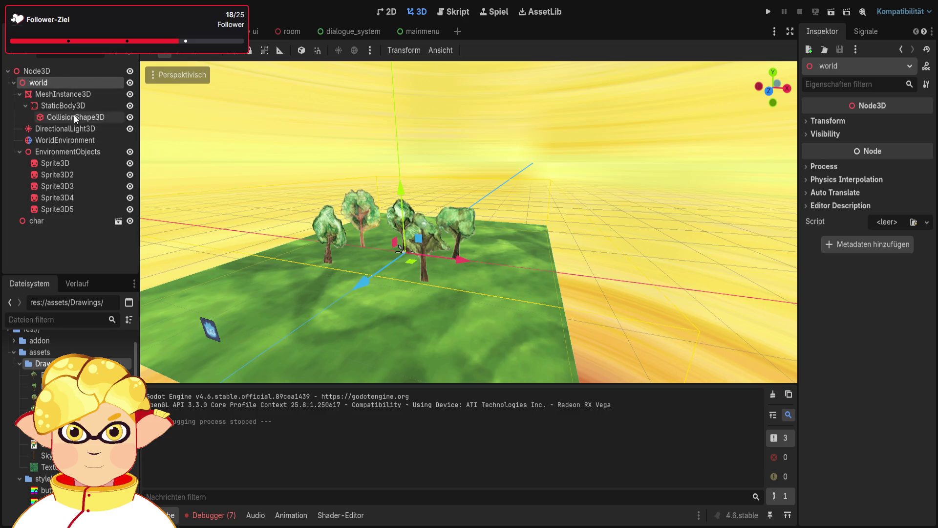
{"action": "left_click", "coordinate": [71, 98]}
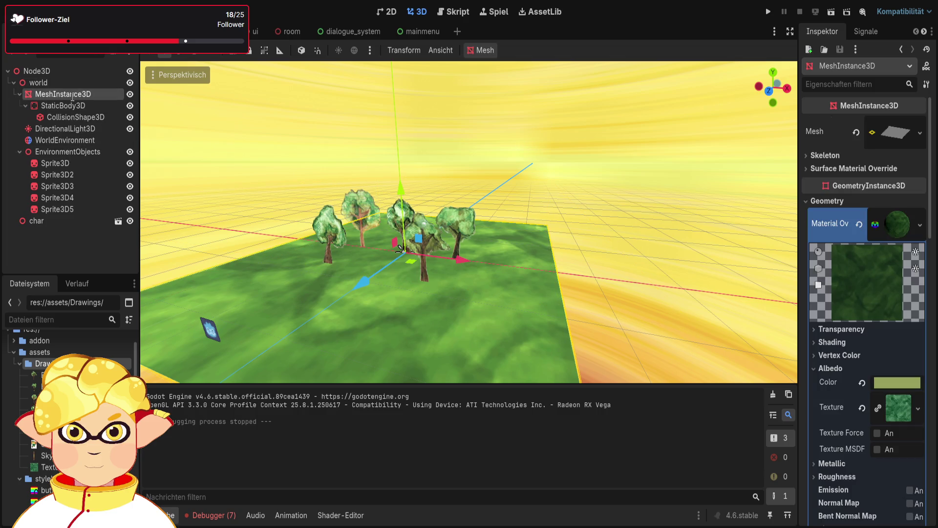
{"action": "type", "text": "ground"}
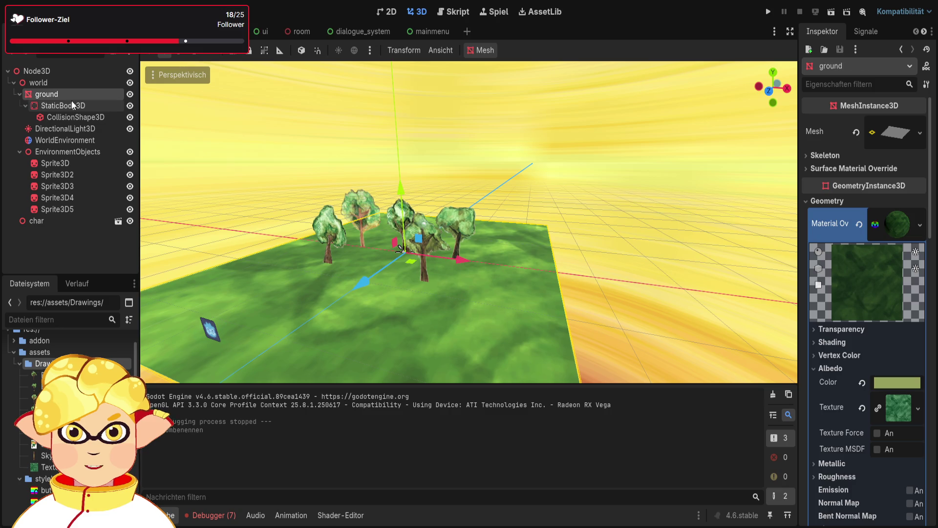
{"action": "left_click", "coordinate": [73, 101]}
{"action": "type", "text": "groundbody"}
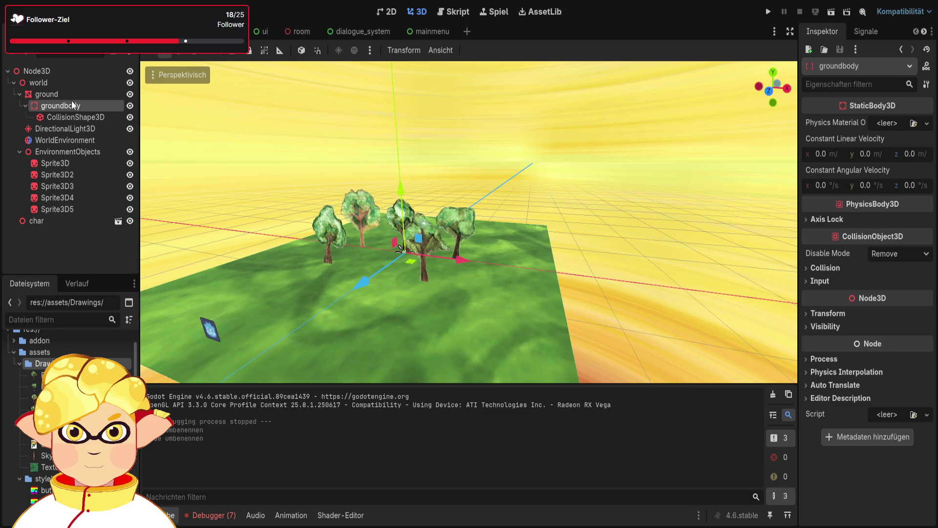
{"action": "left_click", "coordinate": [73, 128]}
{"action": "left_click", "coordinate": [73, 118]}
{"action": "type", "text": "groundcolision"}
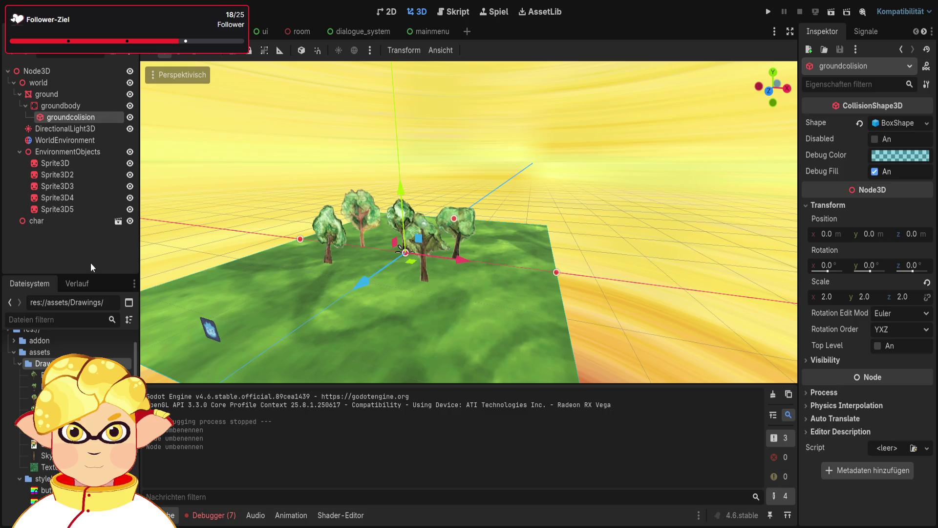
{"action": "left_click", "coordinate": [75, 131]}
- Move WorldEnvironment and EnvironmentObjects under world, then collapse the ground and EnvironmentObjects branches
{"action": "left_click", "coordinate": [72, 148]}
{"action": "left_click_drag", "start_coordinate": [70, 143], "coordinate": [61, 91]}
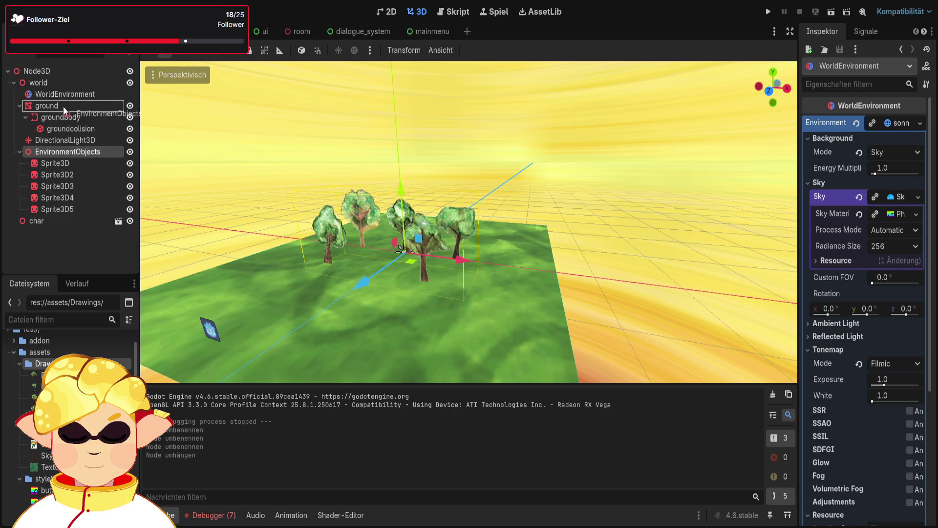
{"action": "left_click_drag", "start_coordinate": [62, 151], "coordinate": [49, 98]}
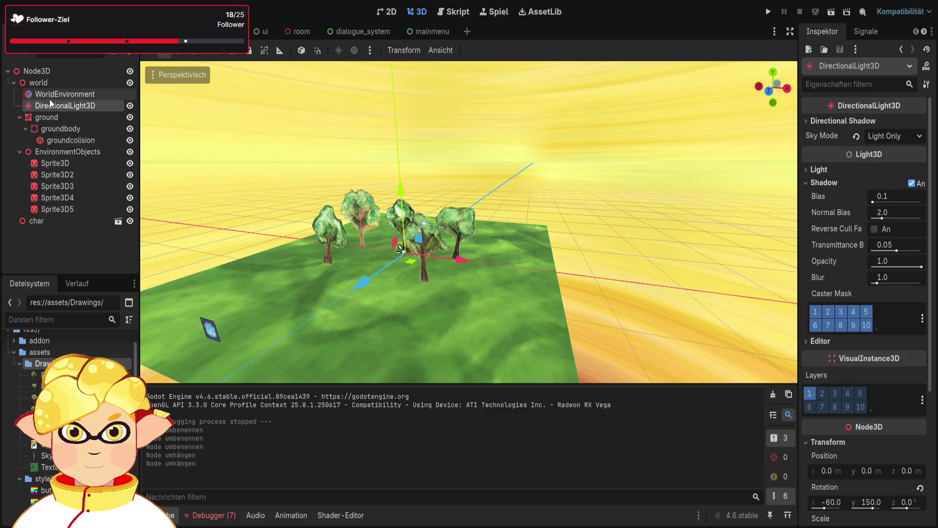
{"action": "left_click", "coordinate": [19, 117]}
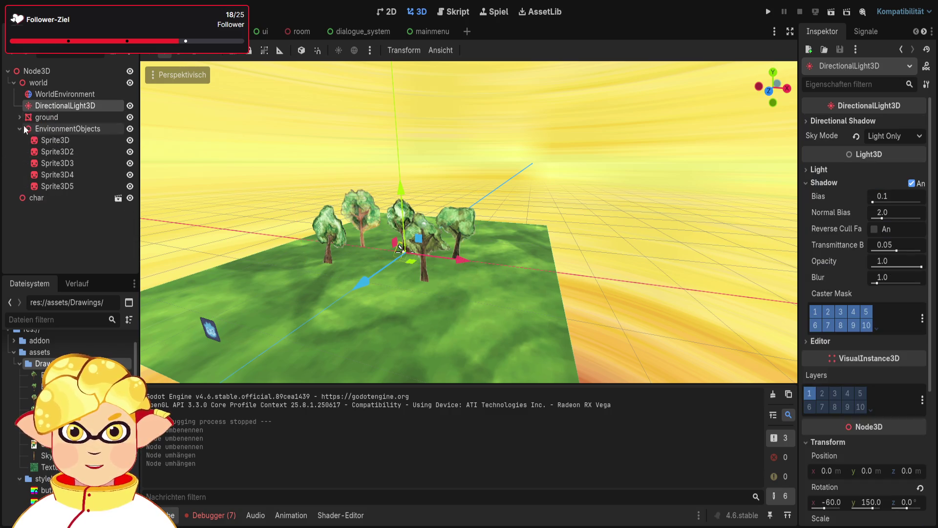
{"action": "left_click", "coordinate": [20, 128]}
- Rename the EnvironmentObjects group to 'Trees'
{"action": "left_click", "coordinate": [78, 129]}
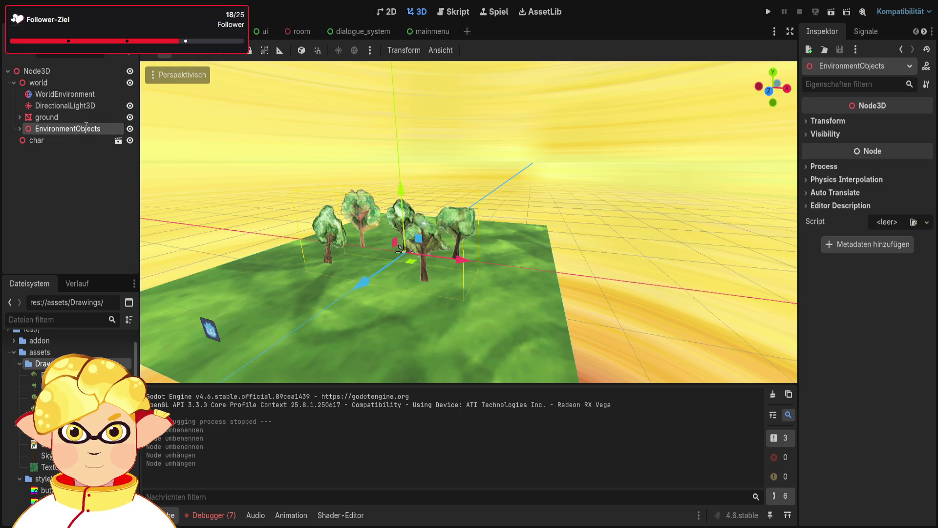
{"action": "type", "text": "Trees"}
{"action": "key", "text": "Return"}
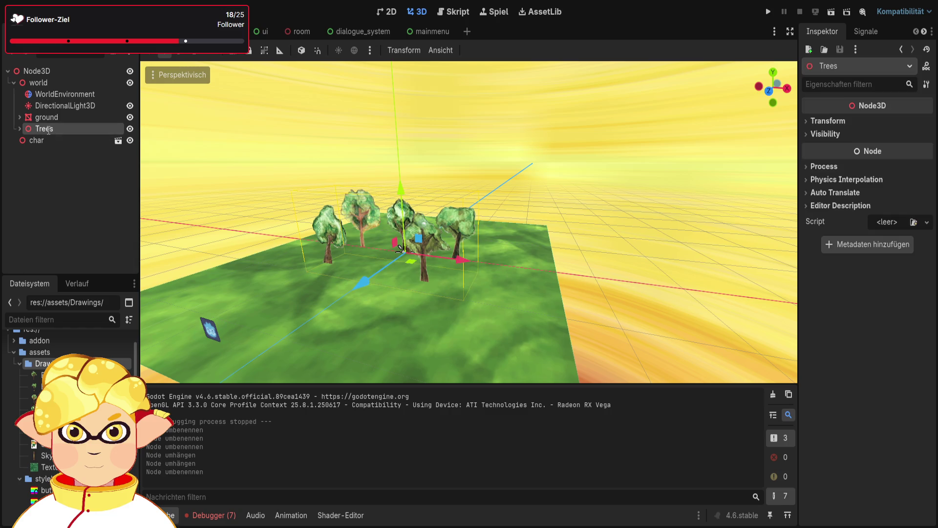
{"action": "left_click", "coordinate": [41, 84]}
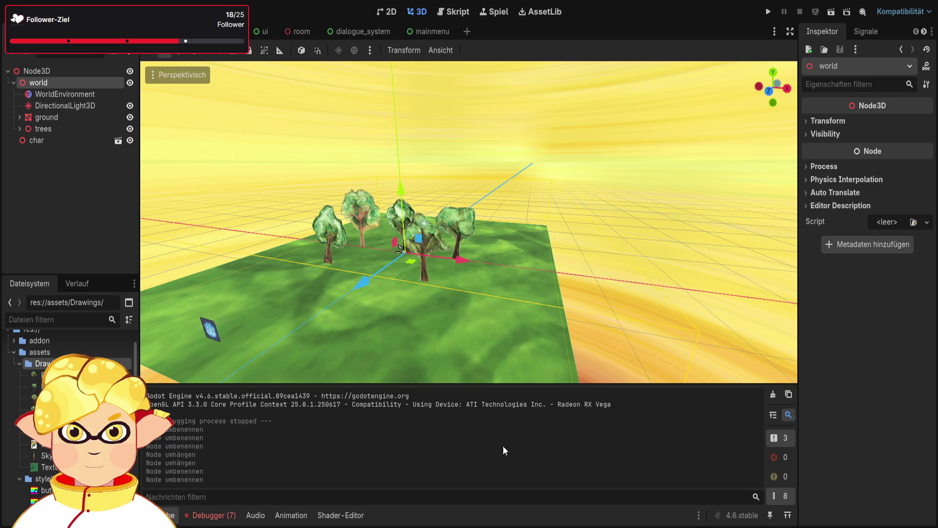
- Show the runtime error list and jump to the vsynctoggle error on line 4 of options.gd
{"action": "left_click", "coordinate": [210, 515]}
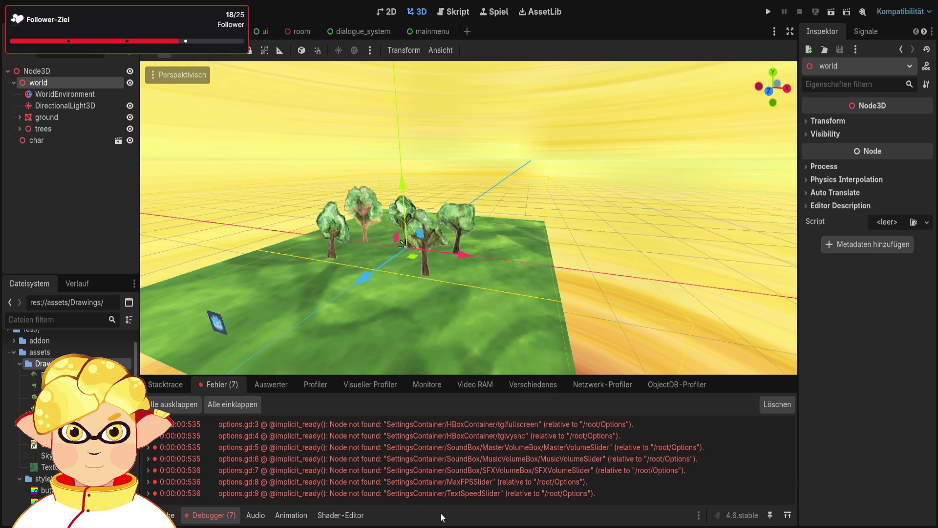
{"action": "left_click", "coordinate": [306, 490]}
{"action": "left_click", "coordinate": [295, 482]}
{"action": "left_click", "coordinate": [295, 471]}
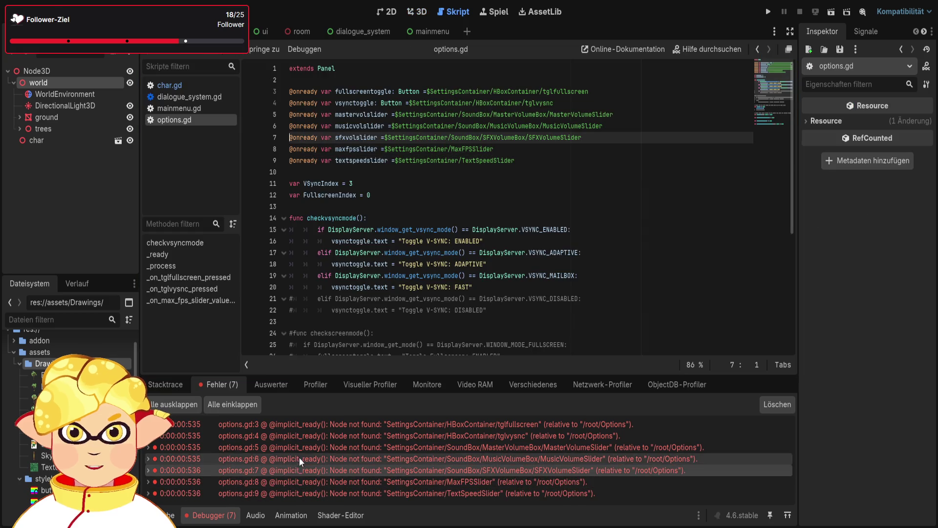
{"action": "left_click", "coordinate": [302, 448]}
{"action": "left_click", "coordinate": [305, 436]}
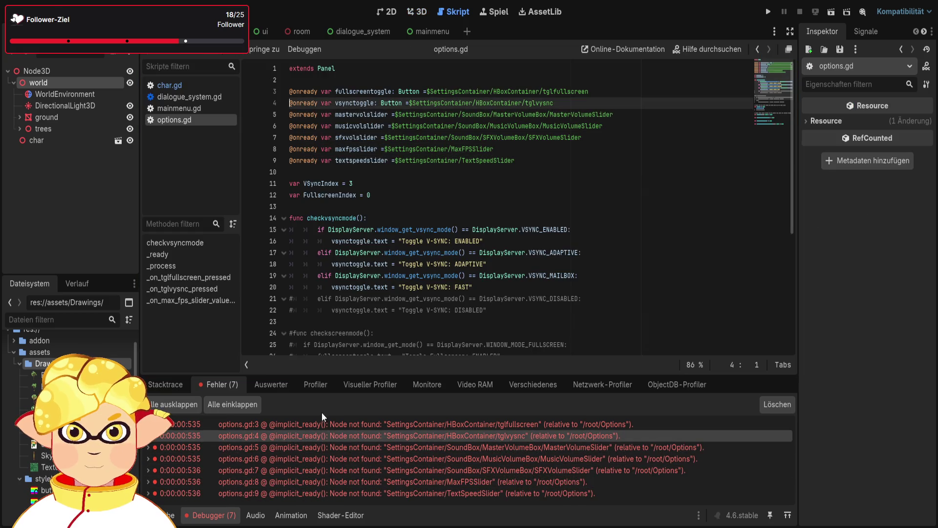
{"action": "left_click", "coordinate": [572, 166]}
{"action": "left_click_drag", "start_coordinate": [571, 166], "coordinate": [277, 88]}
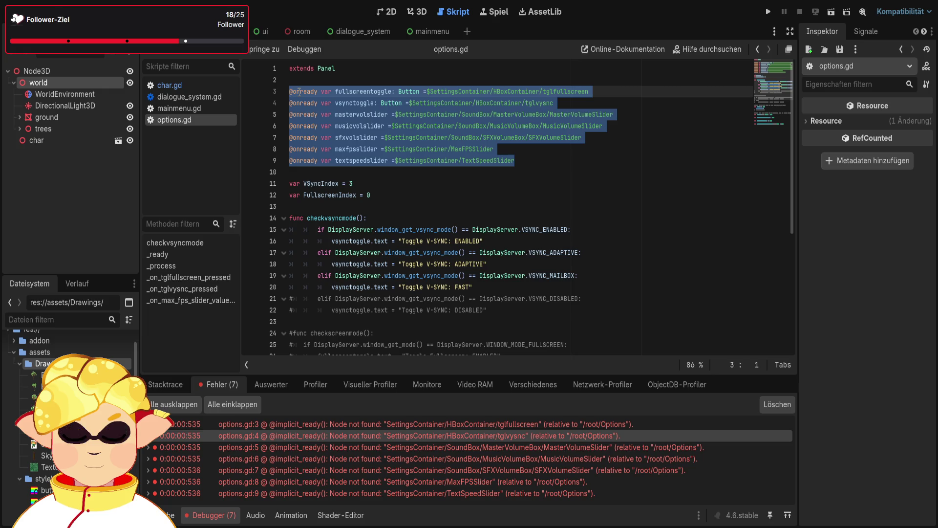
{"action": "left_click", "coordinate": [298, 92]}
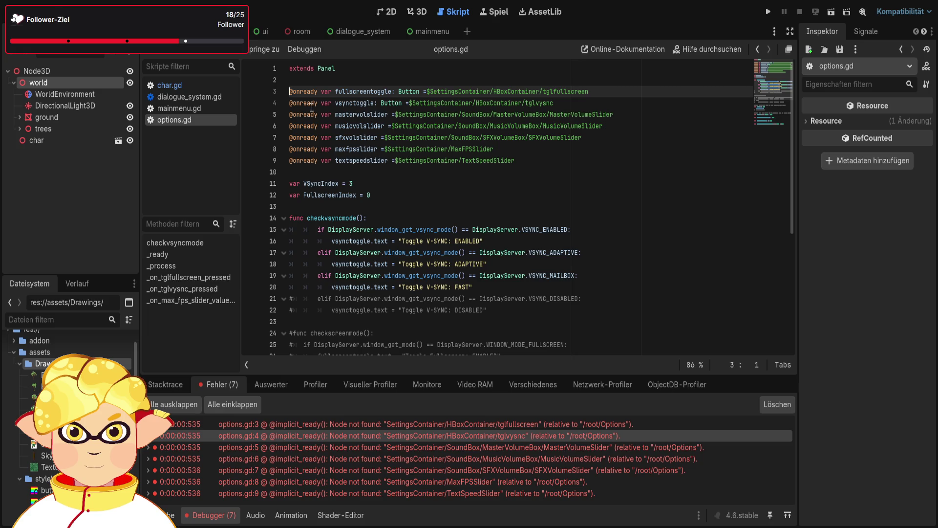
{"action": "type", "text": "#"}
{"action": "left_click", "coordinate": [290, 103]}
{"action": "type", "text": "#"}
{"action": "left_click", "coordinate": [290, 115]}
{"action": "type", "text": "#"}
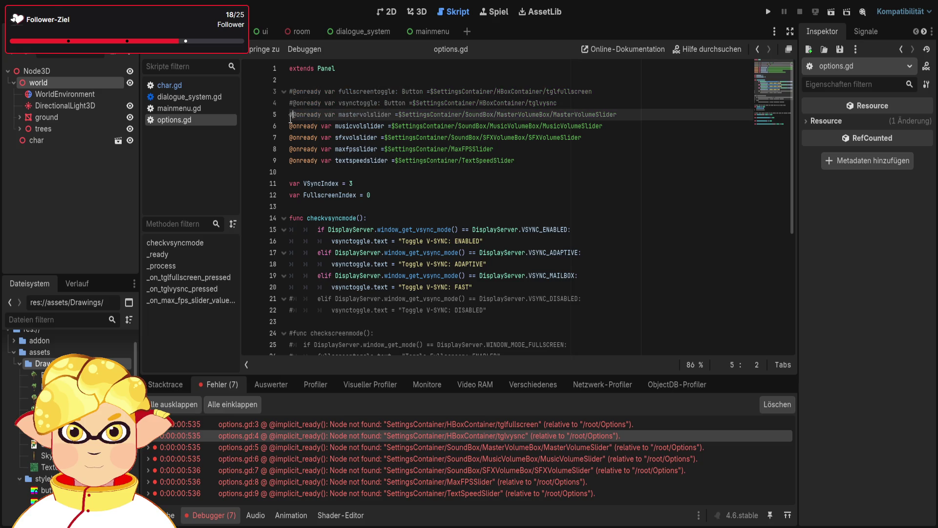
{"action": "left_click", "coordinate": [291, 127]}
{"action": "type", "text": "#"}
{"action": "left_click", "coordinate": [290, 137]}
{"action": "type", "text": "#"}
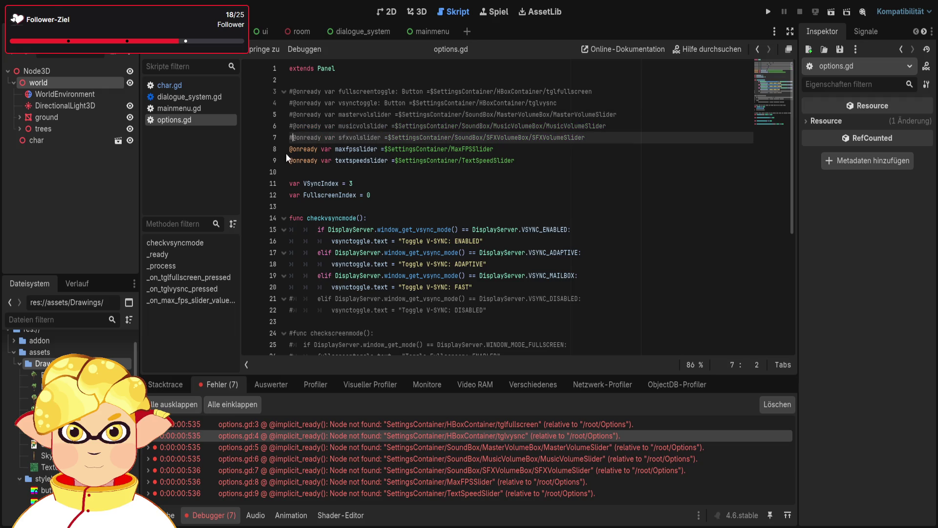
{"action": "left_click", "coordinate": [291, 149]}
{"action": "type", "text": "#"}
{"action": "left_click", "coordinate": [291, 161]}
{"action": "type", "text": "#"}
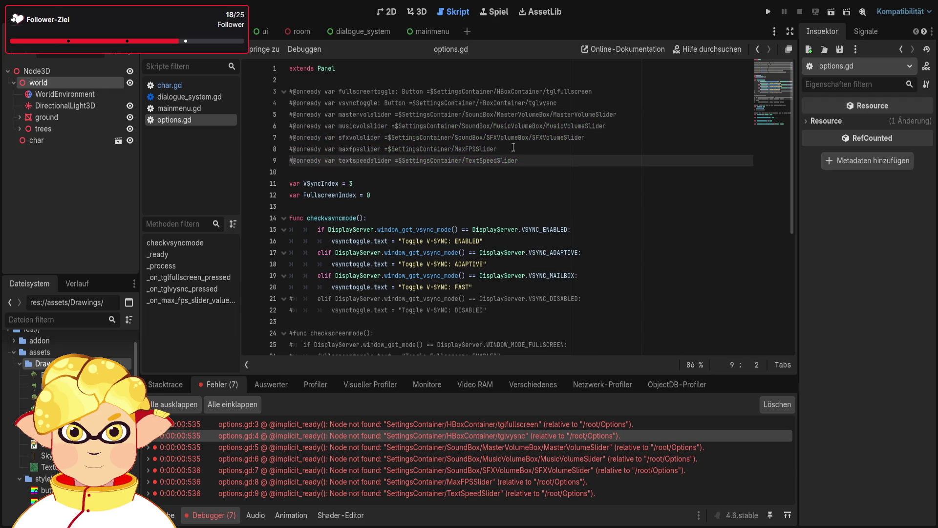
{"action": "left_click", "coordinate": [615, 177]}
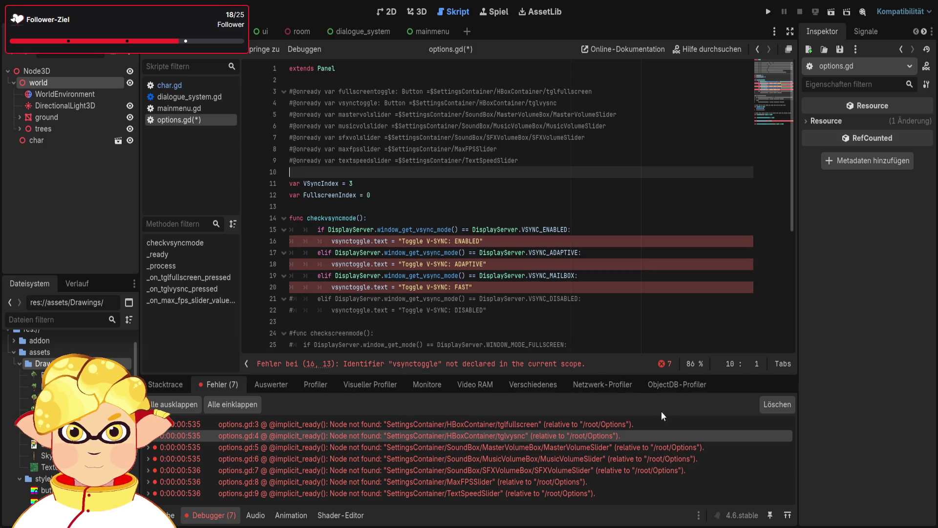
- Clear the error list and also comment out line 14
{"action": "left_click", "coordinate": [777, 404]}
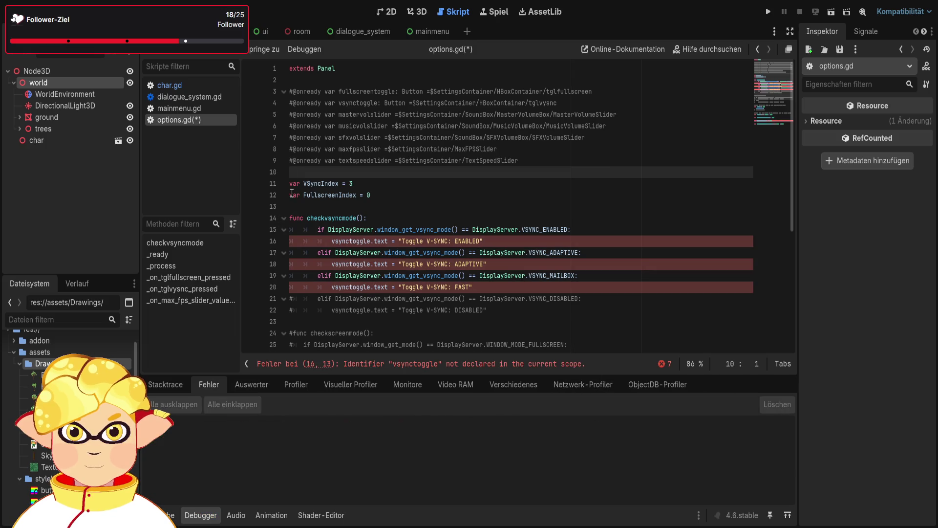
{"action": "left_click", "coordinate": [291, 219]}
{"action": "type", "text": "#"}
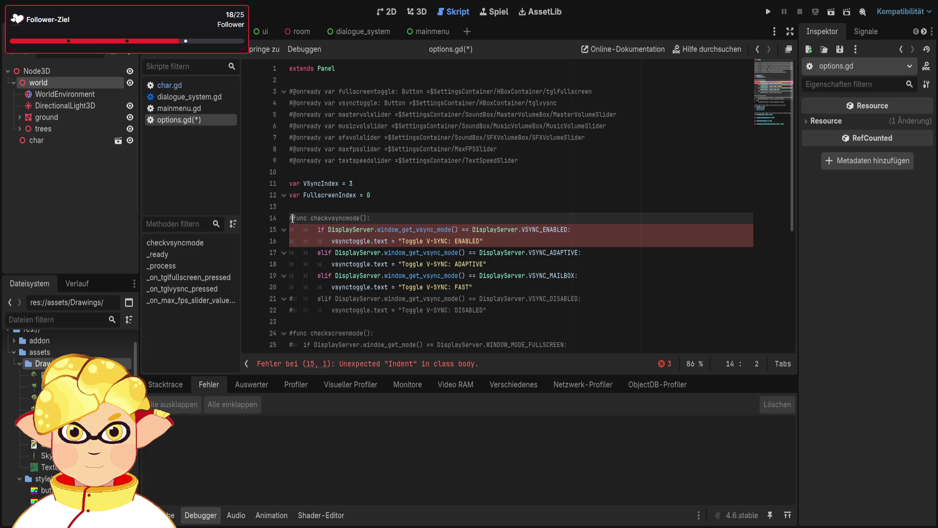
{"action": "scroll", "coordinate": [299, 223], "scroll_direction": "down", "scroll_amount": 6}
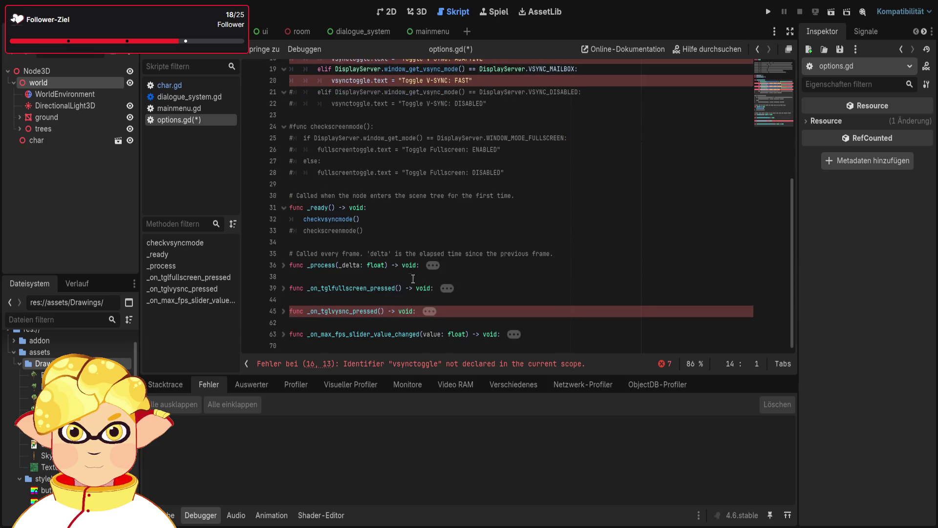
{"action": "scroll", "coordinate": [430, 303], "scroll_direction": "up", "scroll_amount": 6}
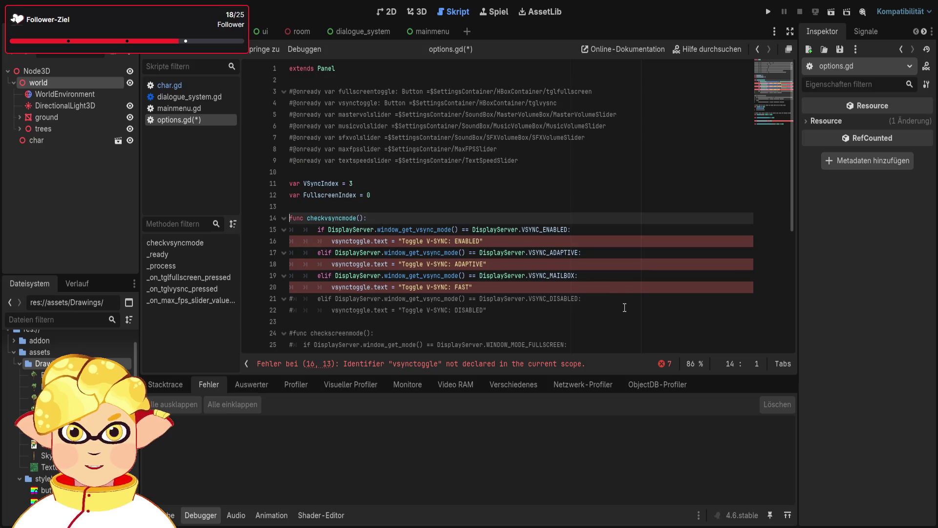
{"action": "left_click", "coordinate": [488, 310]}
{"action": "key", "text": "Up"}
{"action": "key", "text": "Up"}
{"action": "key", "text": "Up"}
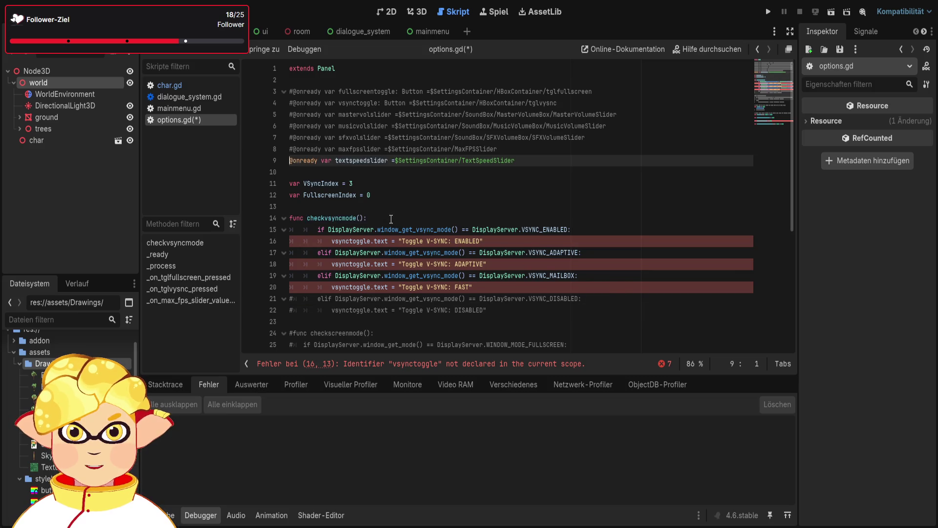
{"action": "key", "text": "Home"}
{"action": "key", "text": "Delete"}
{"action": "key", "text": "Up"}
{"action": "key", "text": "Delete"}
{"action": "key", "text": "Up"}
{"action": "key", "text": "Delete"}
{"action": "key", "text": "Up"}
{"action": "key", "text": "Delete"}
{"action": "key", "text": "Up"}
{"action": "key", "text": "Delete"}
{"action": "key", "text": "Up"}
{"action": "key", "text": "Delete"}
{"action": "key", "text": "Up"}
{"action": "key", "text": "Delete"}
- Save the unchanged options.gd and the scene, then return to the 3D view
{"action": "key", "text": "ctrl+s"}
{"action": "left_click", "coordinate": [436, 181]}
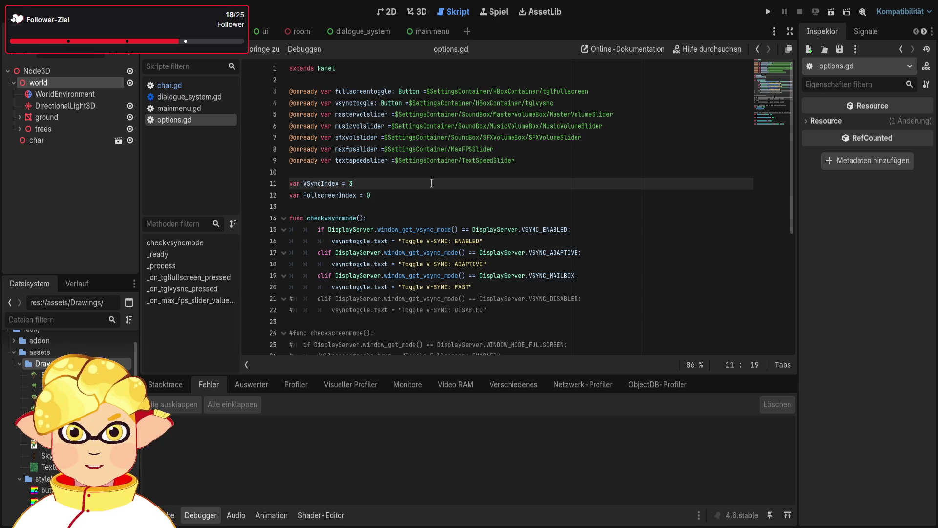
{"action": "key", "text": "ctrl+s"}
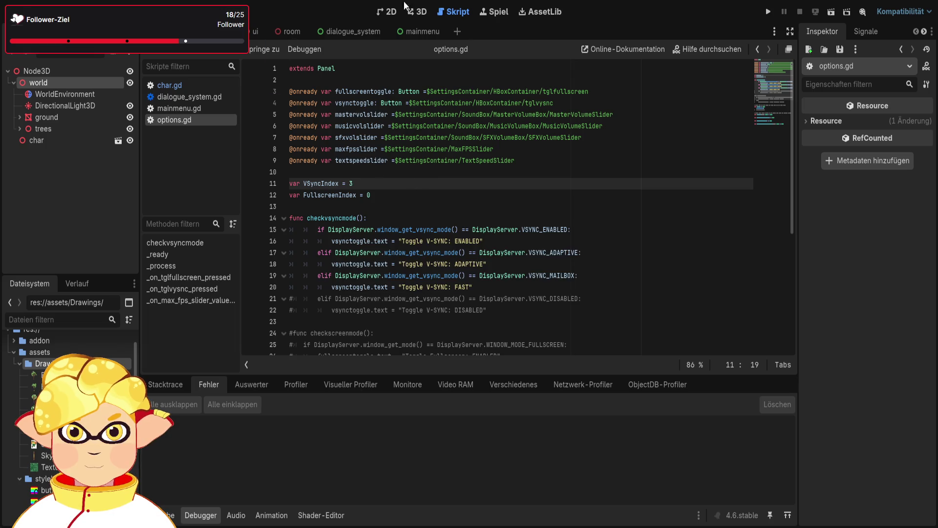
{"action": "left_click", "coordinate": [417, 11]}
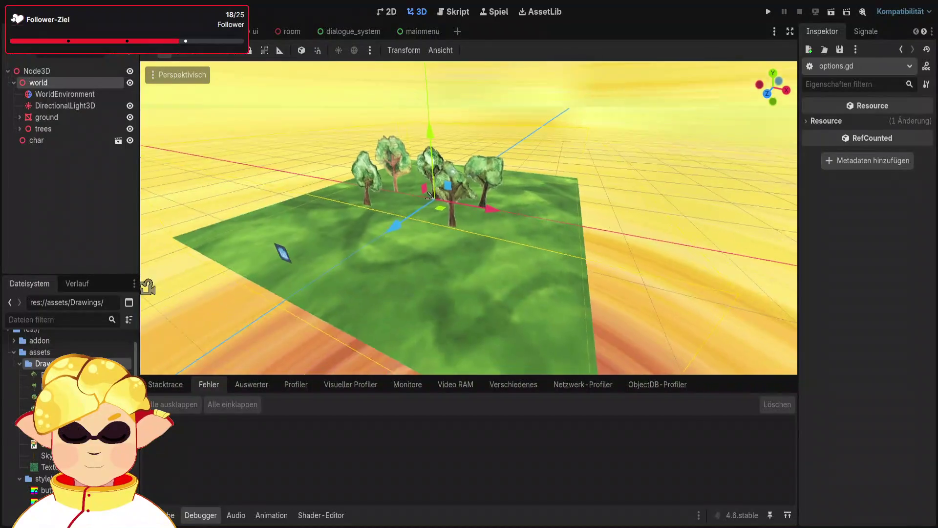
- Add an empty MeshInstance3D at the scene root, then fly in to inspect the ground's edge
{"action": "scroll", "coordinate": [251, 294], "scroll_direction": "up", "scroll_amount": 6}
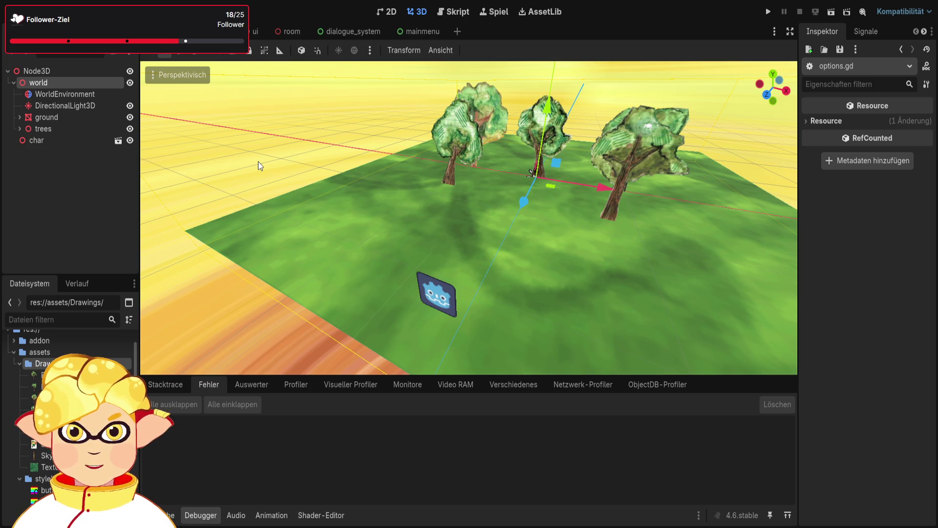
{"action": "key", "text": "ctrl+shift+z"}
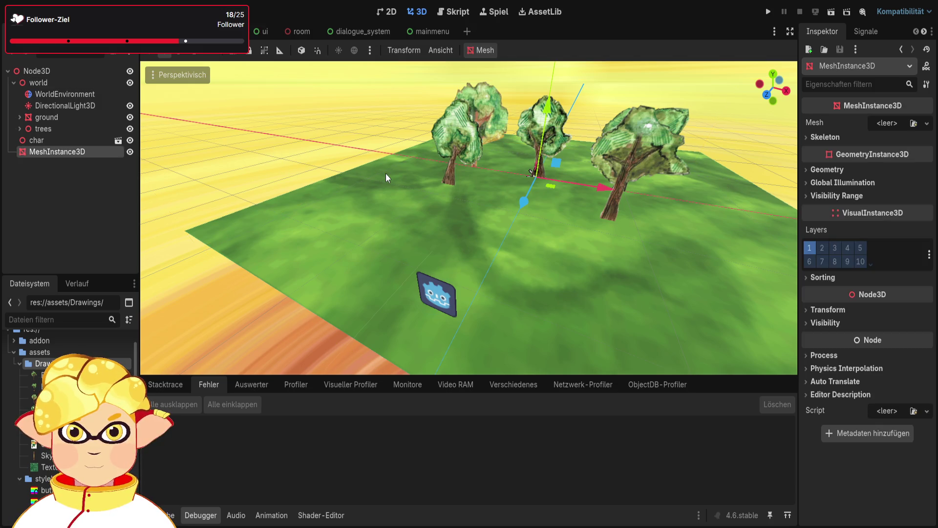
{"action": "key", "text": "w"}
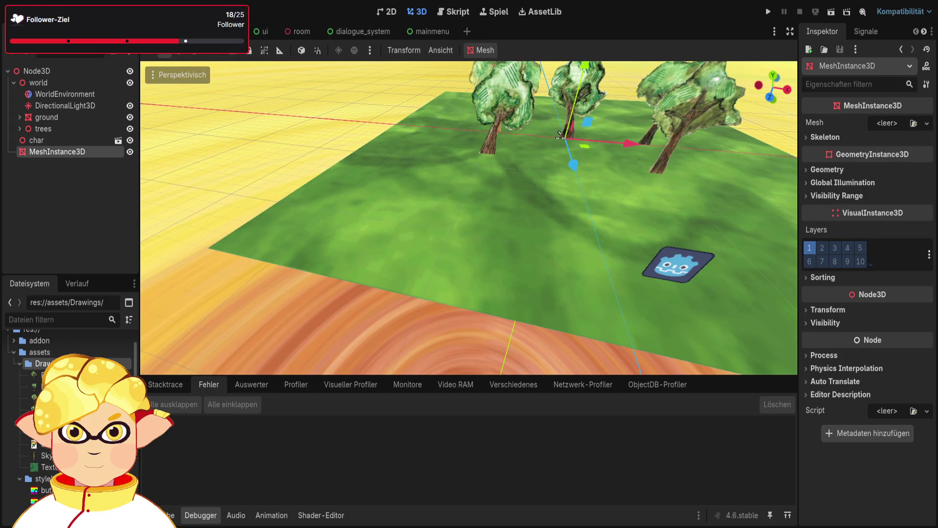
{"action": "key", "text": "w"}
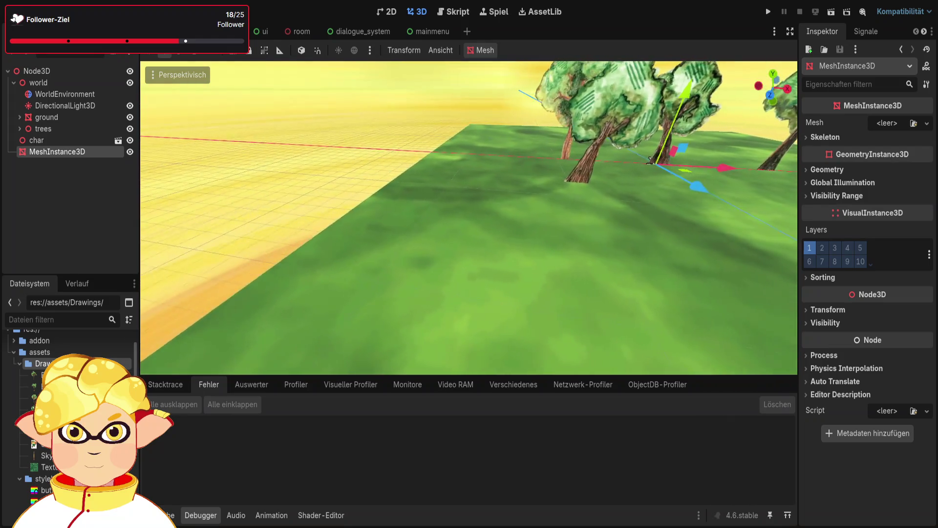
{"action": "key", "text": "s"}
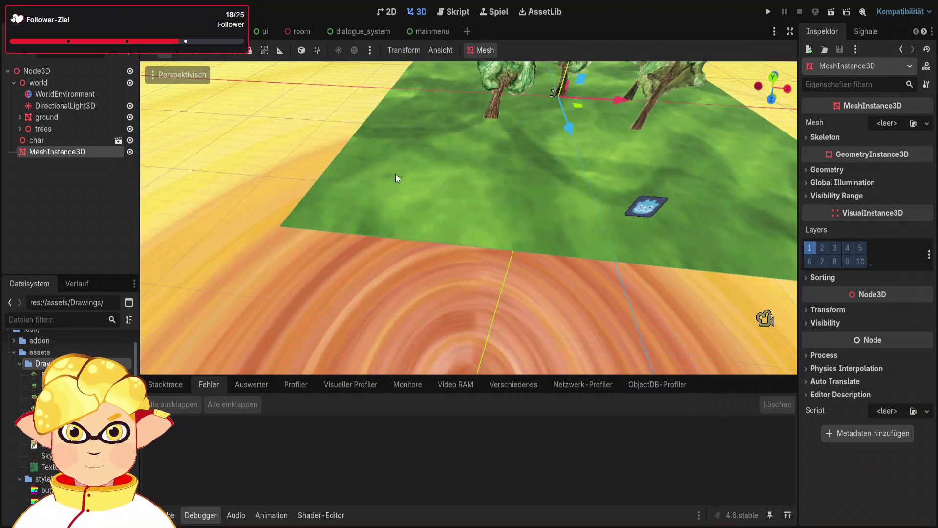
- Select the ground mesh and frame it in the viewport
{"action": "left_click", "coordinate": [394, 163]}
{"action": "key", "text": "f"}
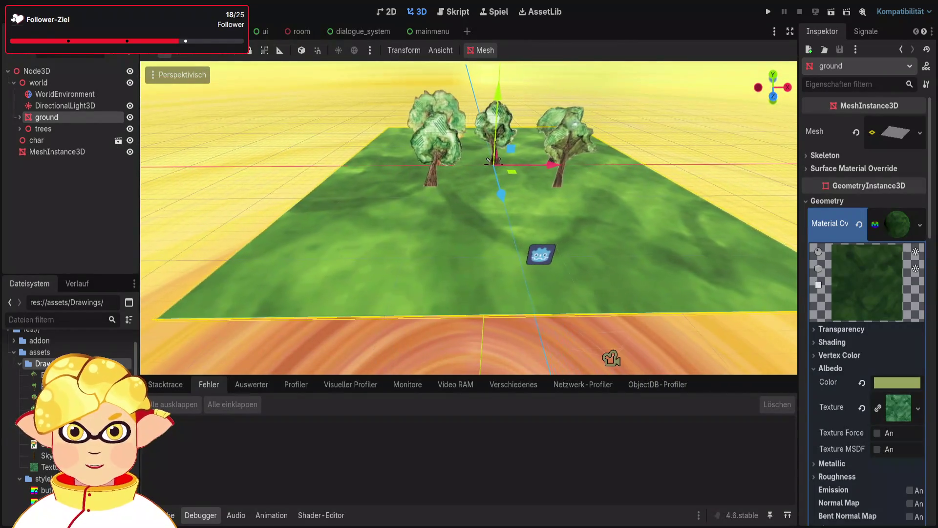
{"action": "scroll", "coordinate": [932, 282], "scroll_direction": "down", "scroll_amount": 3}
{"action": "scroll", "coordinate": [875, 286], "scroll_direction": "down", "scroll_amount": 10}
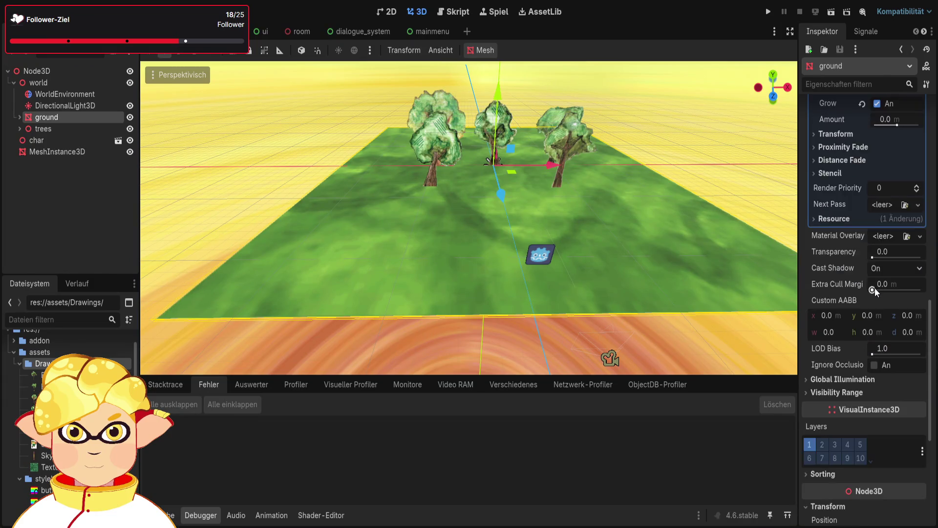
{"action": "scroll", "coordinate": [867, 312], "scroll_direction": "up", "scroll_amount": 15}
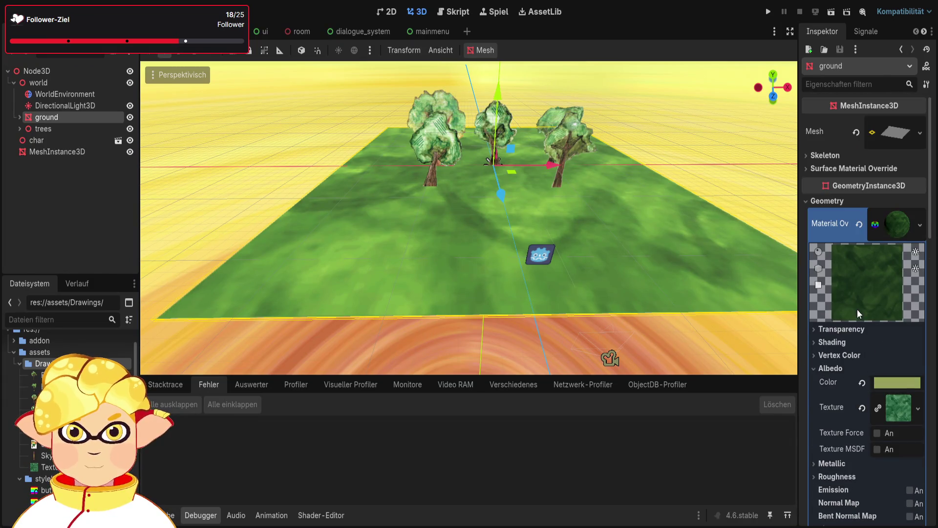
{"action": "scroll", "coordinate": [850, 293], "scroll_direction": "down", "scroll_amount": 12}
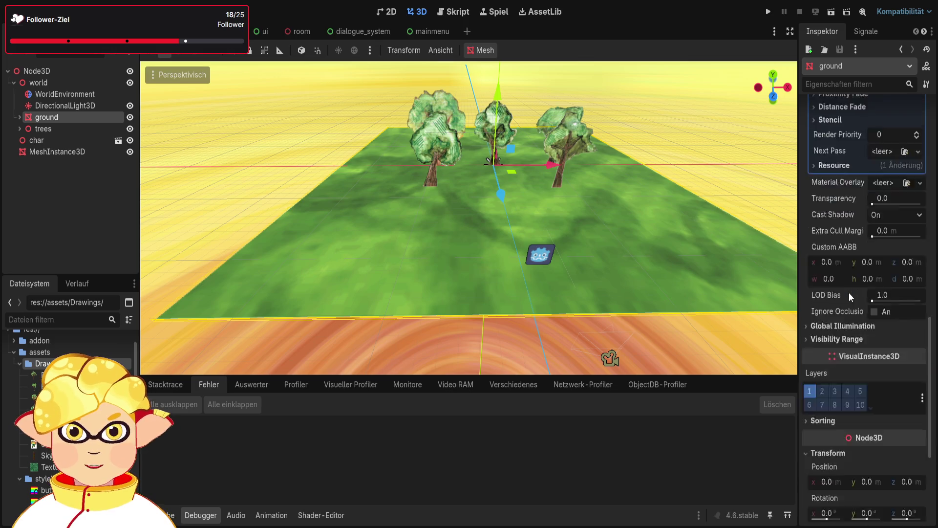
{"action": "scroll", "coordinate": [848, 292], "scroll_direction": "down", "scroll_amount": 1}
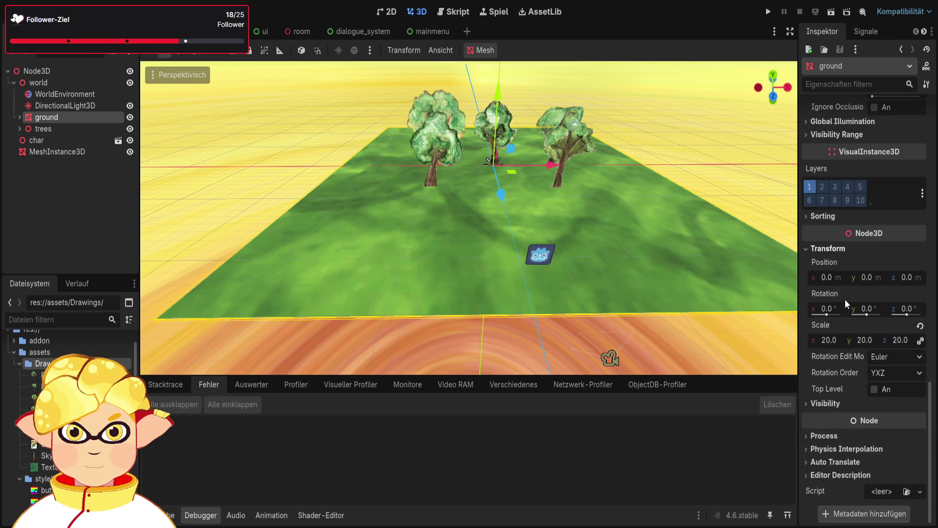
- Scale the ground uniformly to 15 after trying 1, 5 and 10, then move char forward to z 14.69
{"action": "left_click", "coordinate": [835, 337]}
{"action": "type", "text": "1"}
{"action": "key", "text": "Return"}
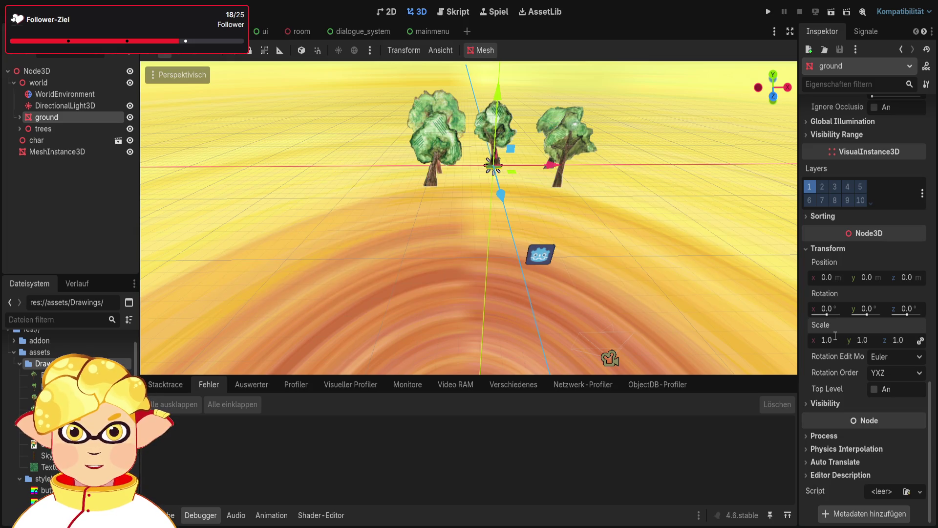
{"action": "type", "text": "5"}
{"action": "key", "text": "Return"}
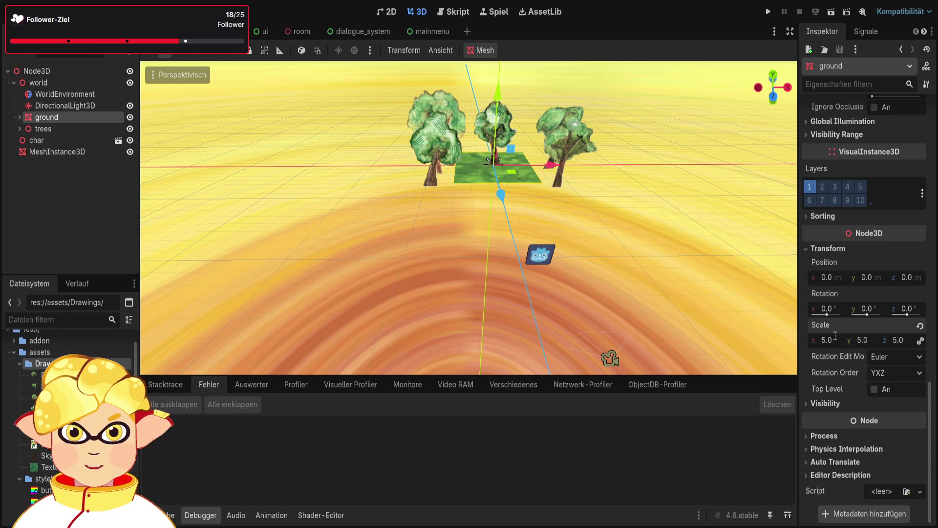
{"action": "left_click", "coordinate": [835, 335]}
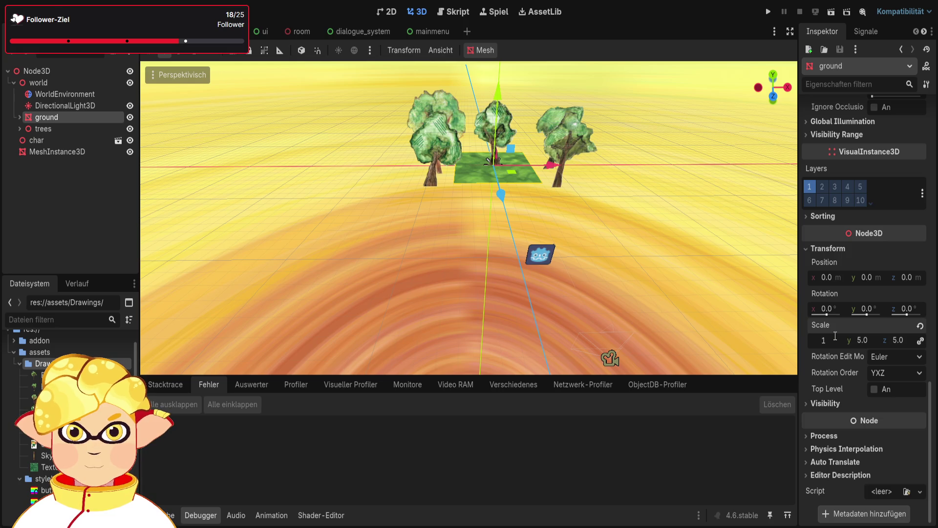
{"action": "type", "text": "10"}
{"action": "key", "text": "Return"}
{"action": "left_click", "coordinate": [835, 336]}
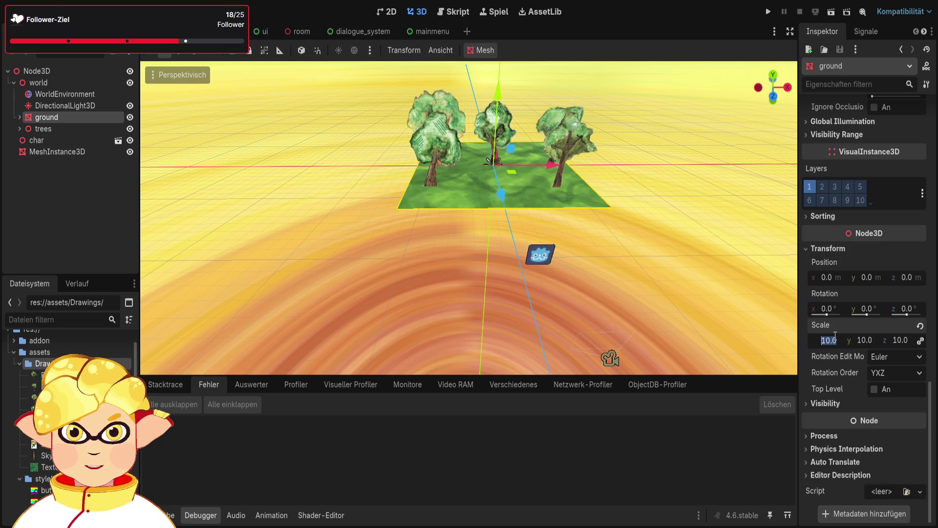
{"action": "type", "text": "5"}
{"action": "key", "text": "Return"}
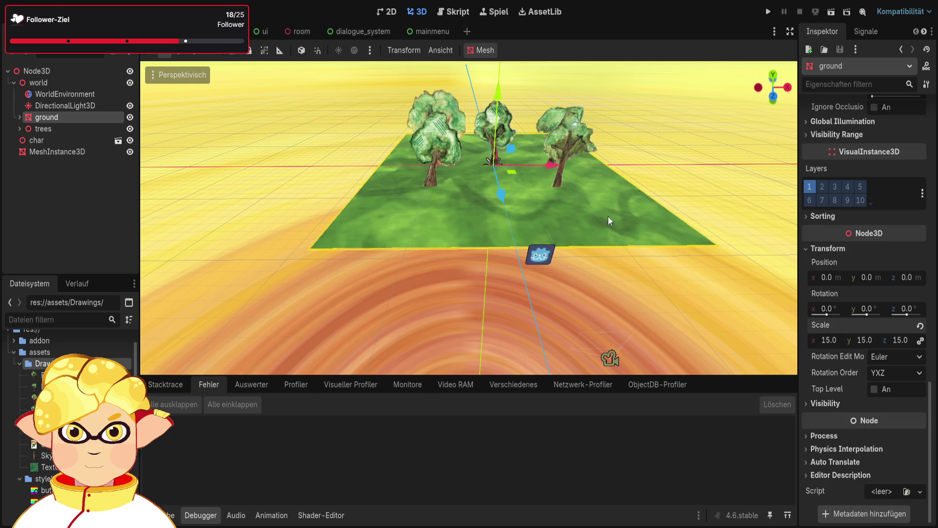
{"action": "left_click", "coordinate": [541, 256]}
{"action": "left_click_drag", "start_coordinate": [559, 321], "coordinate": [538, 247]}
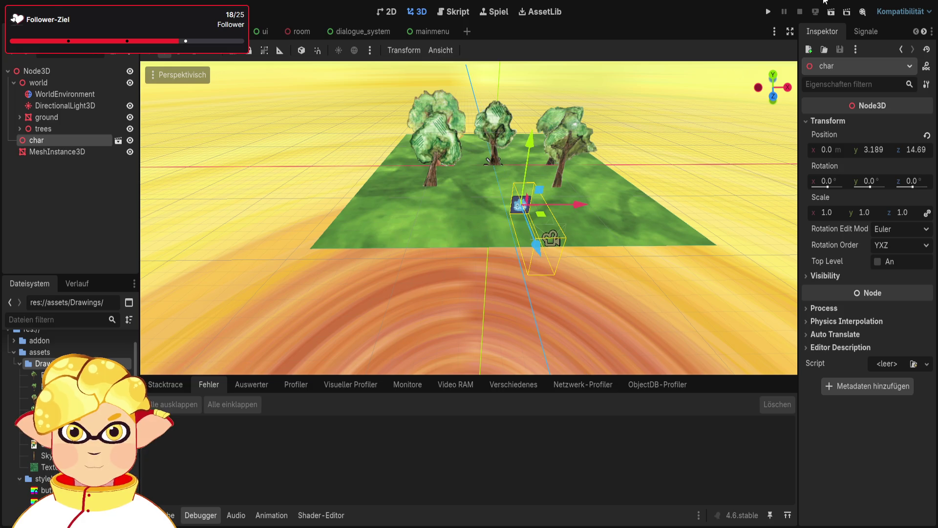
{"action": "left_click", "coordinate": [832, 11]}
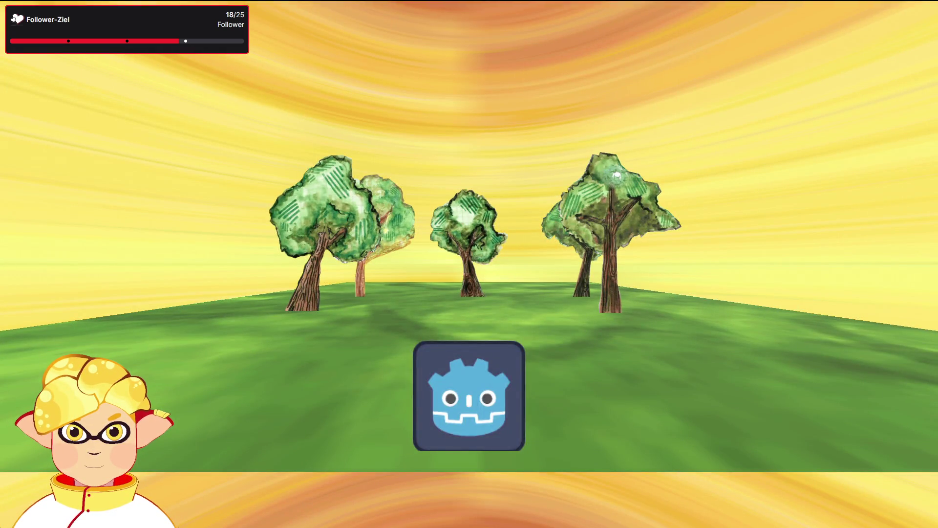
{"action": "key", "text": "Up"}
{"action": "key", "text": "Left"}
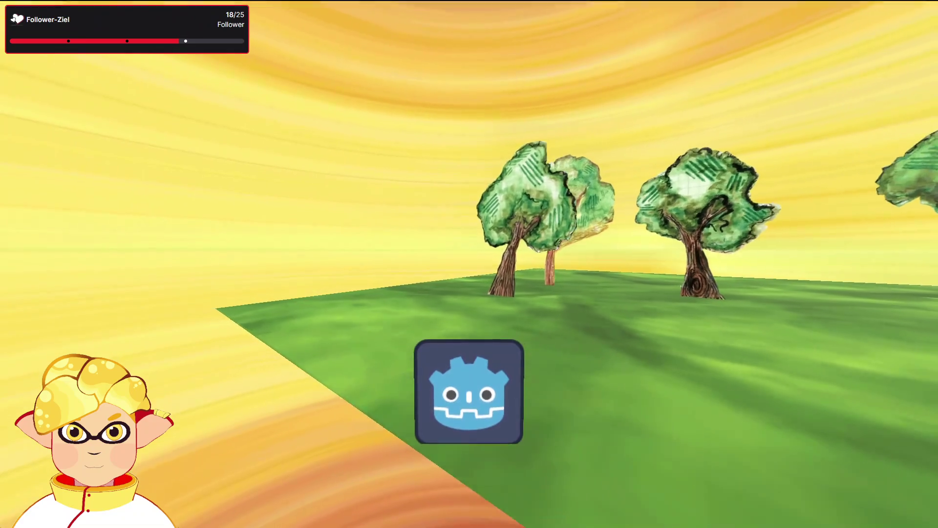
{"action": "key", "text": "Right"}
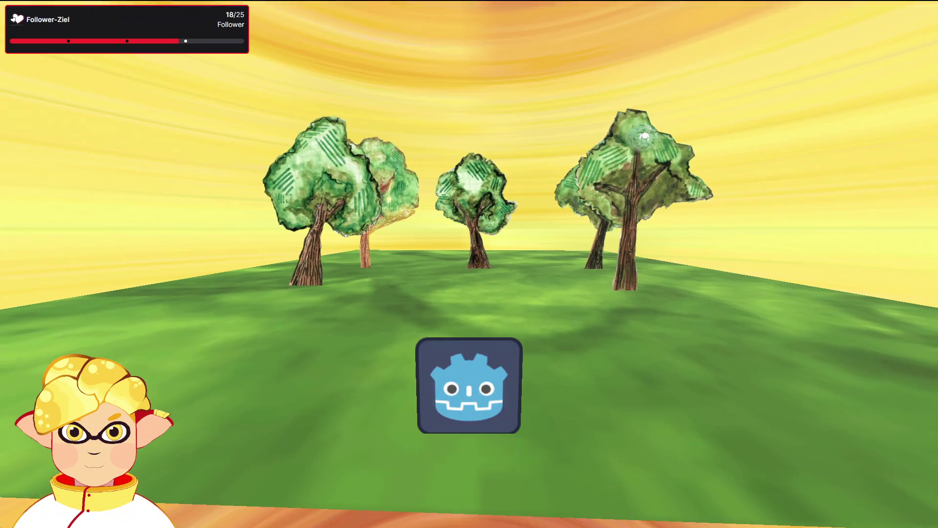
{"action": "key", "text": "Right"}
{"action": "key", "text": "Left"}
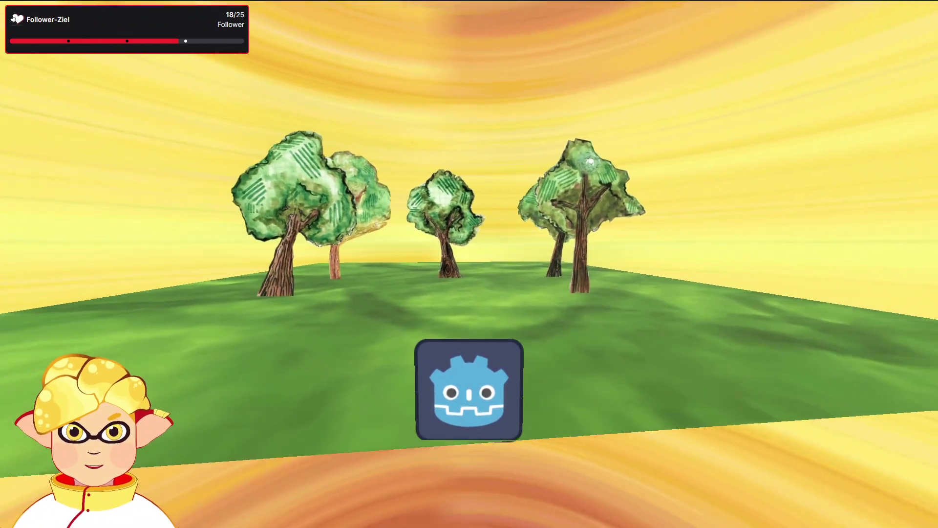
{"action": "key", "text": "Up"}
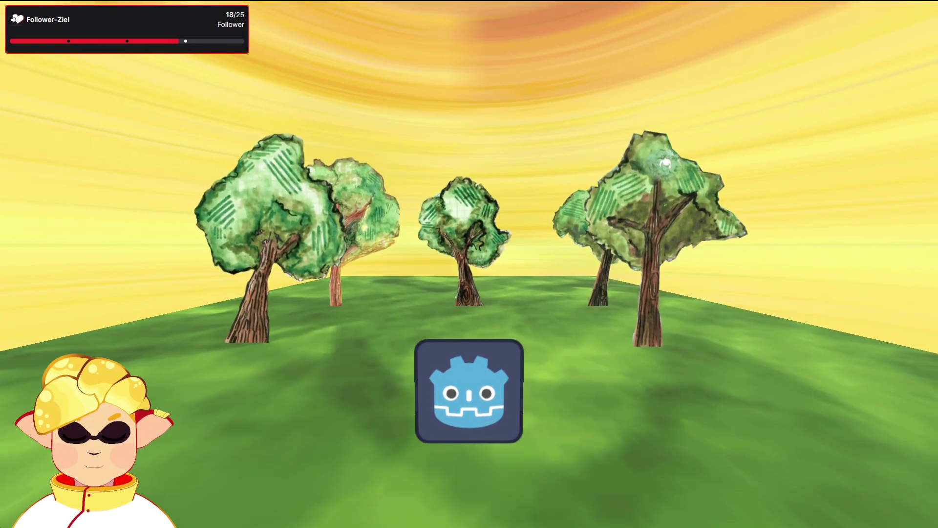
{"action": "key", "text": "Down"}
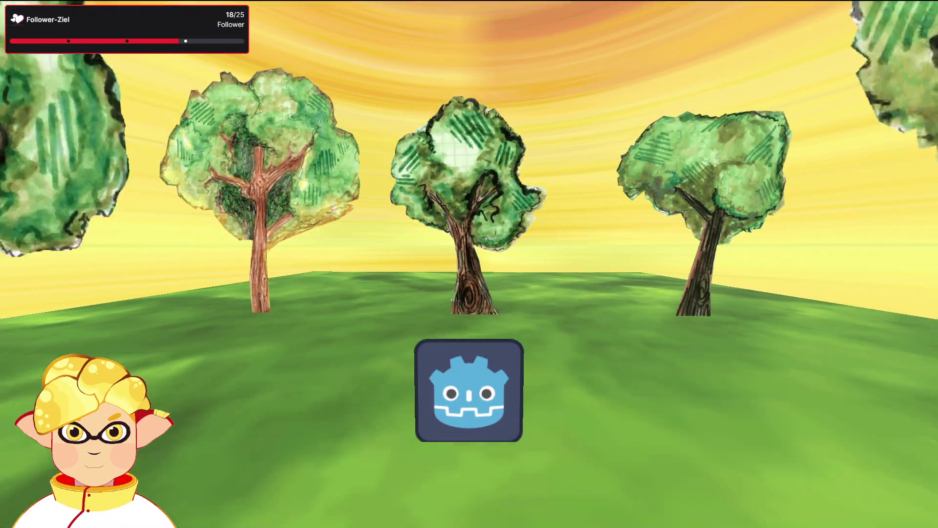
{"action": "key", "text": "Up"}
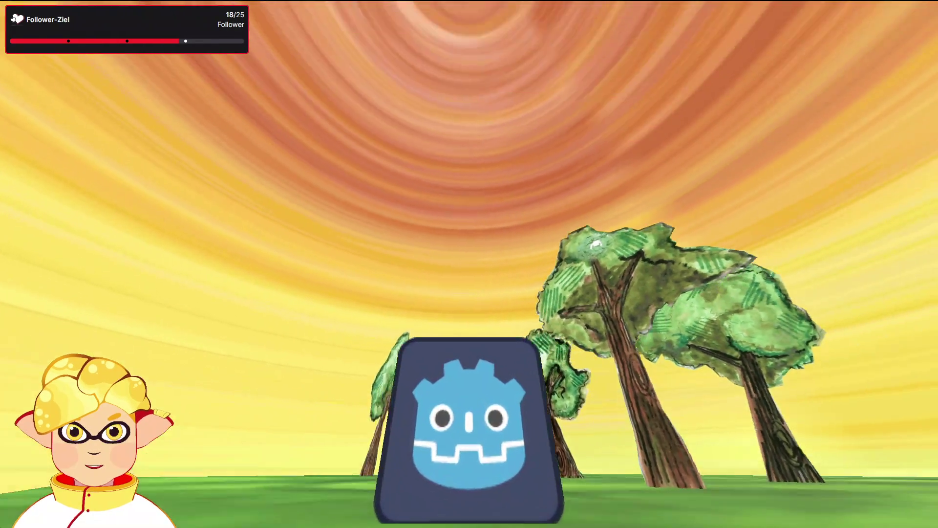
{"action": "key", "text": "Up"}
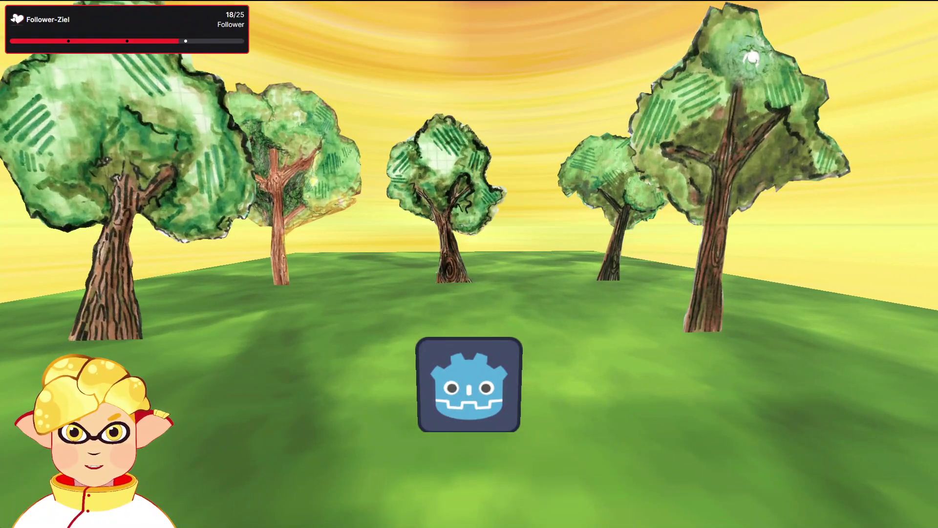
{"action": "key", "text": "Down"}
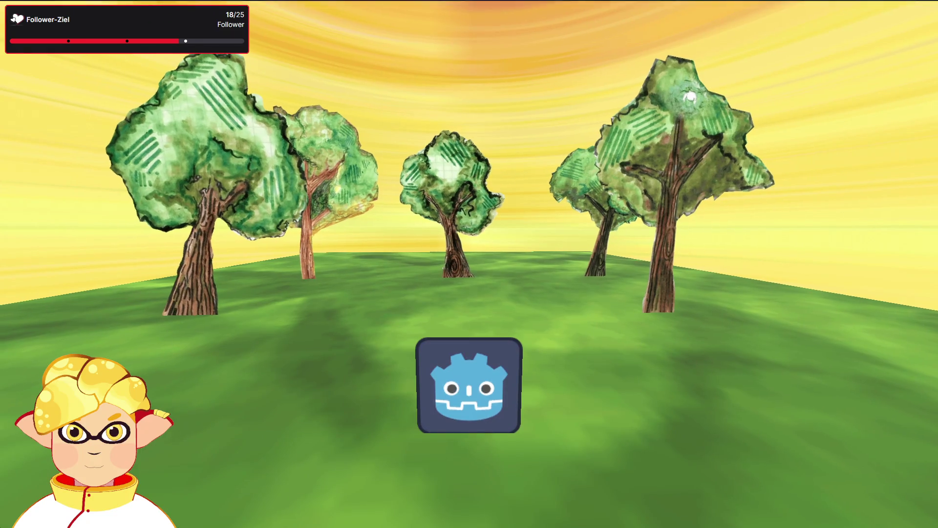
{"action": "key", "text": "Escape"}
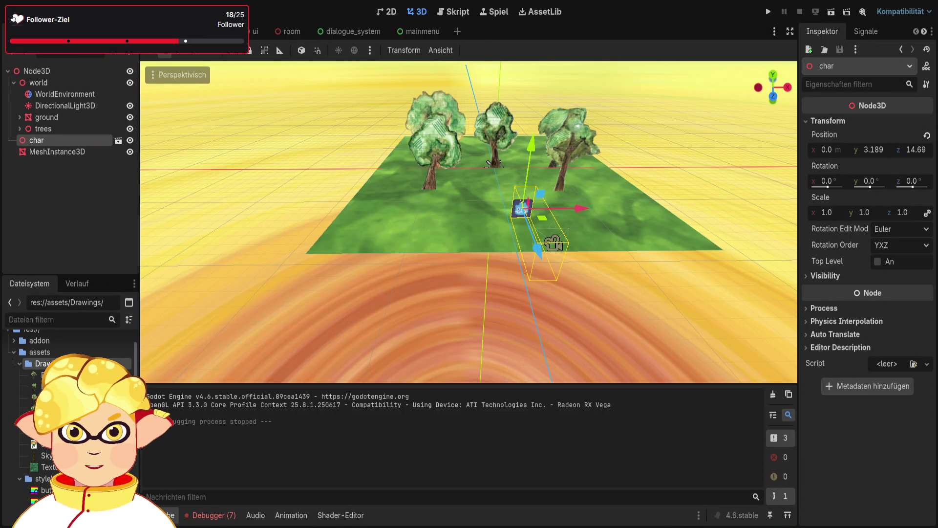
- Select the root-level MeshInstance3D to show its empty Mesh property in the Inspector
{"action": "left_click", "coordinate": [57, 151]}
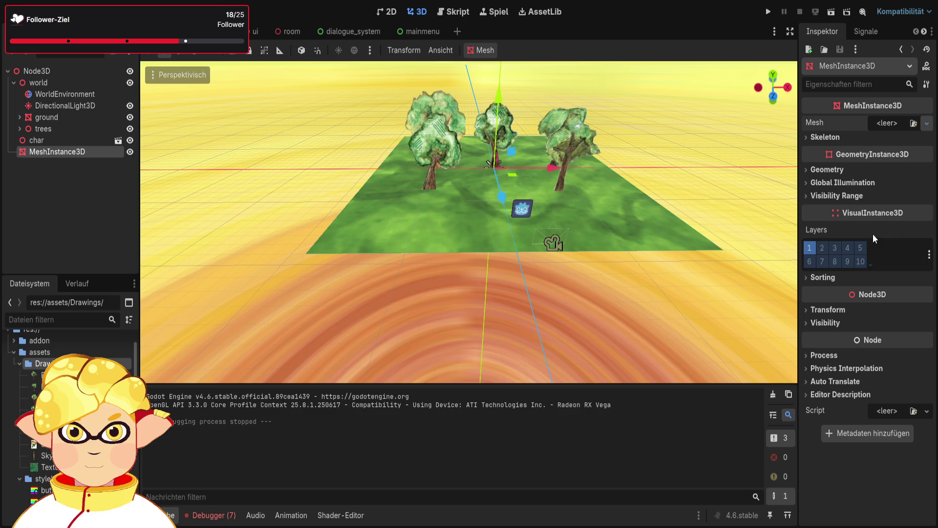
- Paste a PlaneMesh into the MeshInstance3D and set its position z to 15.0
{"action": "key", "text": "ctrl+z"}
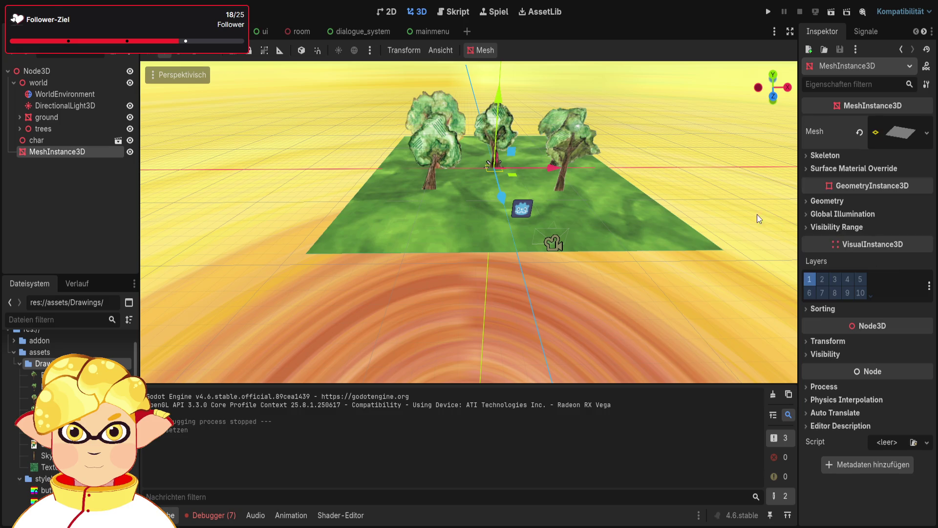
{"action": "mouse_move", "coordinate": [500, 198]}
{"action": "left_mouse_down"}
{"action": "mouse_move", "coordinate": [544, 303]}
{"action": "mouse_move", "coordinate": [544, 360]}
{"action": "mouse_move", "coordinate": [528, 393]}
{"action": "left_mouse_up"}
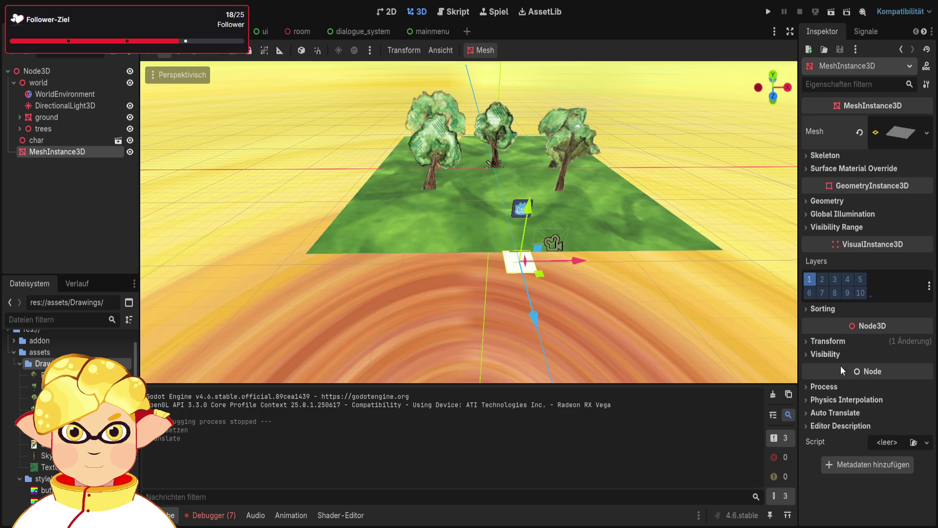
{"action": "left_click", "coordinate": [822, 341]}
{"action": "left_click", "coordinate": [910, 365]}
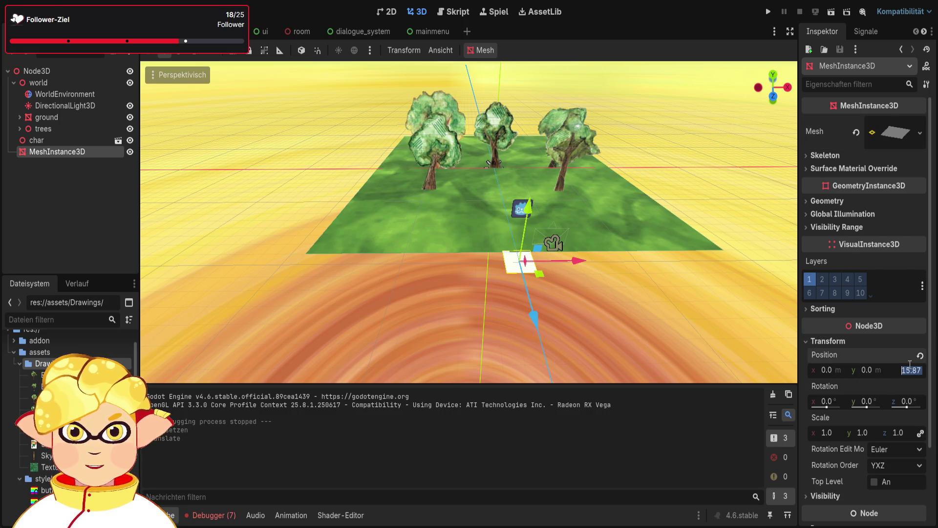
{"action": "type", "text": "15"}
{"action": "key", "text": "Return"}
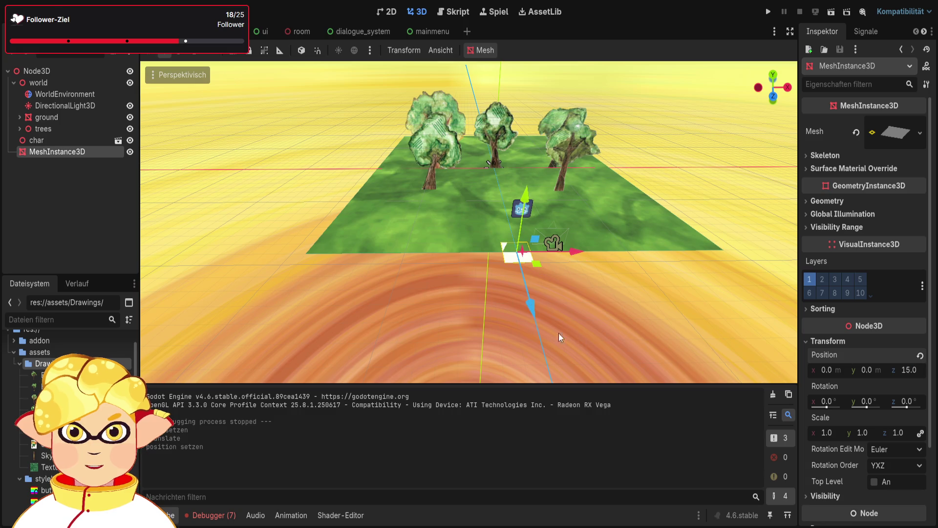
{"action": "mouse_move", "coordinate": [560, 337]}
{"action": "left_mouse_down"}
{"action": "mouse_move", "coordinate": [489, 317]}
{"action": "mouse_move", "coordinate": [514, 289]}
{"action": "left_mouse_up"}
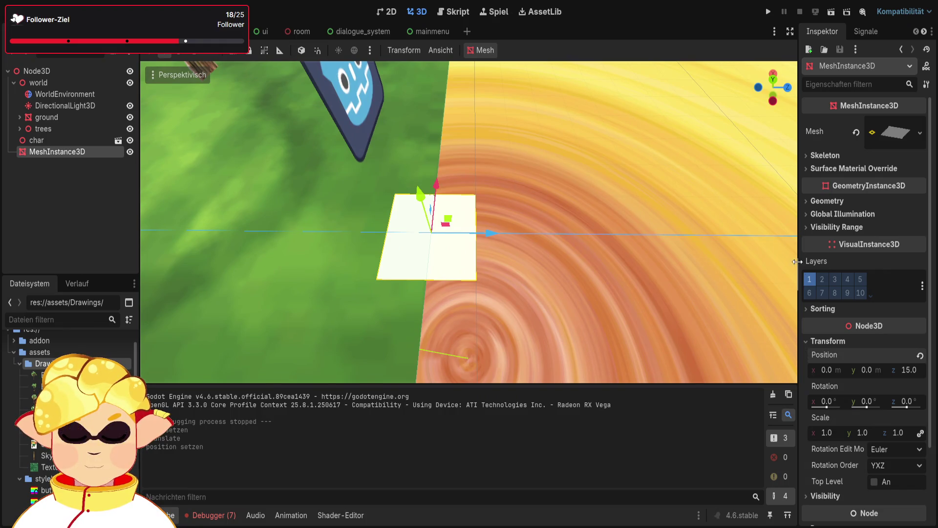
- Stand the plane upright with an X rotation of -90 after first trying 90
{"action": "mouse_move", "coordinate": [784, 96]}
{"action": "left_mouse_down"}
{"action": "mouse_move", "coordinate": [784, 117]}
{"action": "mouse_move", "coordinate": [783, 105]}
{"action": "left_mouse_up"}
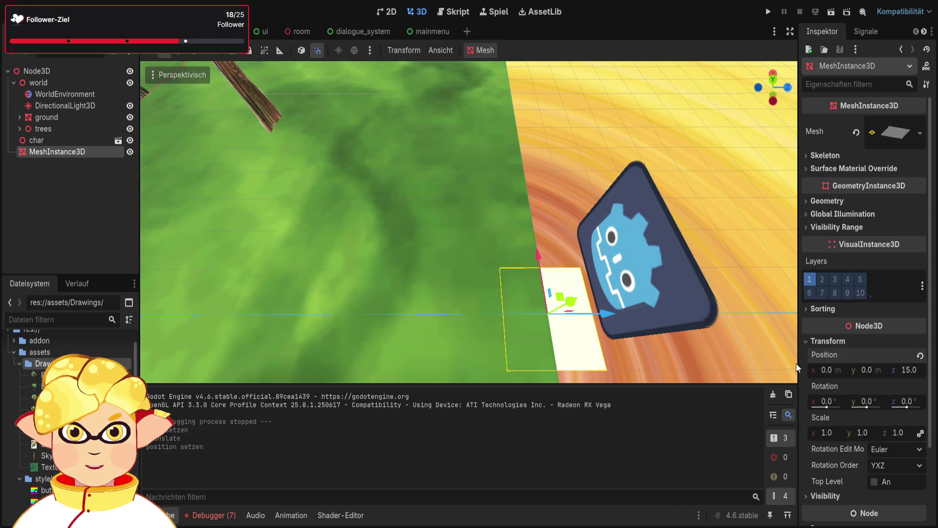
{"action": "left_click_drag", "start_coordinate": [826, 402], "coordinate": [822, 400]}
{"action": "left_click", "coordinate": [831, 400]}
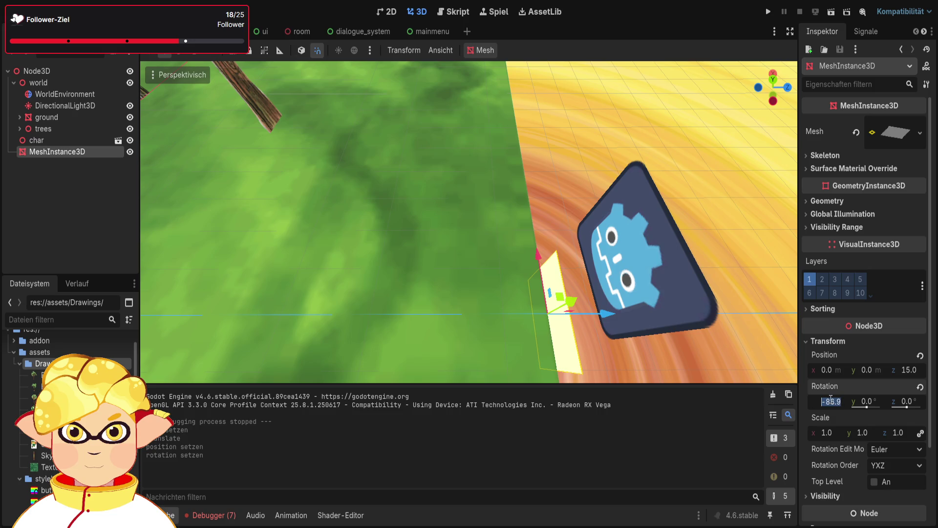
{"action": "type", "text": "90"}
{"action": "key", "text": "Return"}
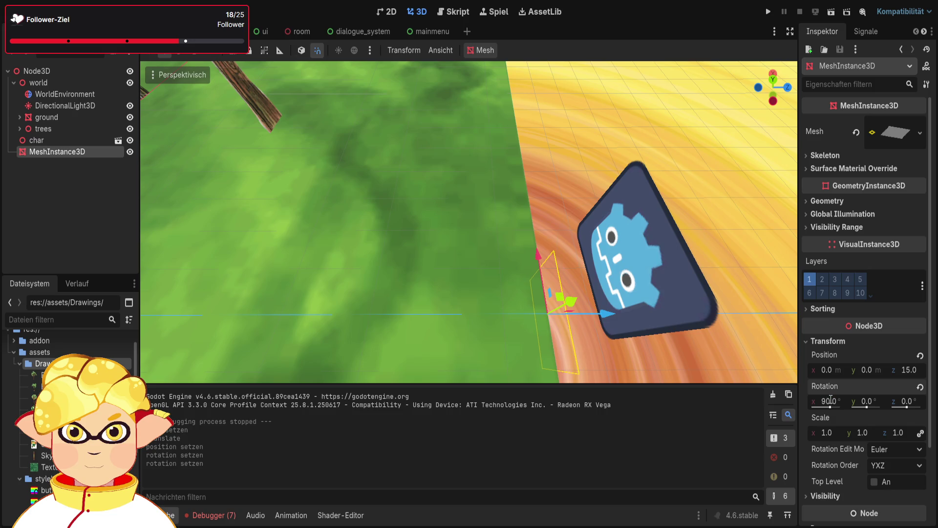
{"action": "mouse_move", "coordinate": [678, 324]}
{"action": "left_mouse_down"}
{"action": "mouse_move", "coordinate": [629, 296]}
{"action": "mouse_move", "coordinate": [708, 341]}
{"action": "left_mouse_up"}
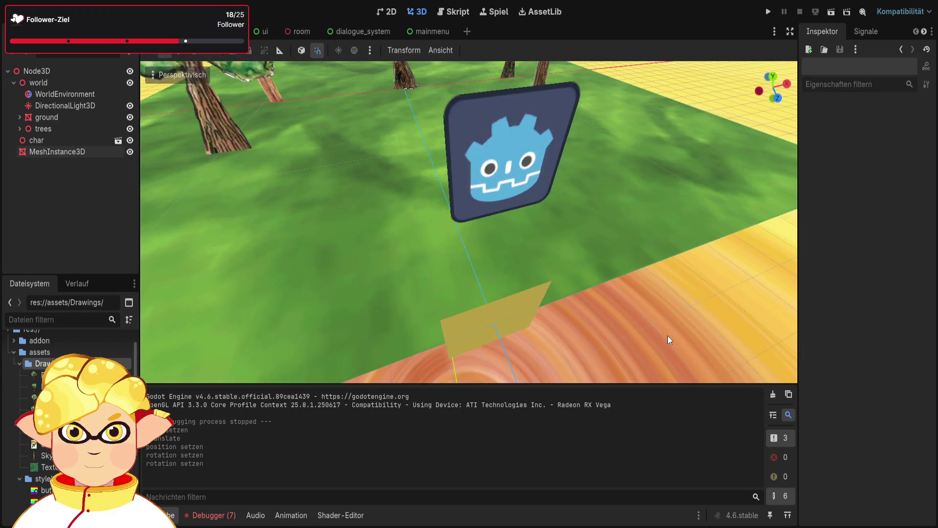
{"action": "mouse_move", "coordinate": [526, 330]}
{"action": "left_mouse_down"}
{"action": "mouse_move", "coordinate": [391, 326]}
{"action": "mouse_move", "coordinate": [337, 310]}
{"action": "left_mouse_up"}
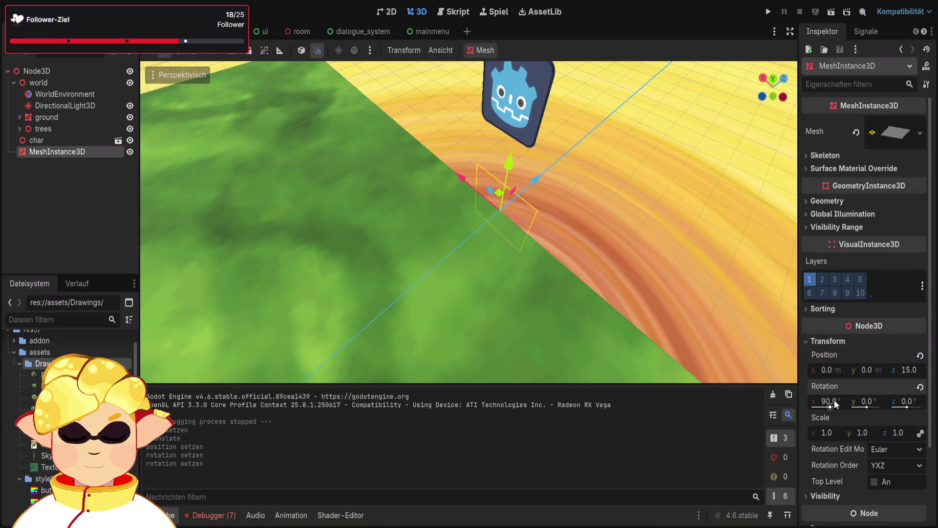
{"action": "type", "text": "-90"}
{"action": "key", "text": "Return"}
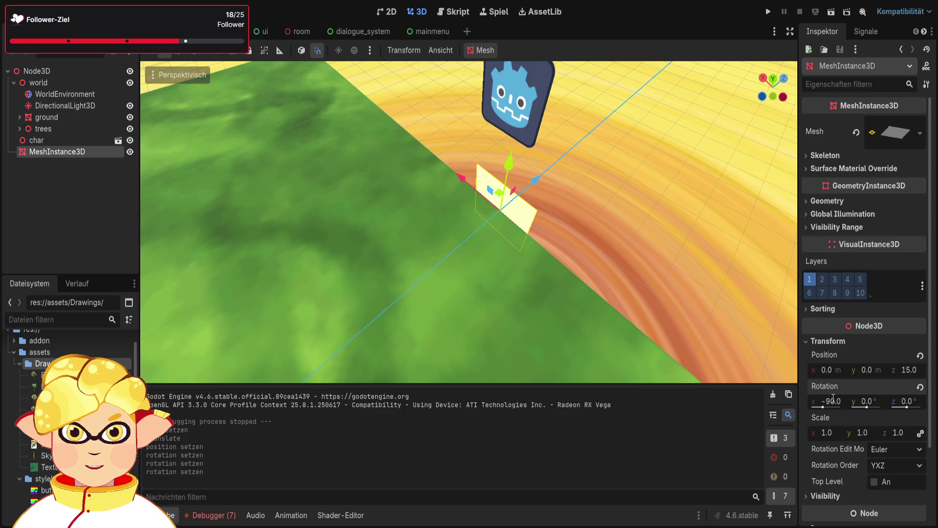
- Lift the plane to y 1.0 and scale it to 15 on all axes
{"action": "left_click_drag", "start_coordinate": [508, 164], "coordinate": [551, 145]}
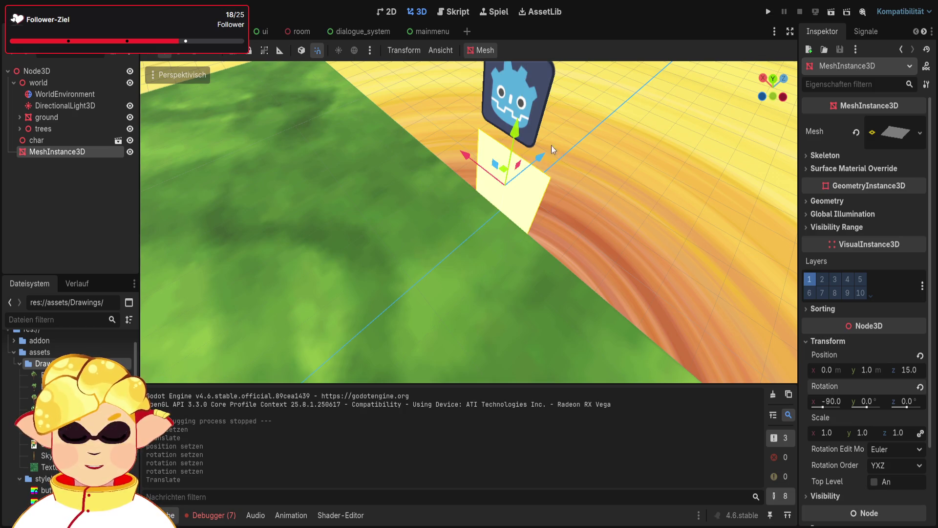
{"action": "left_click", "coordinate": [611, 233]}
{"action": "scroll", "coordinate": [610, 233], "scroll_direction": "down", "scroll_amount": 10}
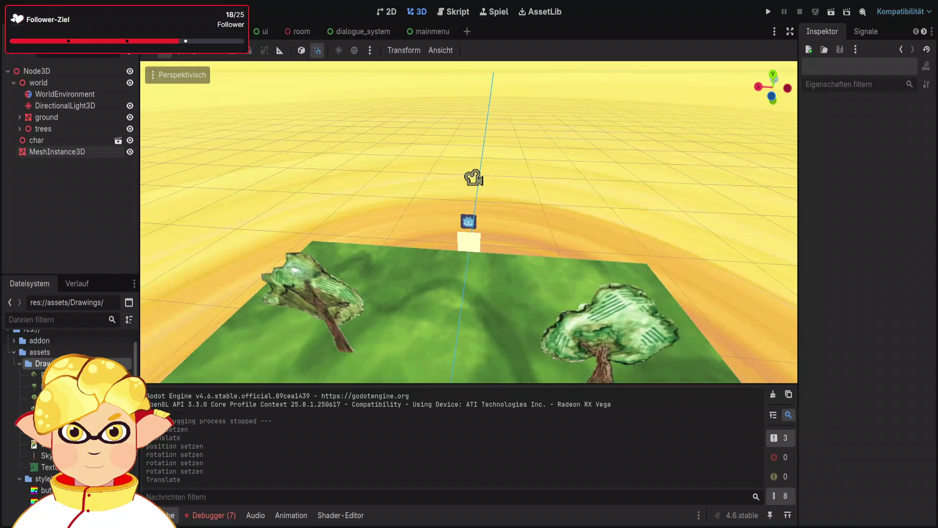
{"action": "scroll", "coordinate": [494, 221], "scroll_direction": "up", "scroll_amount": 10}
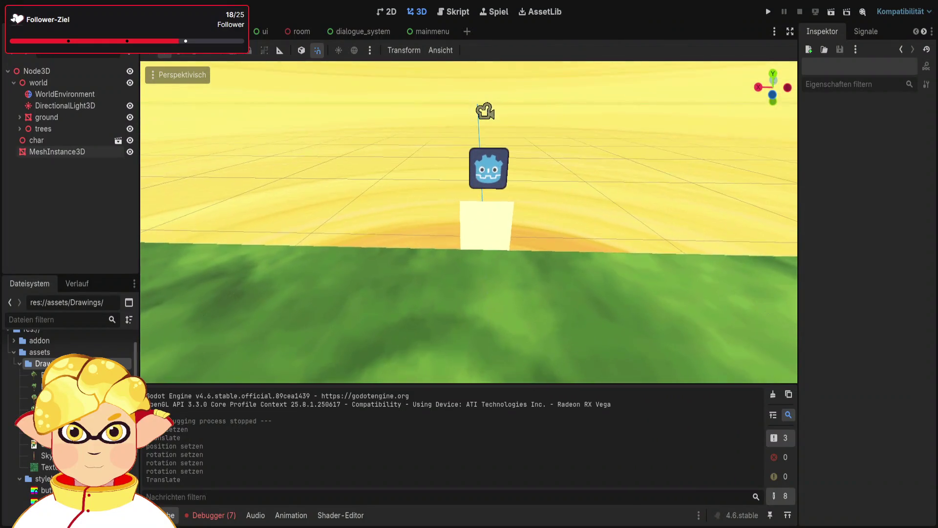
{"action": "left_click", "coordinate": [492, 224]}
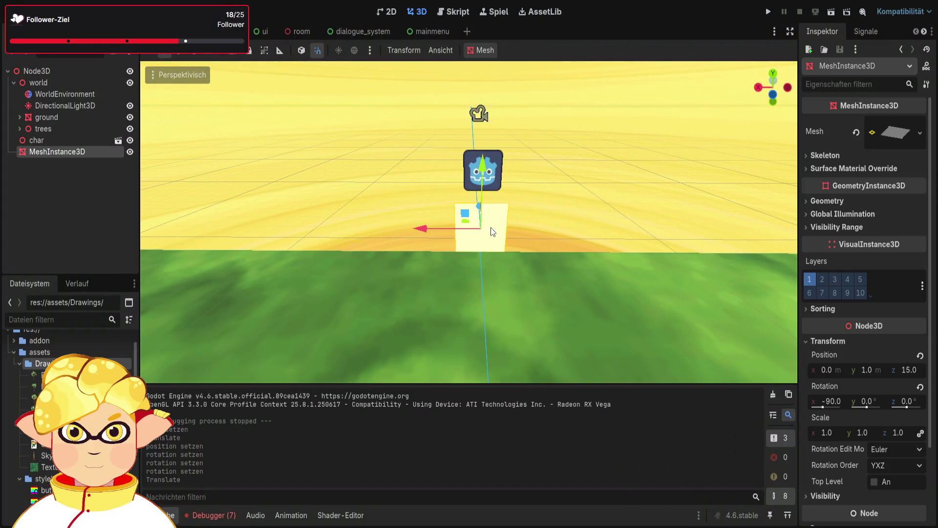
{"action": "left_click", "coordinate": [826, 432]}
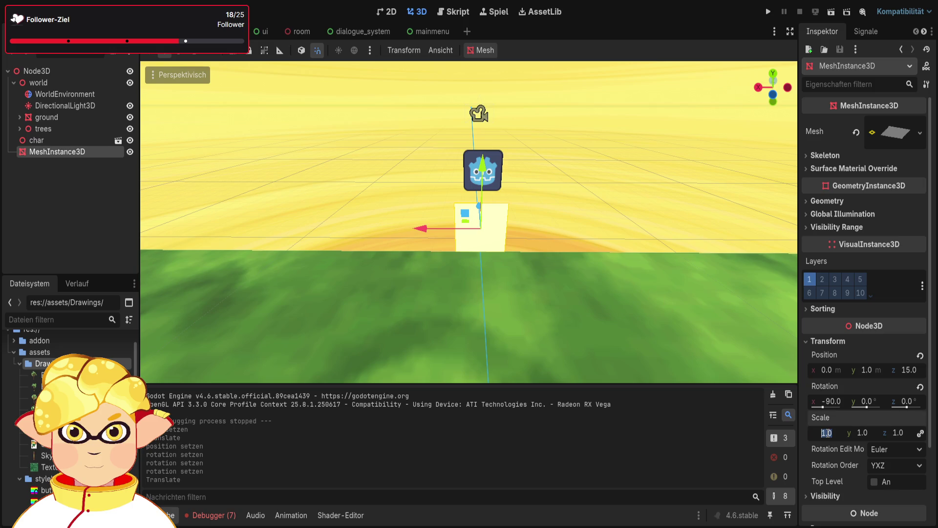
{"action": "type", "text": "15"}
{"action": "key", "text": "Return"}
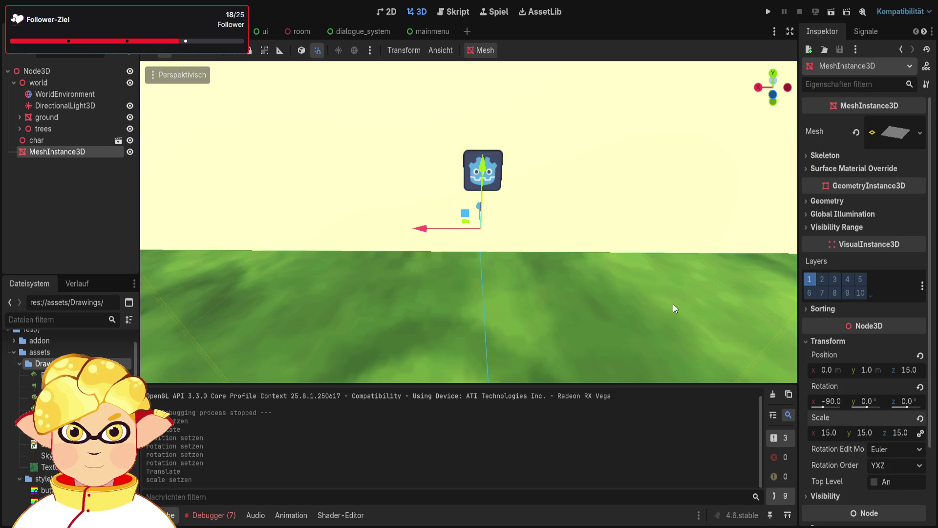
{"action": "scroll", "coordinate": [591, 242], "scroll_direction": "down", "scroll_amount": 6}
{"action": "scroll", "coordinate": [555, 252], "scroll_direction": "down", "scroll_amount": 5}
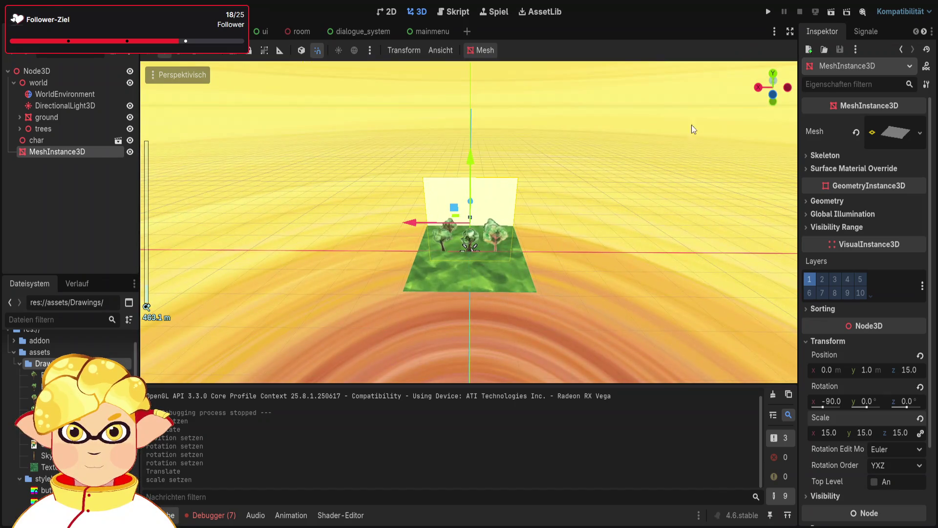
- Test-run the scene, raise the wall to y 15, and paste a copy of it as its child
{"action": "left_click", "coordinate": [831, 11]}
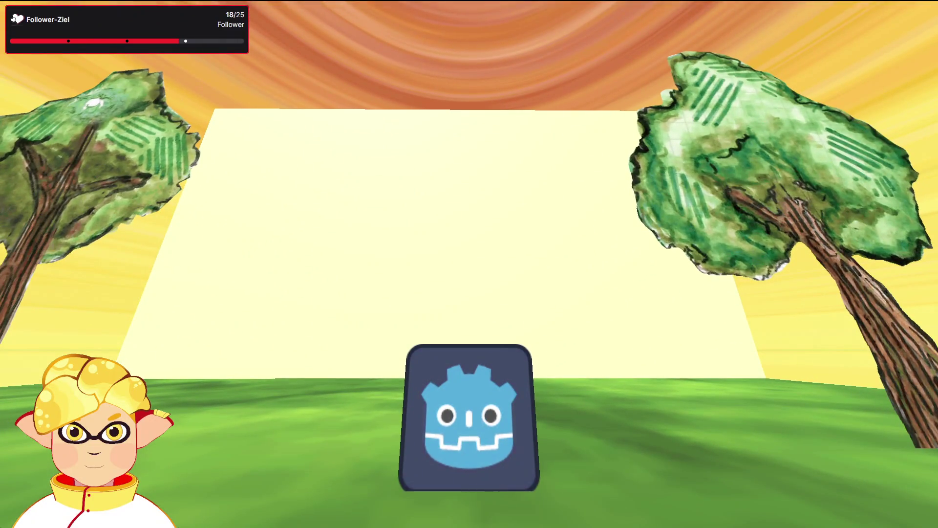
{"action": "key", "text": "Escape"}
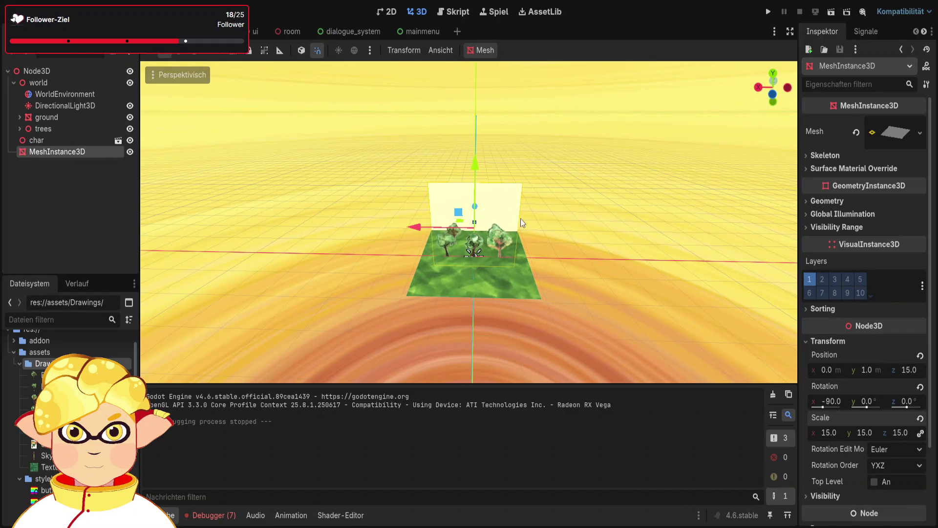
{"action": "left_click_drag", "start_coordinate": [477, 167], "coordinate": [481, 115]}
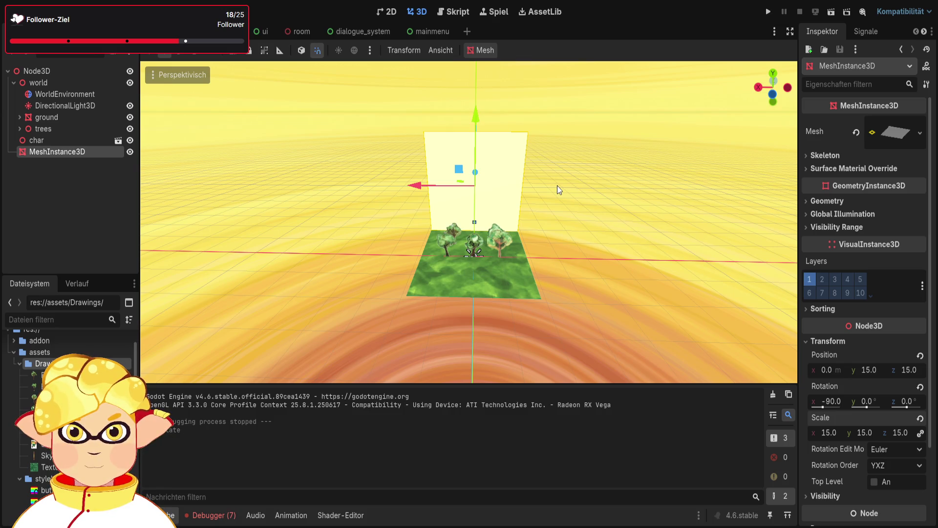
{"action": "key", "text": "ctrl+v"}
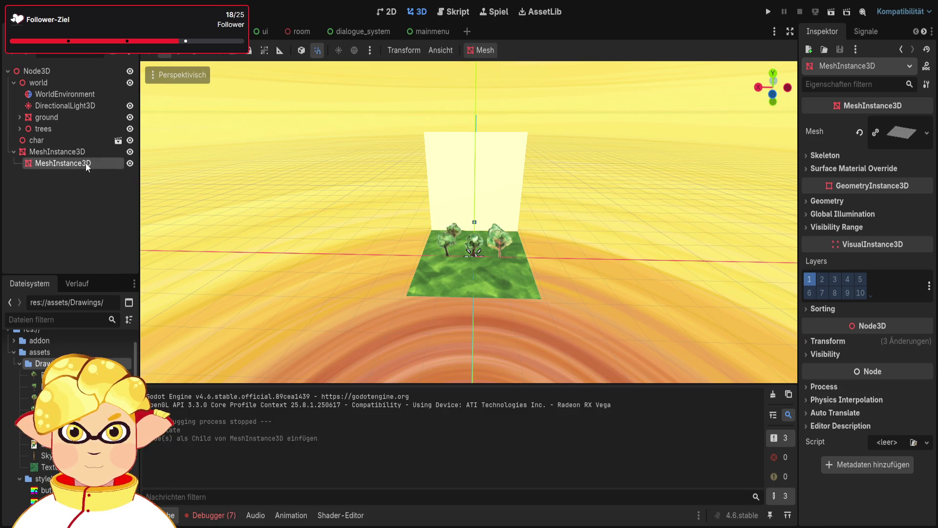
- Create a new Node3D named houses and move both wall planes into it
{"action": "left_click", "coordinate": [82, 192]}
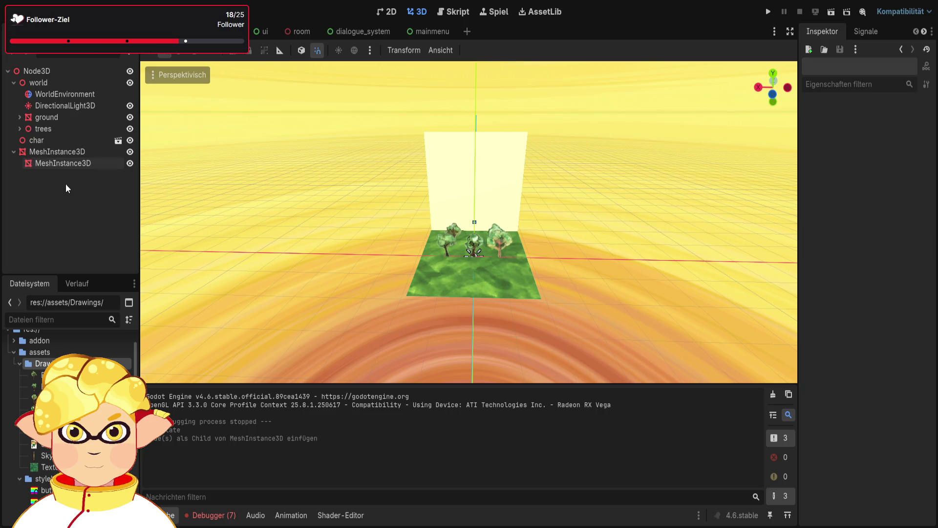
{"action": "left_click", "coordinate": [51, 152]}
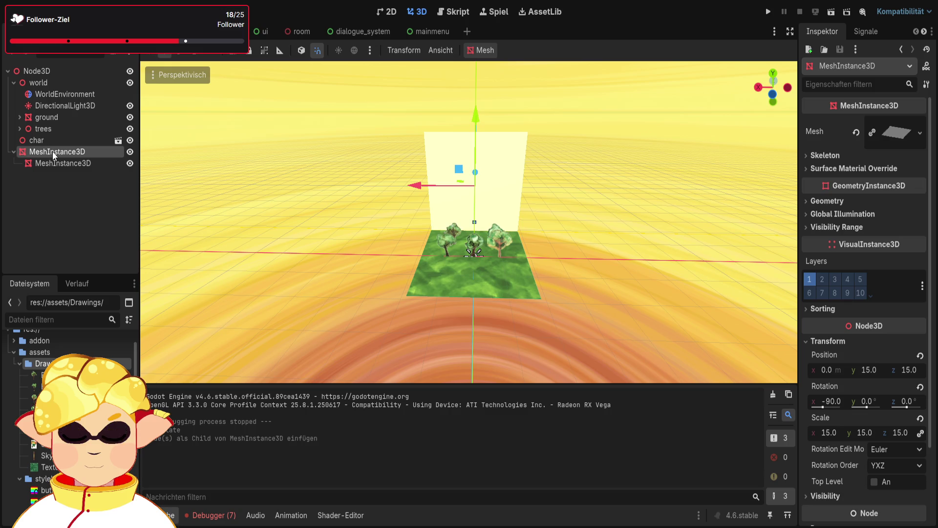
{"action": "left_click", "coordinate": [60, 186]}
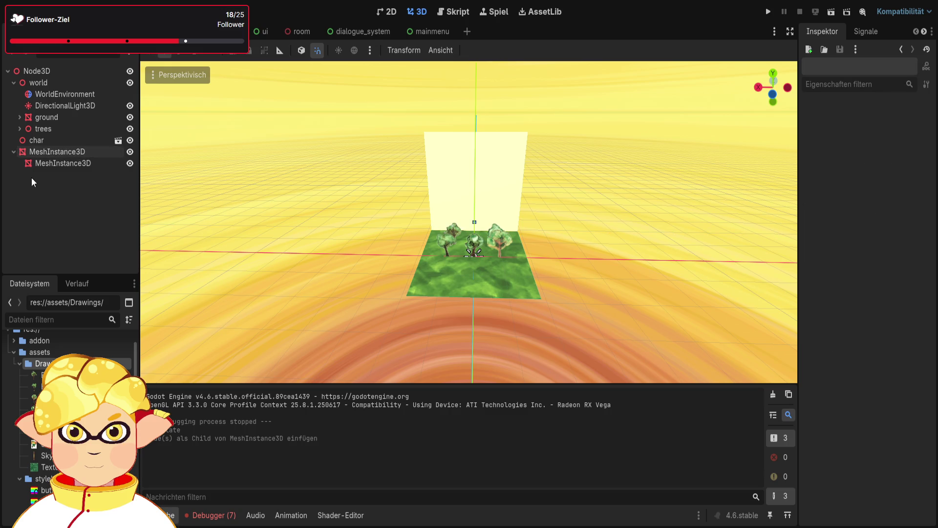
{"action": "left_click", "coordinate": [54, 71]}
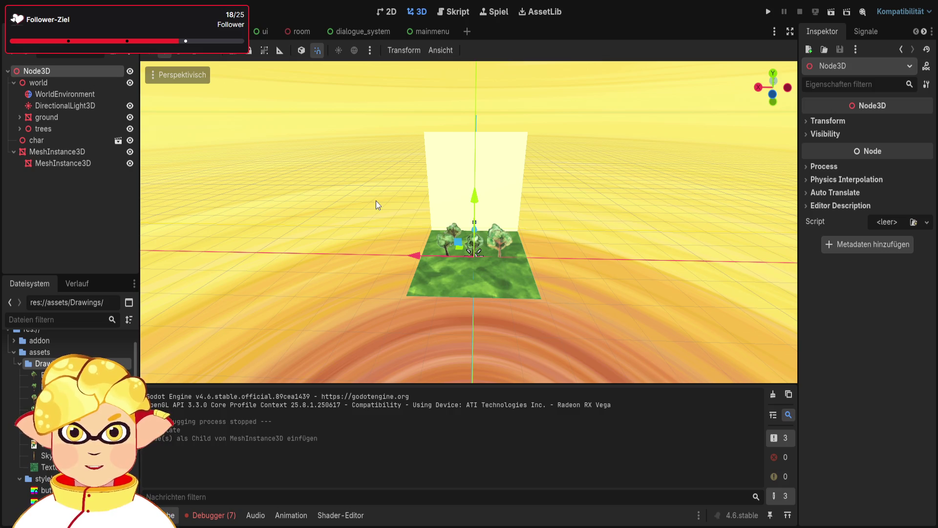
{"action": "key", "text": "ctrl+a"}
{"action": "key", "text": "Return"}
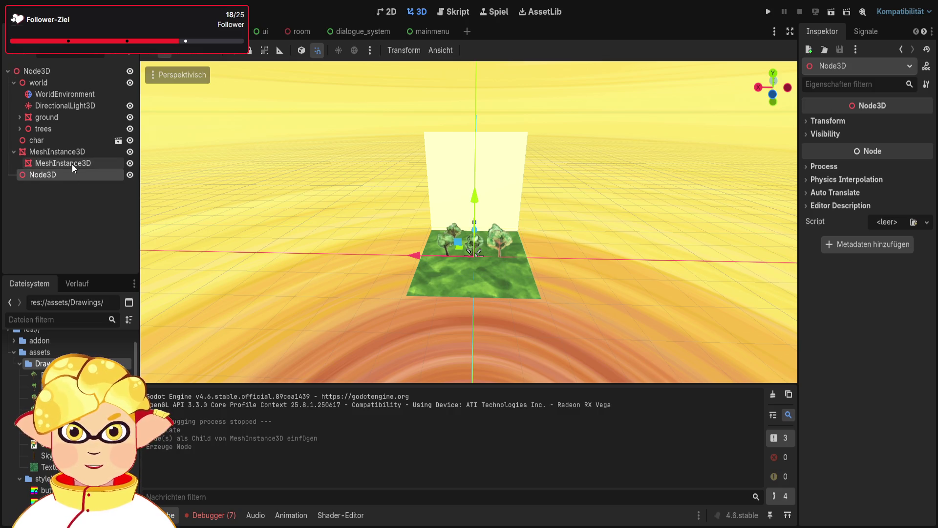
{"action": "mouse_move", "coordinate": [71, 163]}
{"action": "left_mouse_down"}
{"action": "mouse_move", "coordinate": [72, 176]}
{"action": "mouse_move", "coordinate": [60, 163]}
{"action": "left_mouse_up"}
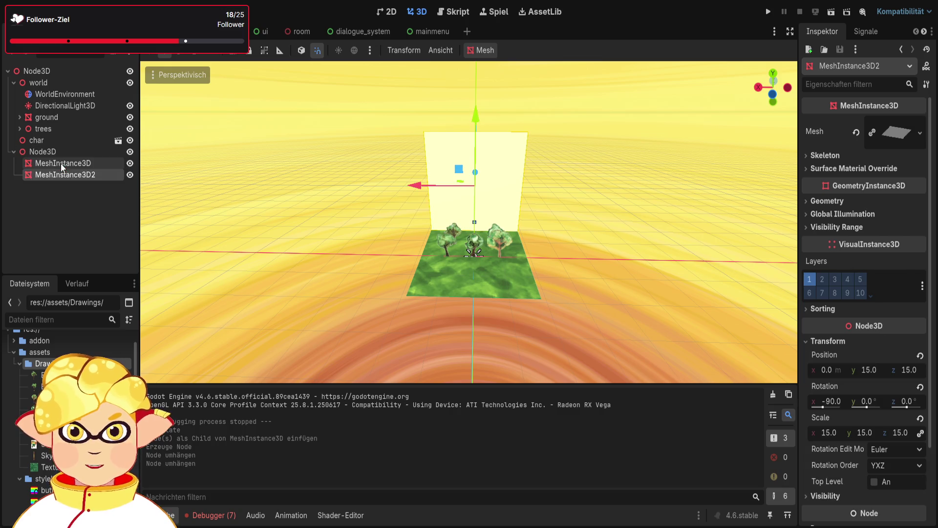
{"action": "left_click", "coordinate": [69, 164]}
{"action": "left_click", "coordinate": [74, 150]}
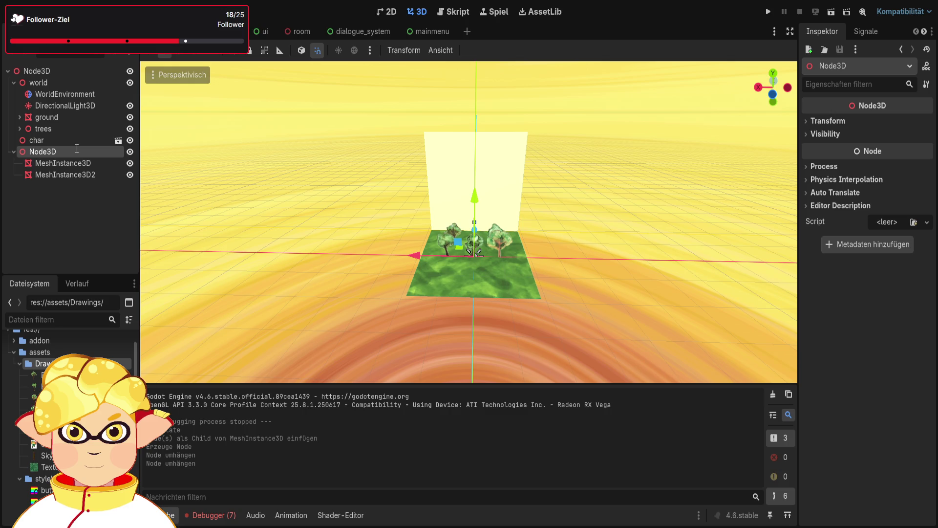
{"action": "left_click", "coordinate": [92, 184]}
{"action": "left_click", "coordinate": [13, 151]}
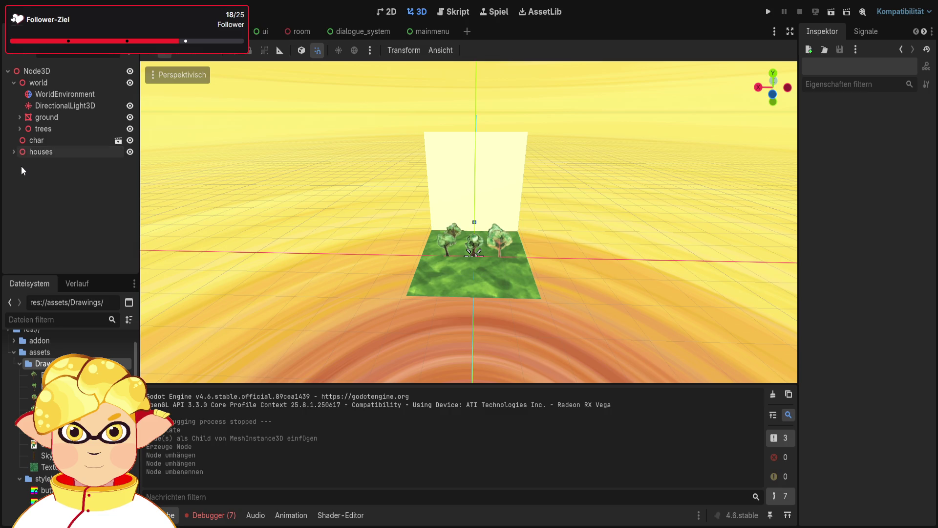
- Place houses inside world after trees and expand it to show both walls
{"action": "left_click_drag", "start_coordinate": [33, 153], "coordinate": [42, 132]}
{"action": "left_click", "coordinate": [62, 192]}
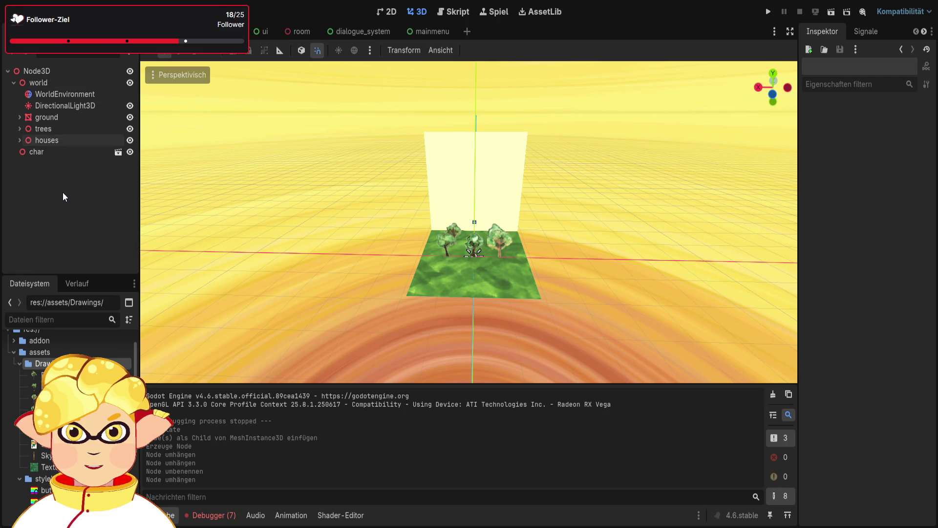
{"action": "left_click", "coordinate": [20, 141]}
{"action": "right_click", "coordinate": [474, 261]}
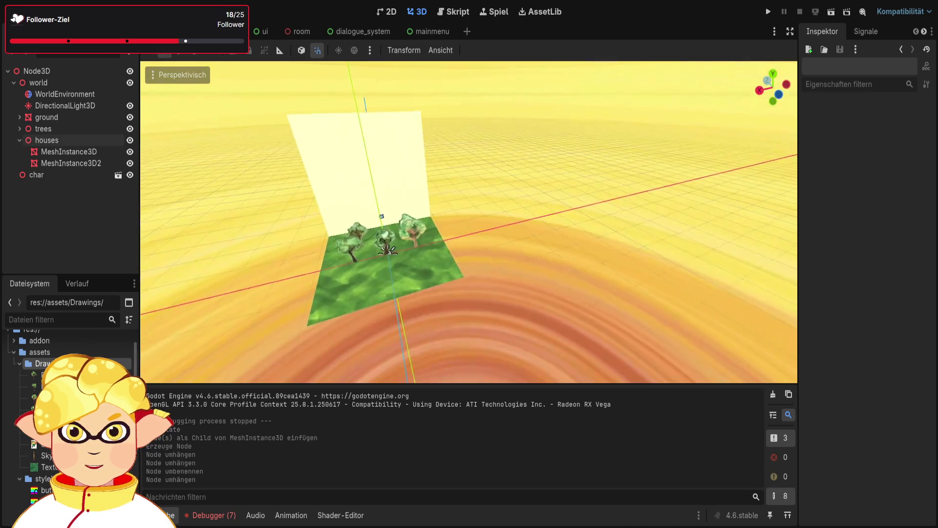
{"action": "key", "text": "w"}
{"action": "scroll", "coordinate": [473, 267], "scroll_direction": "up", "scroll_amount": 8}
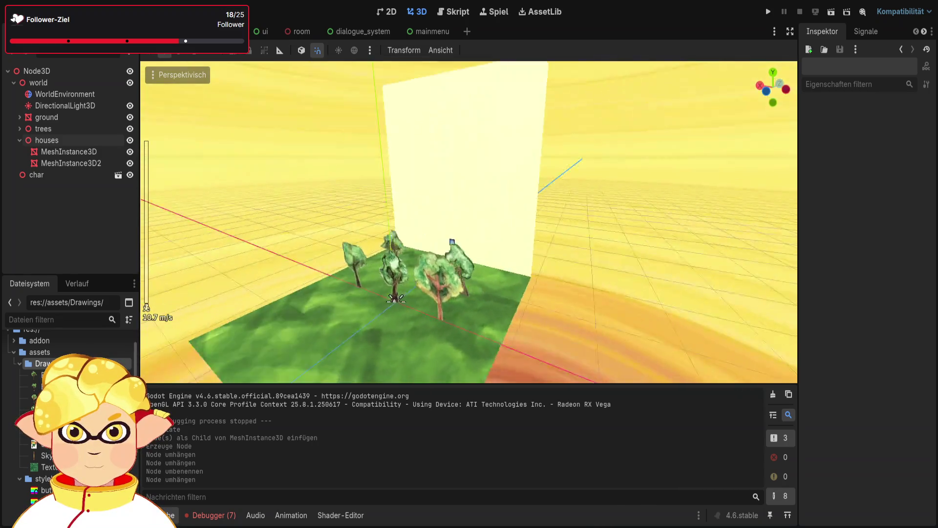
- Turn the second wall MeshInstance3D2 to a Y rotation of 90 in the Inspector
{"action": "left_click", "coordinate": [519, 222]}
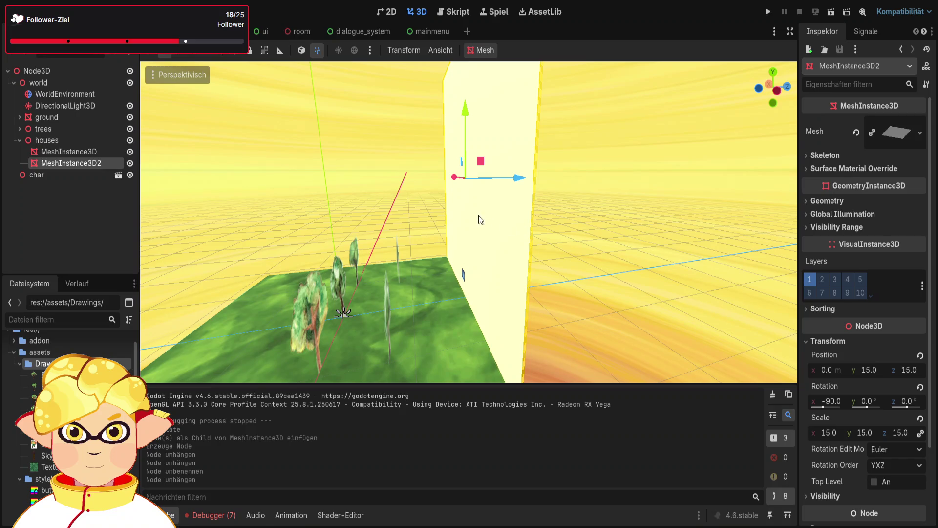
{"action": "right_click", "coordinate": [558, 226]}
{"action": "left_click_drag", "start_coordinate": [512, 184], "coordinate": [413, 191]}
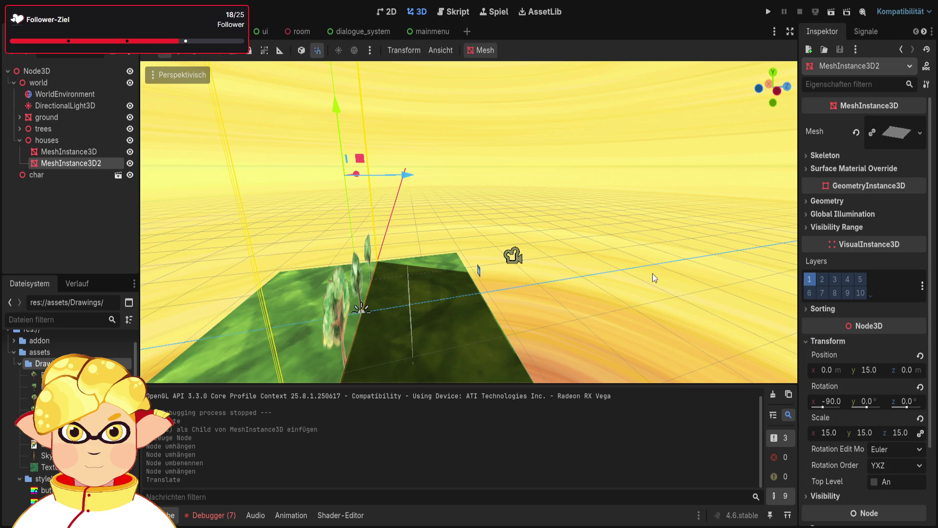
{"action": "right_click", "coordinate": [667, 250]}
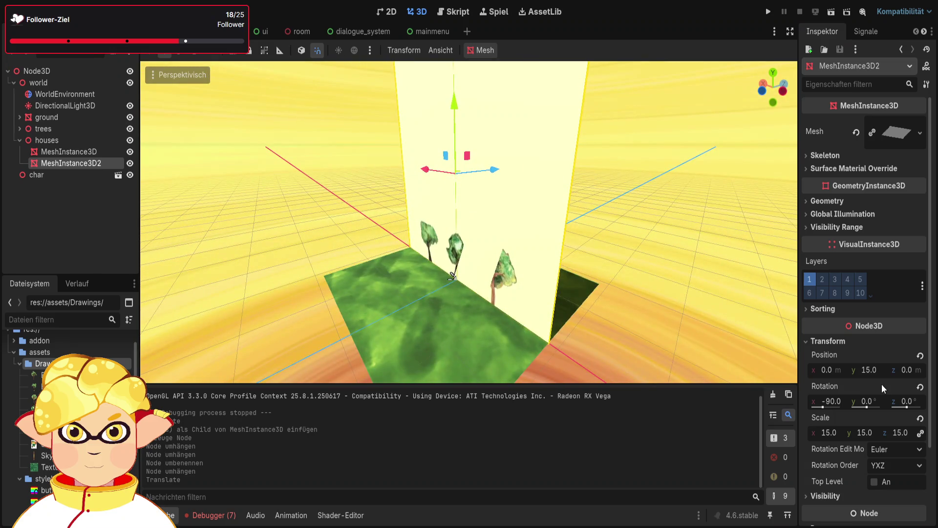
{"action": "left_click_drag", "start_coordinate": [869, 404], "coordinate": [862, 405]}
{"action": "left_click", "coordinate": [874, 400]}
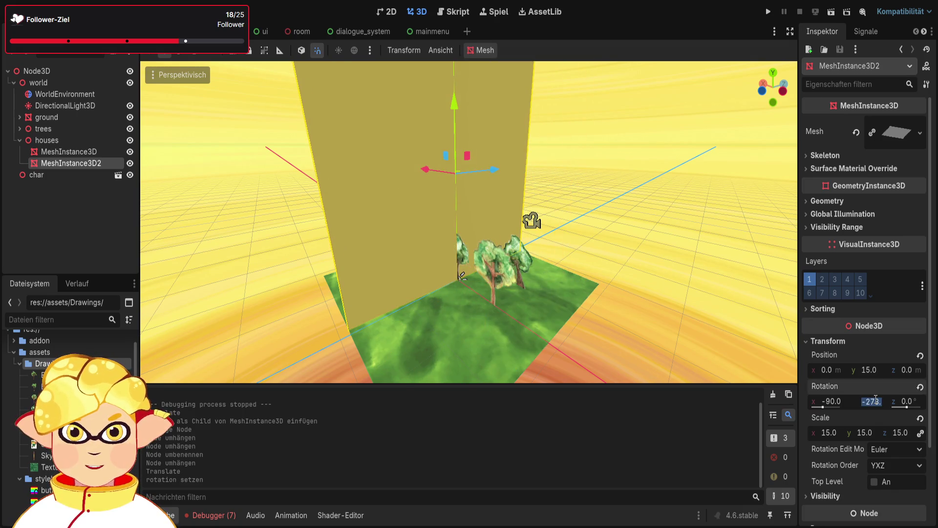
{"action": "type", "text": "90"}
{"action": "key", "text": "Return"}
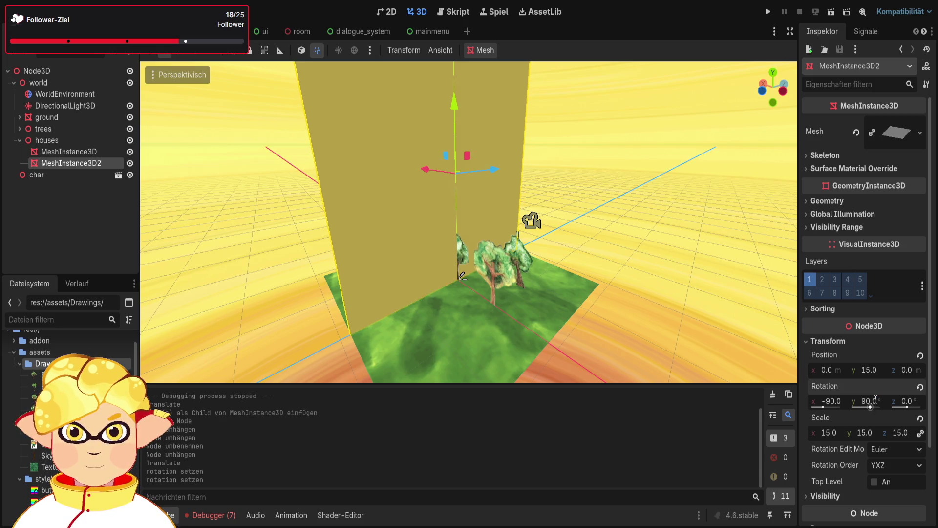
{"action": "type", "text": "90"}
{"action": "key", "text": "Return"}
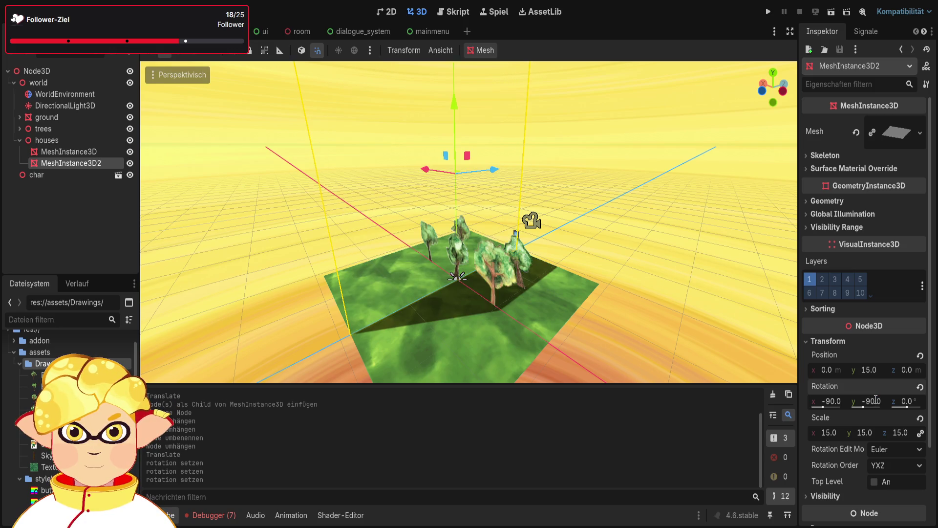
{"action": "left_click", "coordinate": [874, 400]}
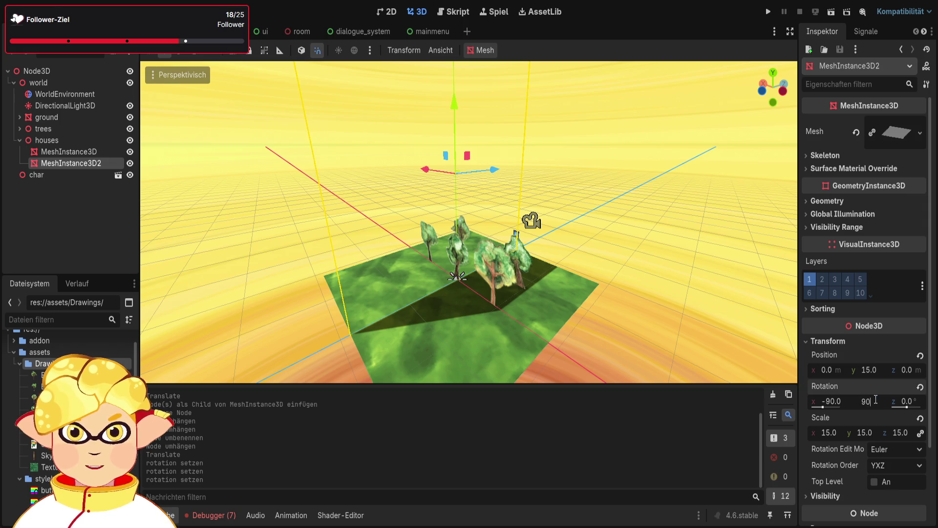
{"action": "type", "text": "90"}
{"action": "key", "text": "Return"}
- Slide the second wall 16 units along X to the ground's edge
{"action": "left_click_drag", "start_coordinate": [433, 170], "coordinate": [389, 158]}
{"action": "left_click", "coordinate": [659, 275]}
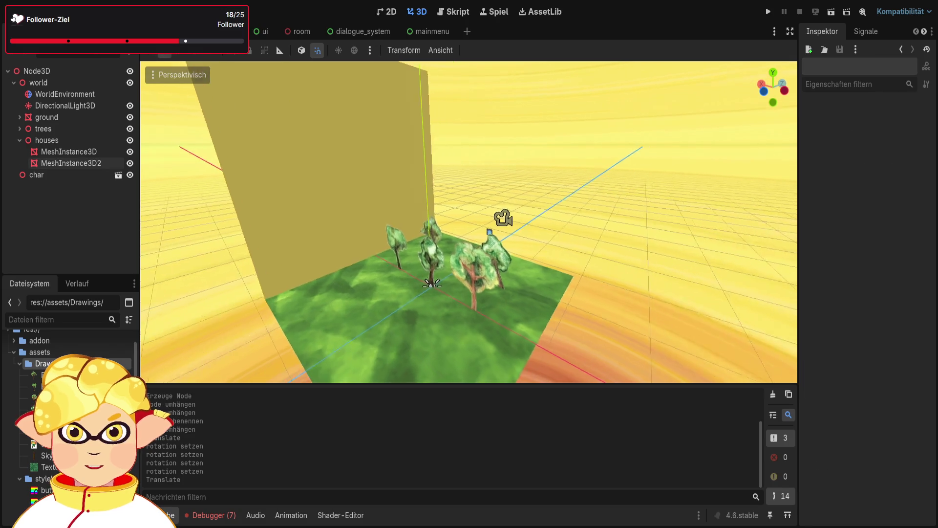
{"action": "scroll", "coordinate": [658, 275], "scroll_direction": "up", "scroll_amount": 5}
{"action": "left_click_drag", "start_coordinate": [658, 274], "coordinate": [645, 281]}
- Move the first wall MeshInstance3D out of its place and into the houses group
{"action": "left_click", "coordinate": [93, 154]}
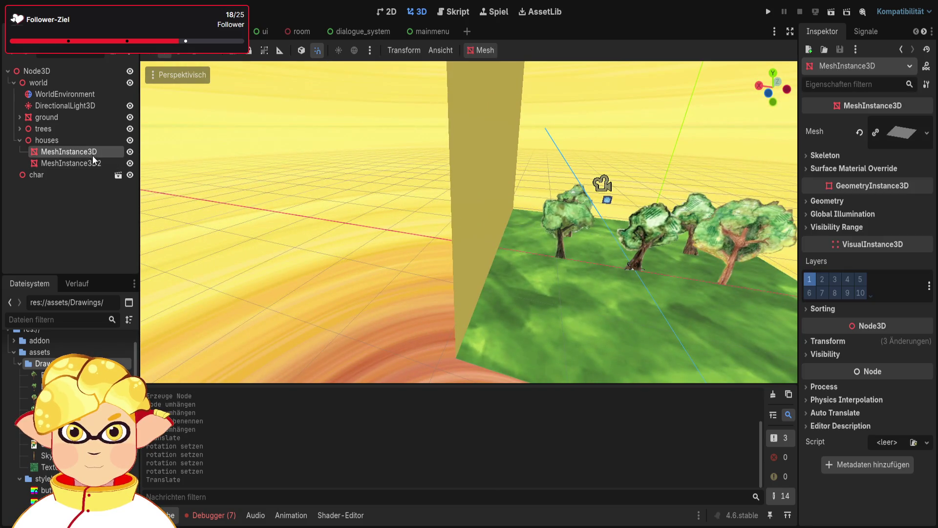
{"action": "key", "text": "f"}
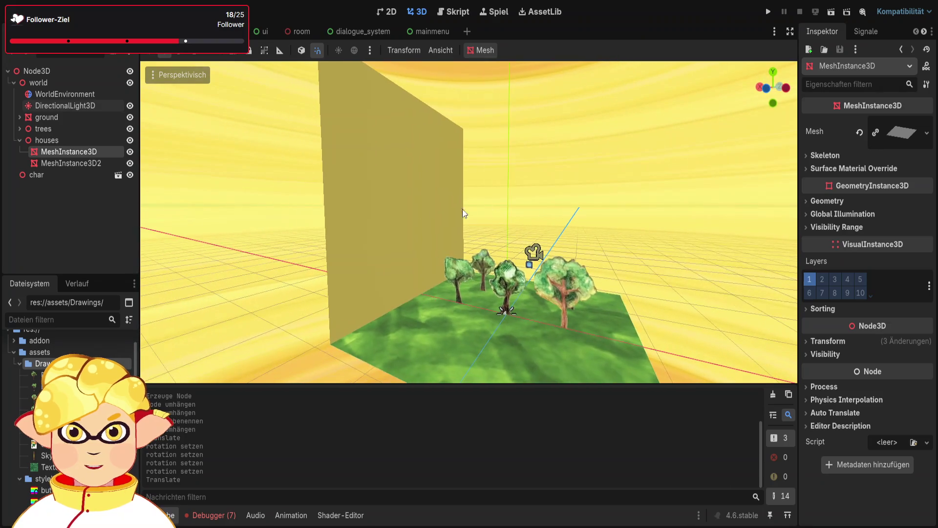
{"action": "left_click", "coordinate": [86, 164]}
{"action": "left_click", "coordinate": [83, 154]}
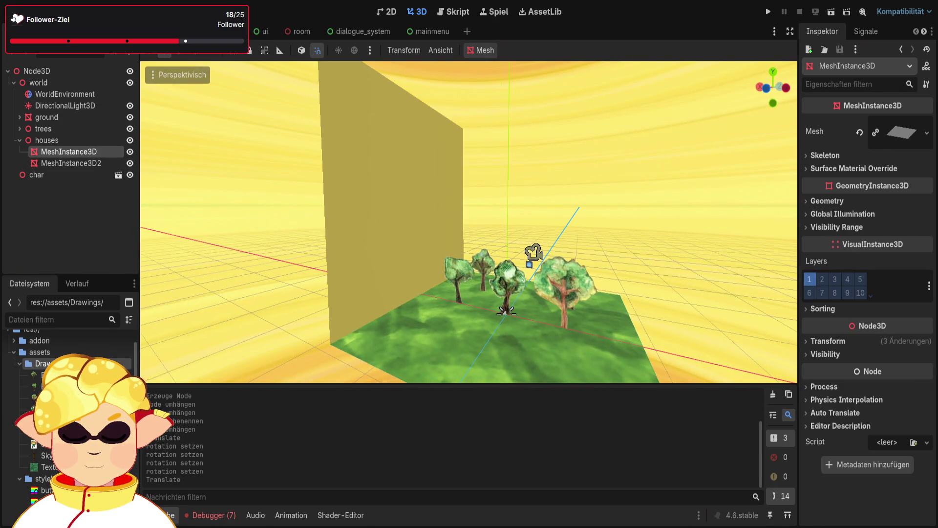
{"action": "key", "text": "f"}
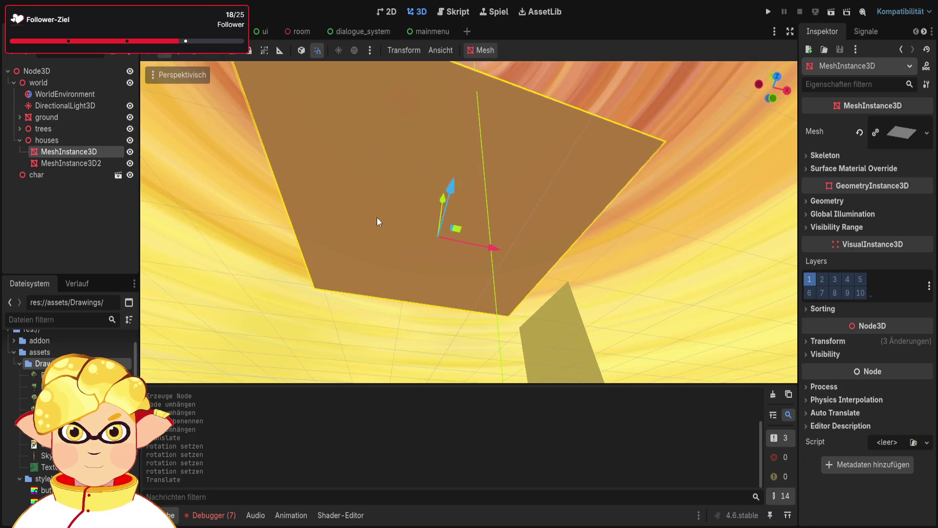
{"action": "key", "text": "ctrl+x"}
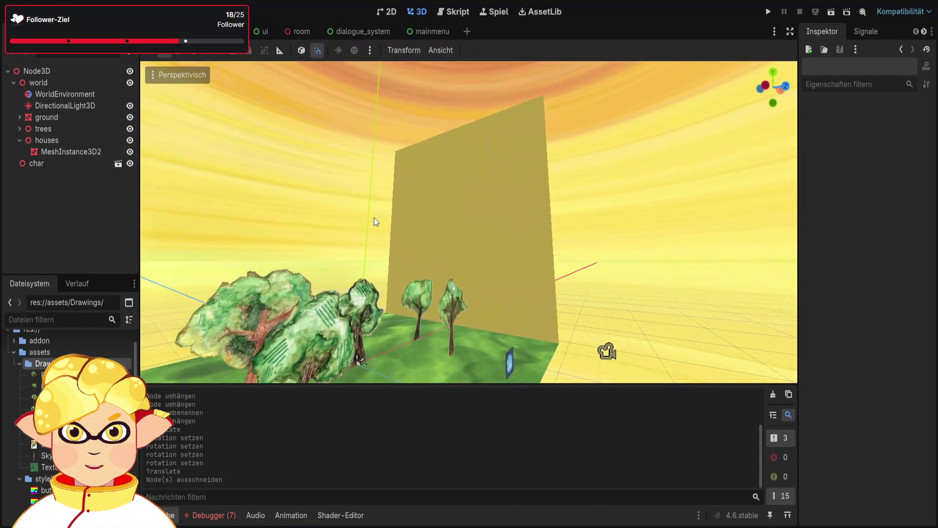
{"action": "left_click", "coordinate": [437, 200]}
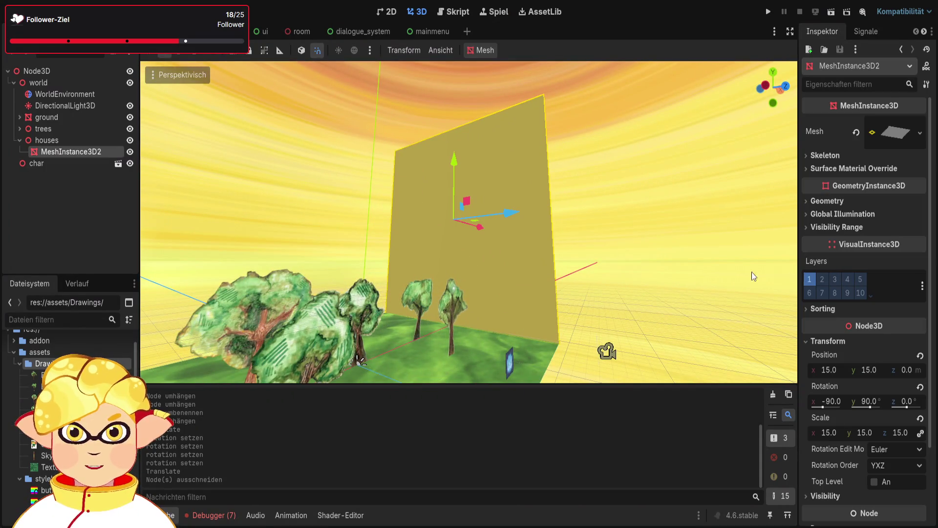
{"action": "left_click", "coordinate": [74, 139]}
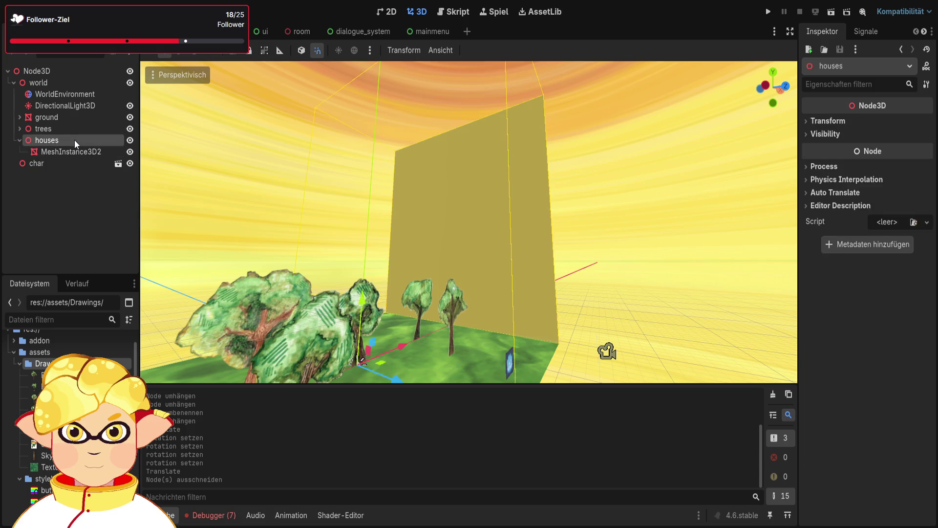
{"action": "key", "text": "ctrl+v"}
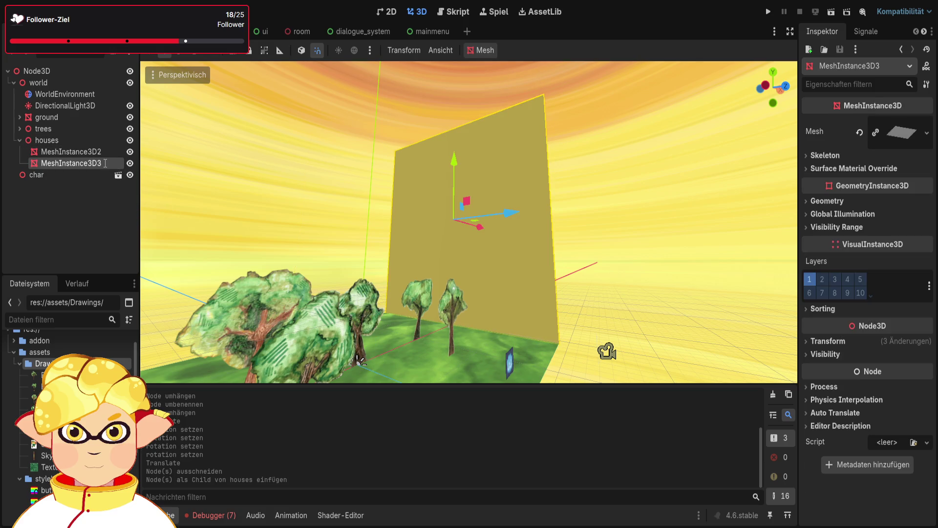
- Rename the pasted wall MeshInstance3D1 and place it above MeshInstance3D2
{"action": "key", "text": "BackSpace"}
{"action": "type", "text": "1"}
{"action": "key", "text": "Return"}
{"action": "left_click_drag", "start_coordinate": [102, 163], "coordinate": [94, 149]}
- Set the wall's Y rotation to 0 and move it to z 15
{"action": "mouse_move", "coordinate": [496, 217]}
{"action": "left_mouse_down"}
{"action": "mouse_move", "coordinate": [469, 229]}
{"action": "mouse_move", "coordinate": [429, 228]}
{"action": "left_mouse_up"}
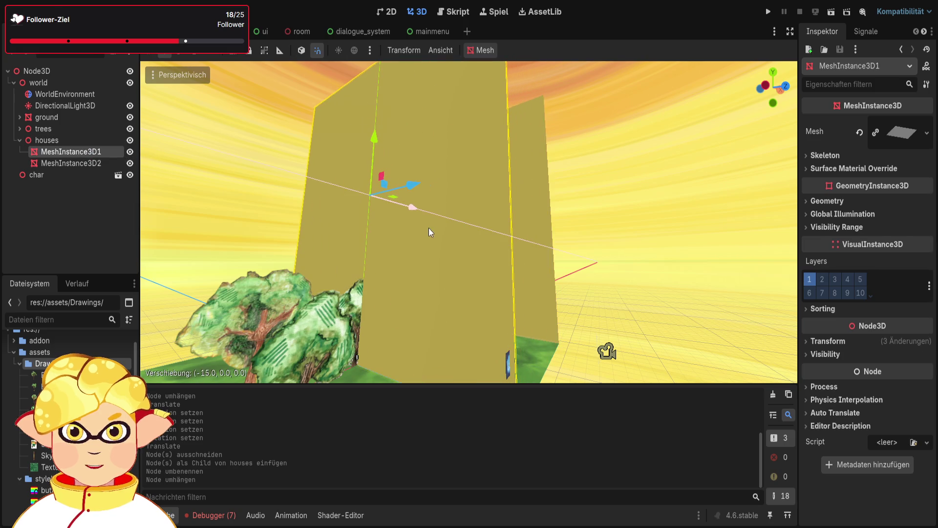
{"action": "left_click", "coordinate": [827, 341]}
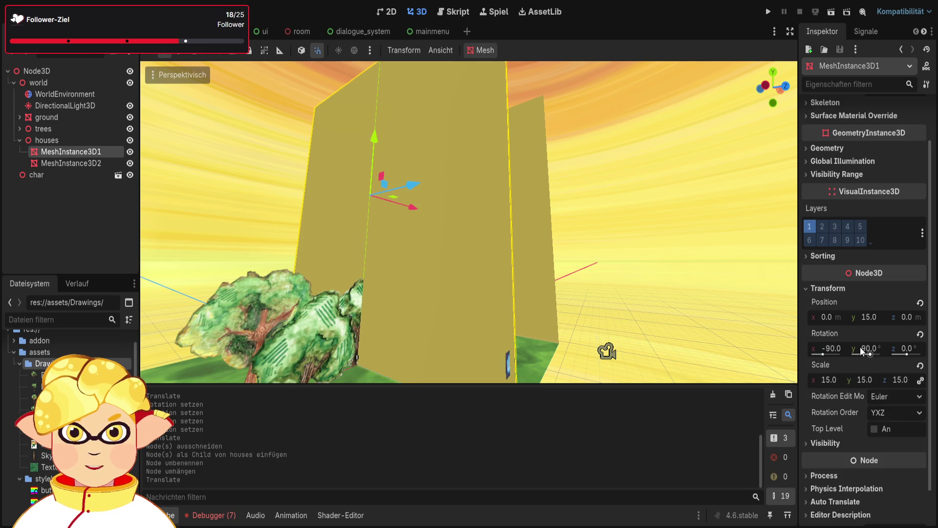
{"action": "left_click", "coordinate": [861, 347]}
{"action": "type", "text": "0"}
{"action": "key", "text": "Return"}
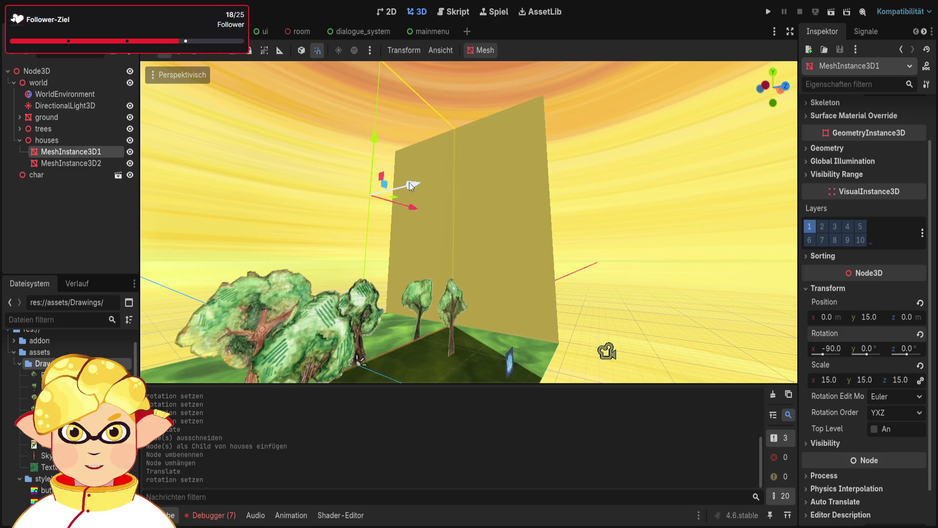
{"action": "left_click_drag", "start_coordinate": [411, 185], "coordinate": [610, 218]}
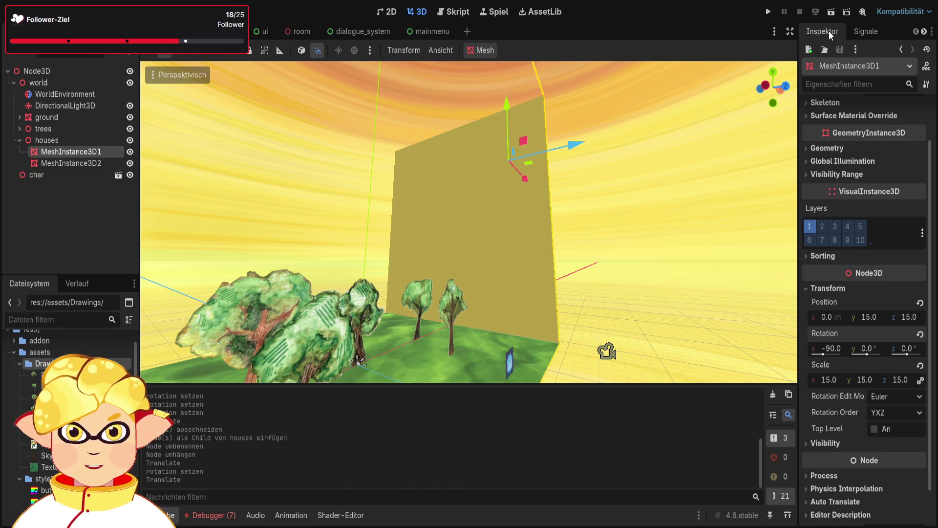
{"action": "left_click", "coordinate": [831, 12]}
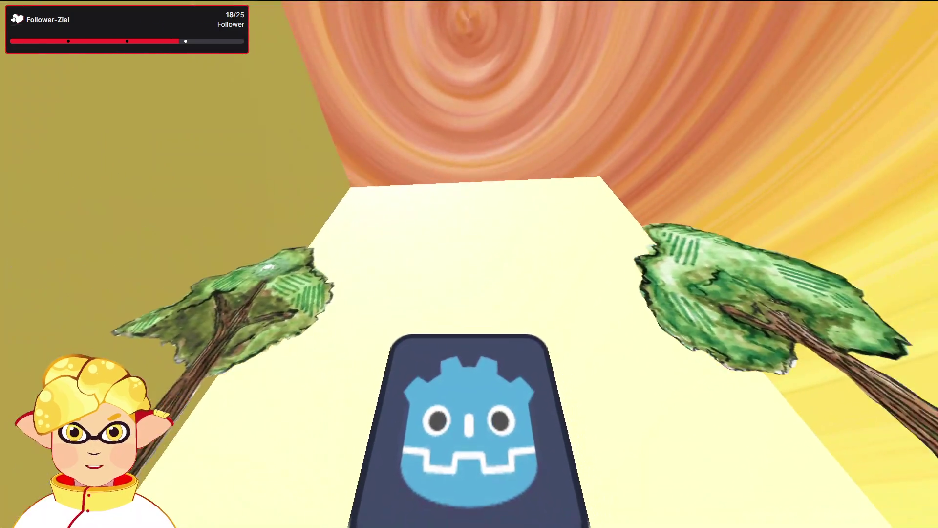
- Stop the running game and look down over the trees and walls
{"action": "key", "text": "F8"}
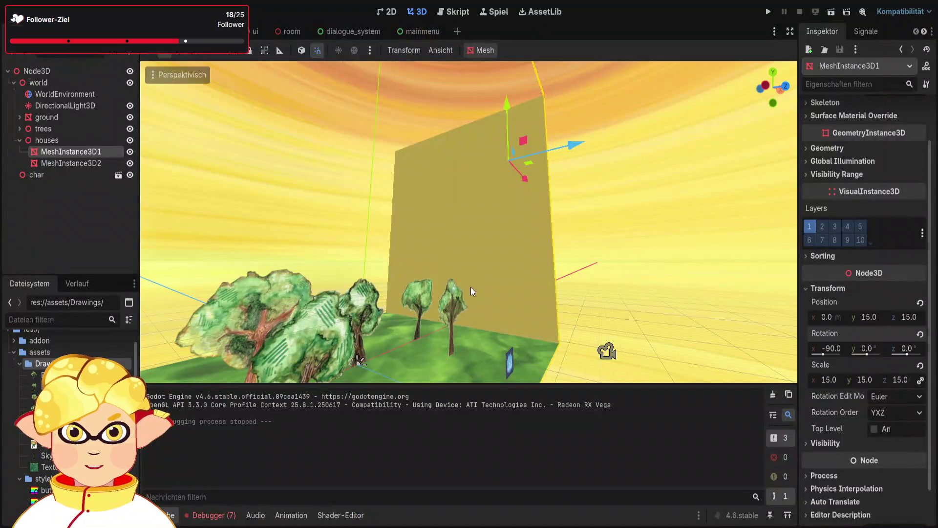
{"action": "left_click", "coordinate": [630, 268]}
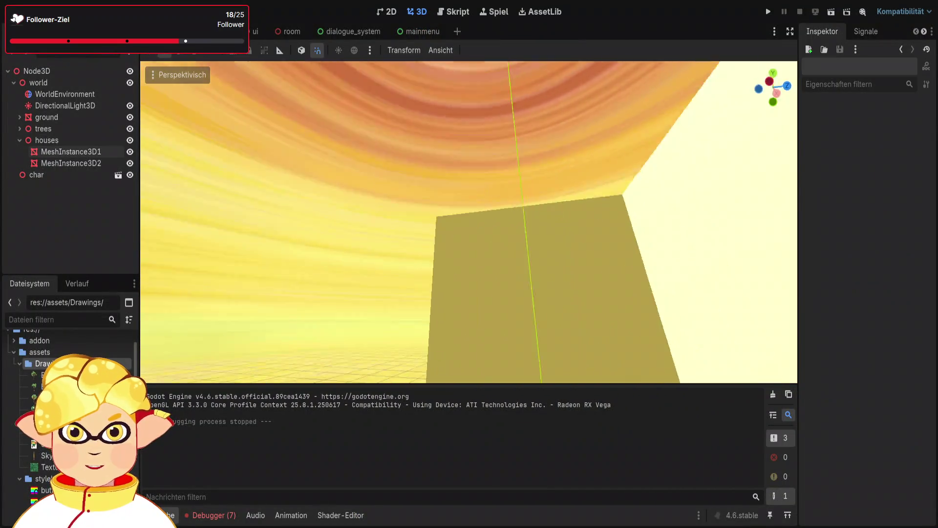
{"action": "left_click_drag", "start_coordinate": [625, 268], "coordinate": [625, 268]}
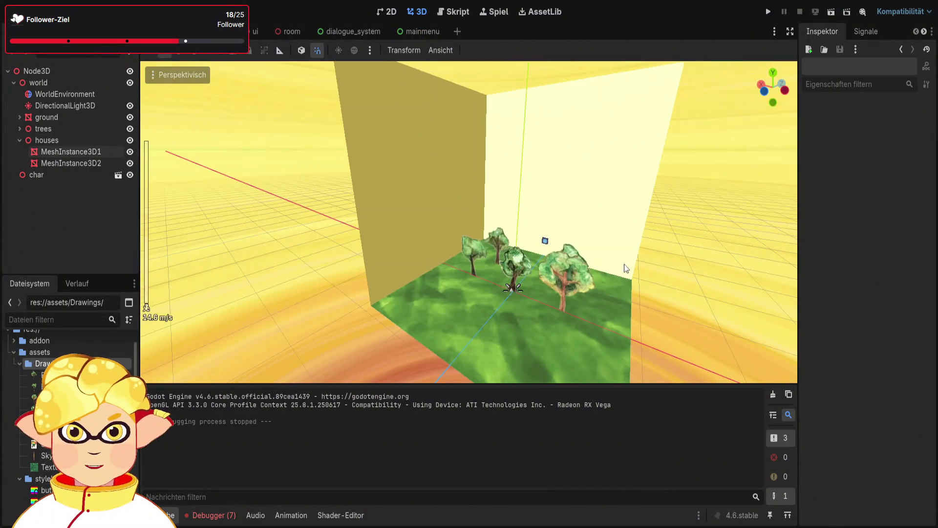
- Duplicate the wall as MeshInstance3D3, rotate it to Y -90 and move it to x -16
{"action": "left_click", "coordinate": [427, 214]}
{"action": "key", "text": "ctrl+d"}
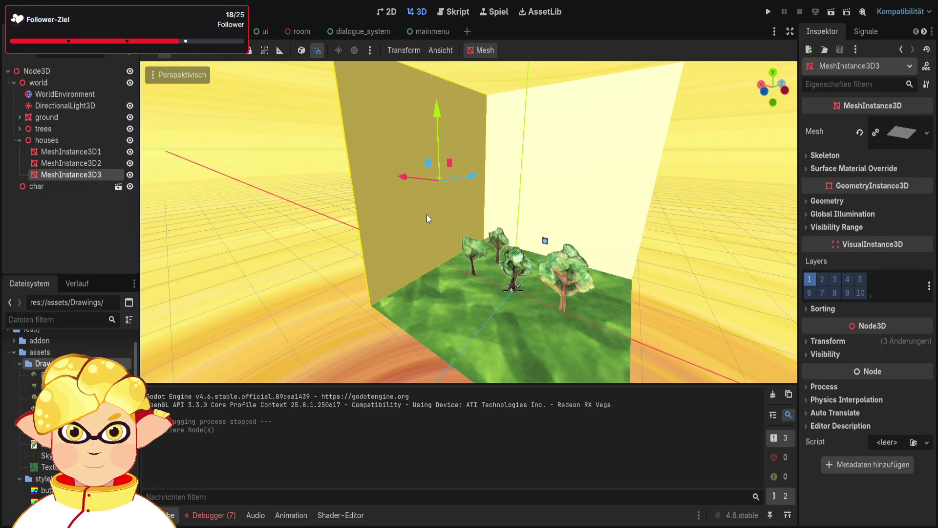
{"action": "left_click", "coordinate": [829, 342]}
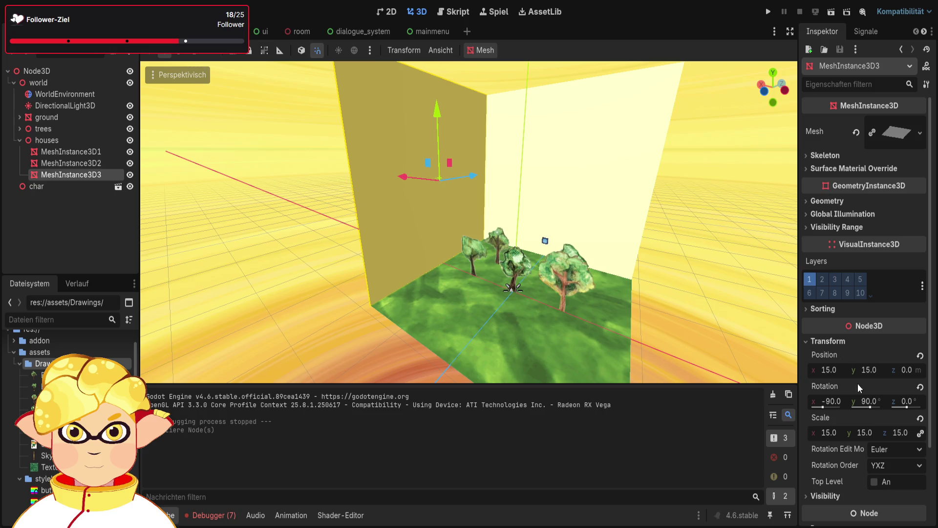
{"action": "left_click", "coordinate": [872, 403]}
{"action": "type", "text": "-90"}
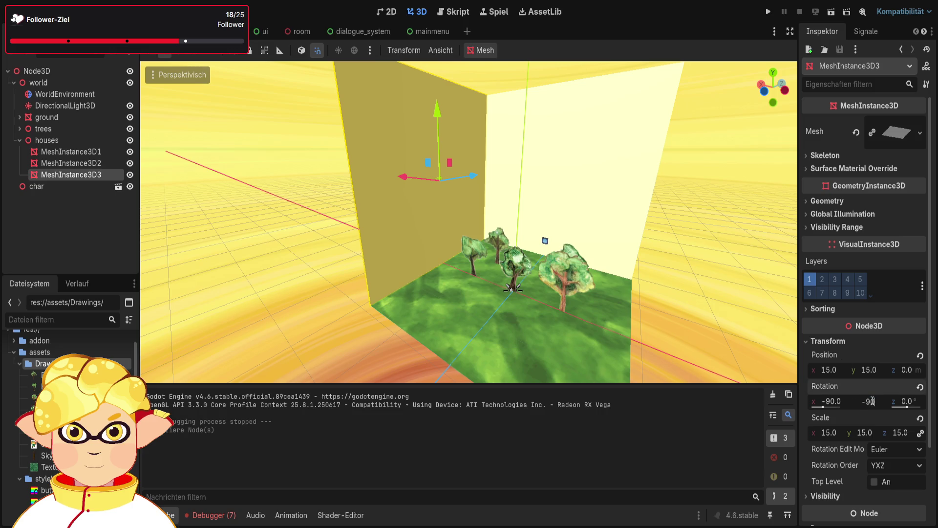
{"action": "key", "text": "Return"}
{"action": "left_click_drag", "start_coordinate": [405, 178], "coordinate": [564, 234]}
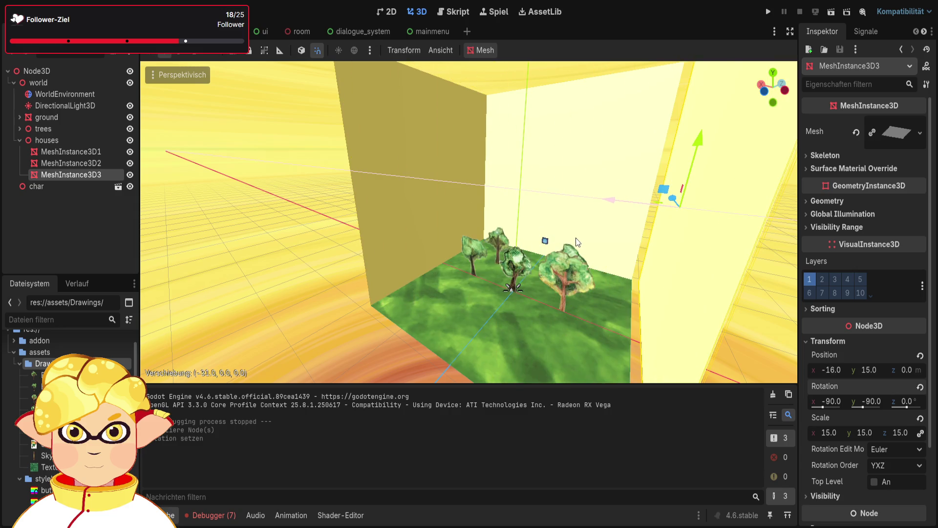
{"action": "left_click", "coordinate": [308, 297]}
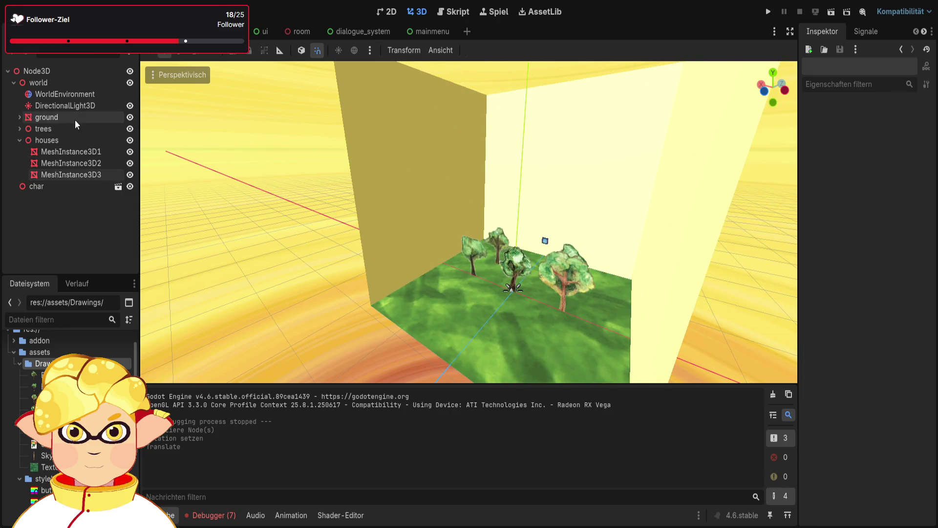
- Select DirectionalLight3D and raise it to about height 30
{"action": "left_click", "coordinate": [65, 106]}
{"action": "key", "text": "f"}
{"action": "scroll", "coordinate": [469, 223], "scroll_direction": "up", "scroll_amount": 5}
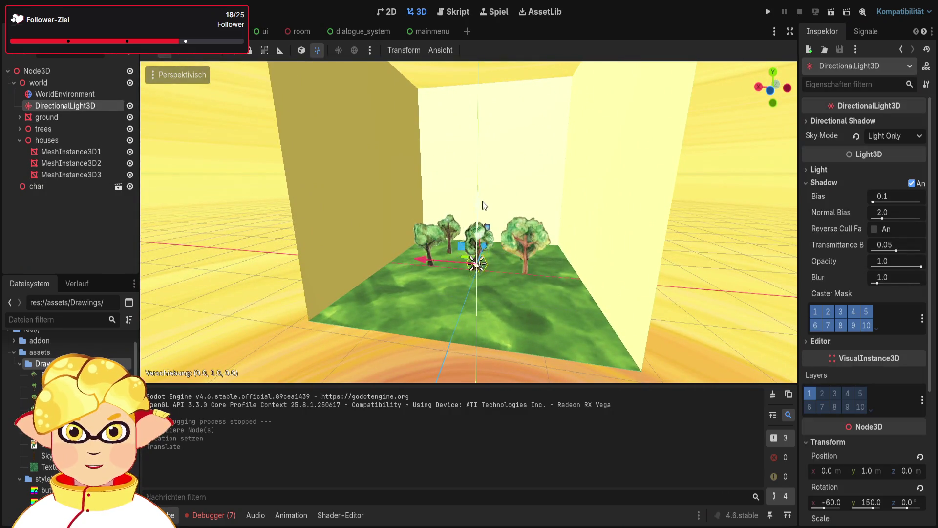
{"action": "left_click_drag", "start_coordinate": [482, 201], "coordinate": [482, 124]}
{"action": "key", "text": "f"}
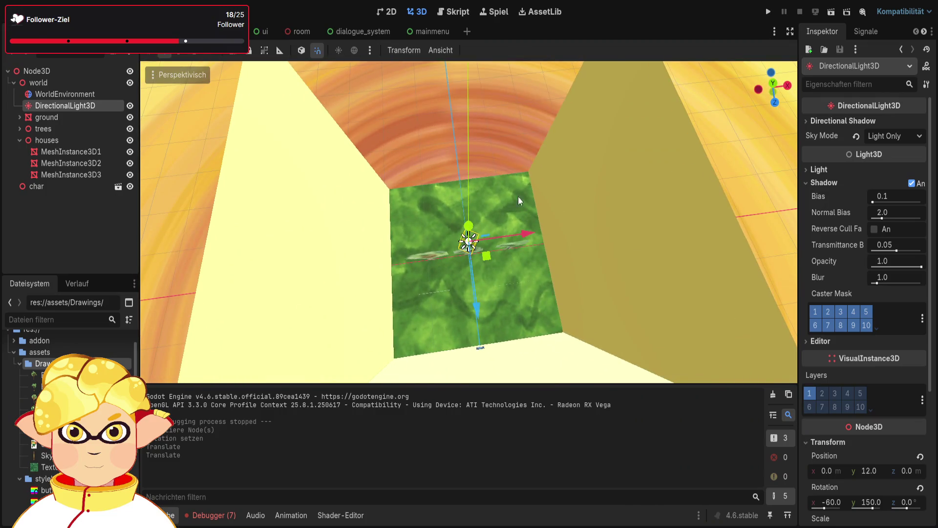
{"action": "mouse_move", "coordinate": [468, 226]}
{"action": "left_mouse_down"}
{"action": "mouse_move", "coordinate": [487, 65]}
{"action": "mouse_move", "coordinate": [474, 162]}
{"action": "left_mouse_up"}
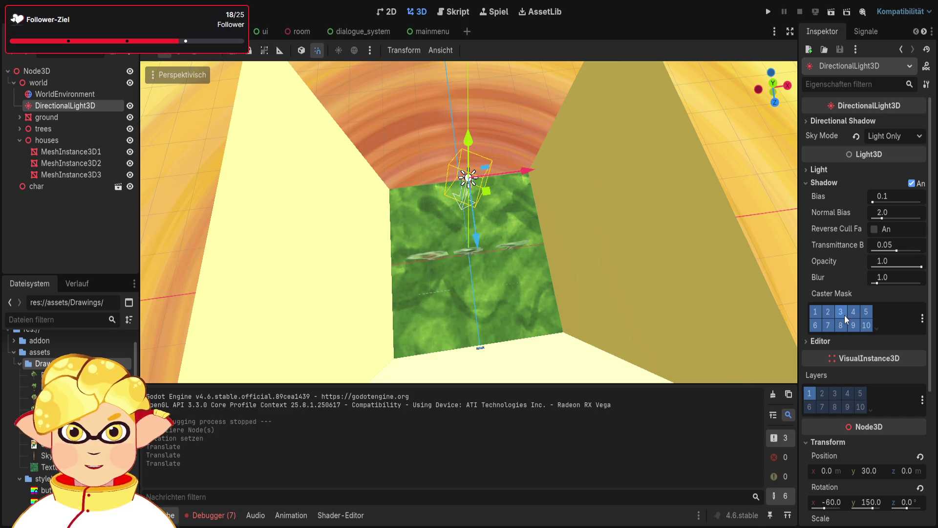
{"action": "scroll", "coordinate": [855, 321], "scroll_direction": "down", "scroll_amount": 5}
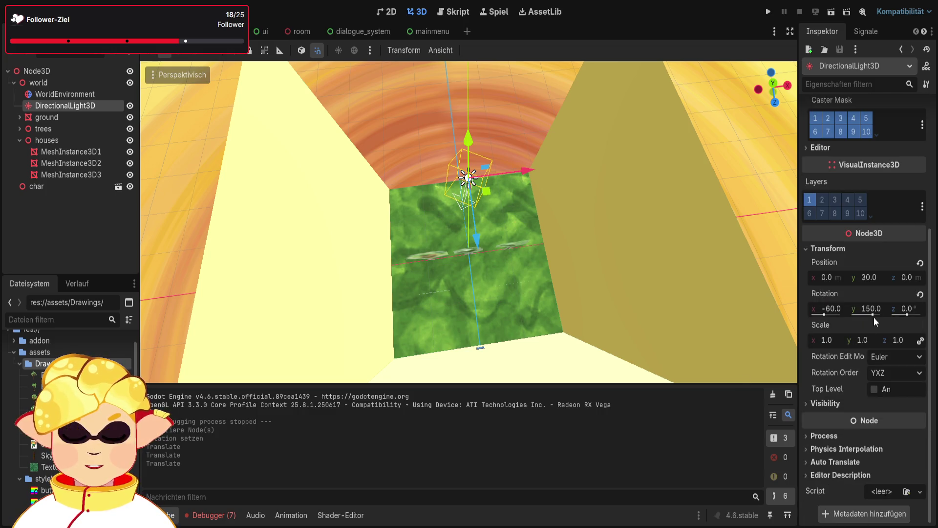
- Set the light's rotation to x -45 and y 180
{"action": "left_click", "coordinate": [836, 308]}
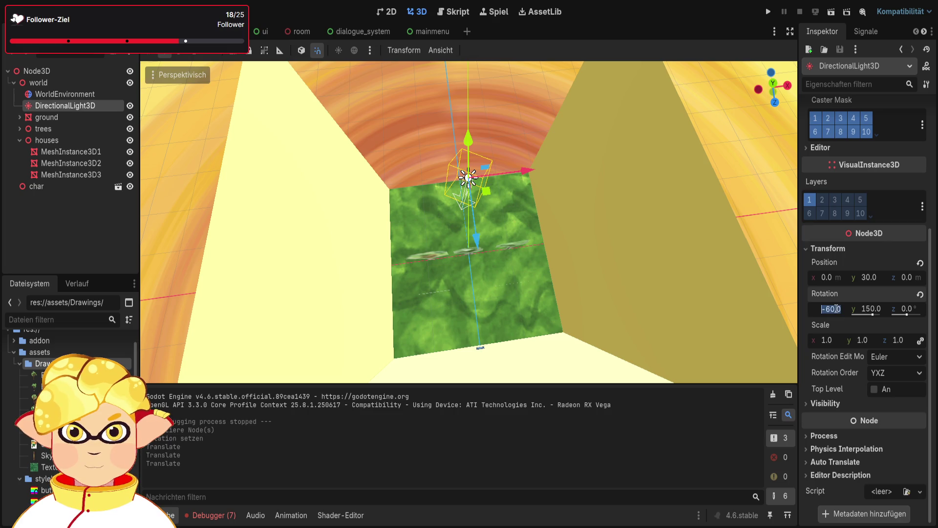
{"action": "type", "text": "-90"}
{"action": "type", "text": "-45"}
{"action": "key", "text": "Return"}
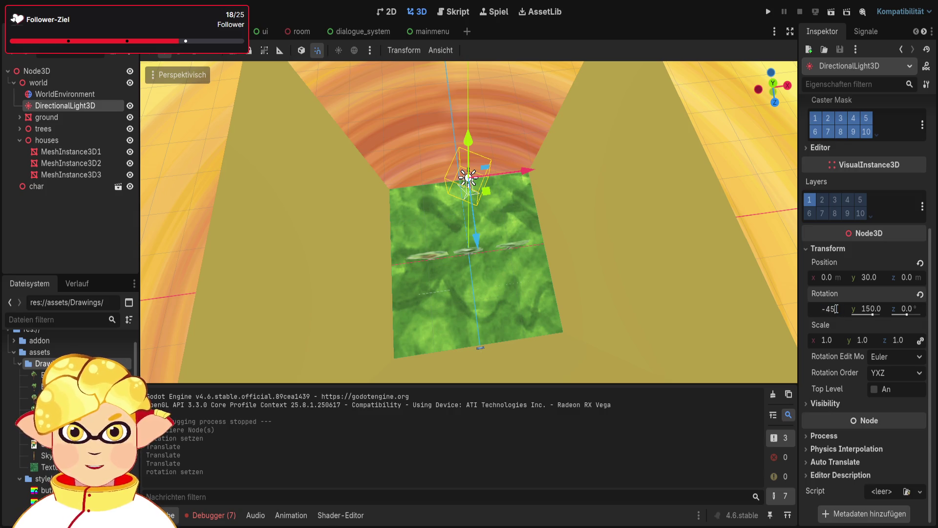
{"action": "key", "text": "Return"}
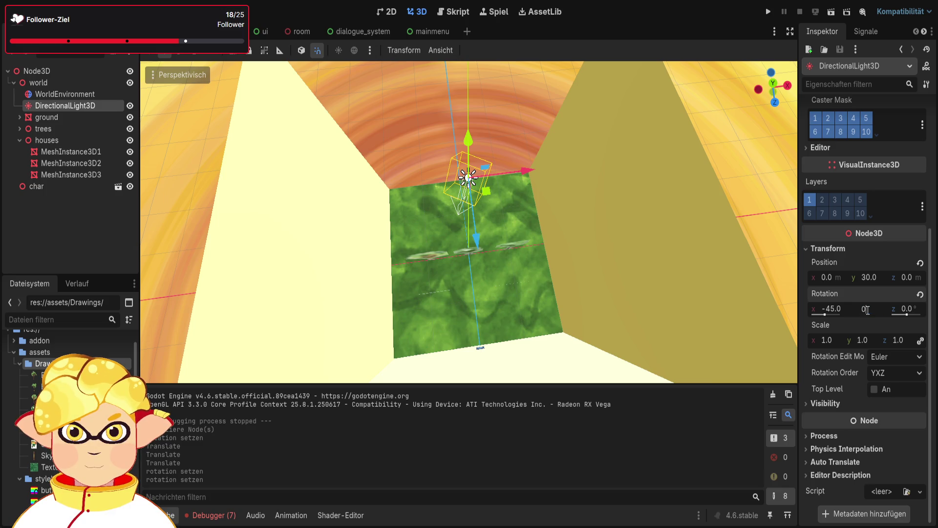
{"action": "type", "text": "1"}
{"action": "key", "text": "Return"}
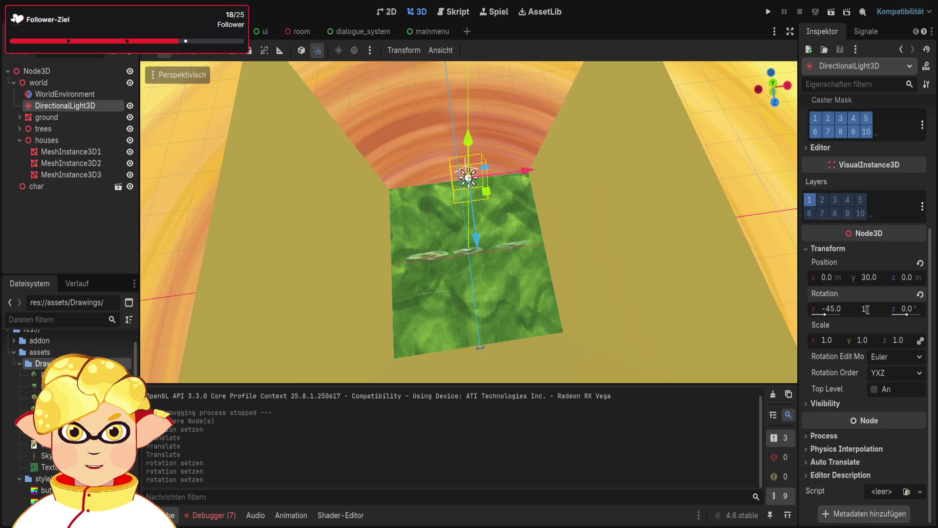
{"action": "type", "text": "80"}
{"action": "key", "text": "Return"}
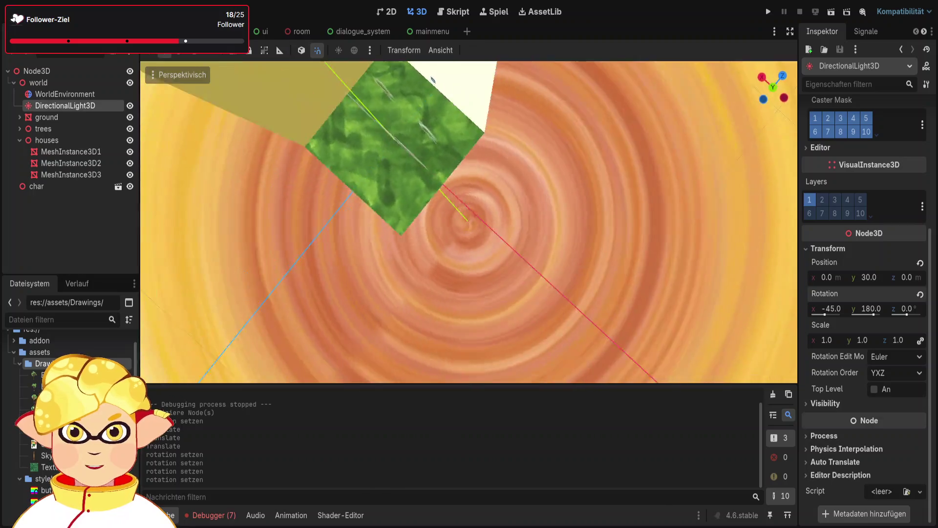
- Move the light back to z -37, lower it to height 21, and ease X rotation to -21°
{"action": "left_click_drag", "start_coordinate": [559, 181], "coordinate": [323, 169]}
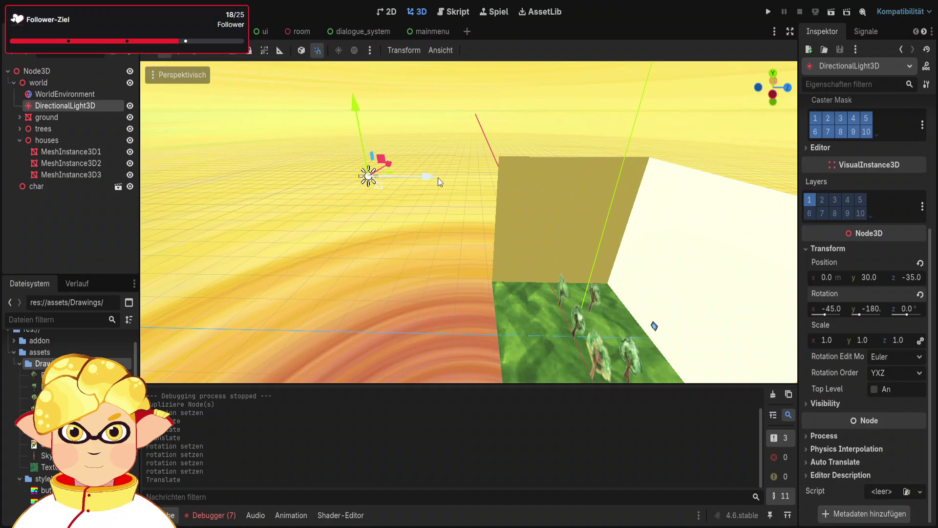
{"action": "left_click_drag", "start_coordinate": [438, 178], "coordinate": [410, 176]}
{"action": "mouse_move", "coordinate": [331, 109]}
{"action": "left_mouse_down"}
{"action": "mouse_move", "coordinate": [336, 177]}
{"action": "mouse_move", "coordinate": [435, 231]}
{"action": "mouse_move", "coordinate": [469, 206]}
{"action": "mouse_move", "coordinate": [479, 215]}
{"action": "mouse_move", "coordinate": [469, 219]}
{"action": "left_mouse_up"}
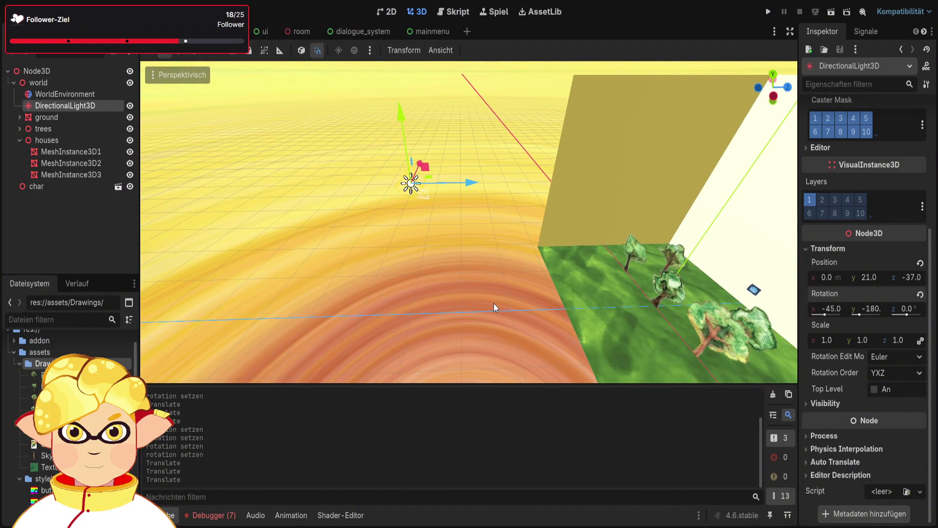
{"action": "left_click_drag", "start_coordinate": [494, 303], "coordinate": [542, 284]}
{"action": "left_click_drag", "start_coordinate": [601, 318], "coordinate": [629, 318]}
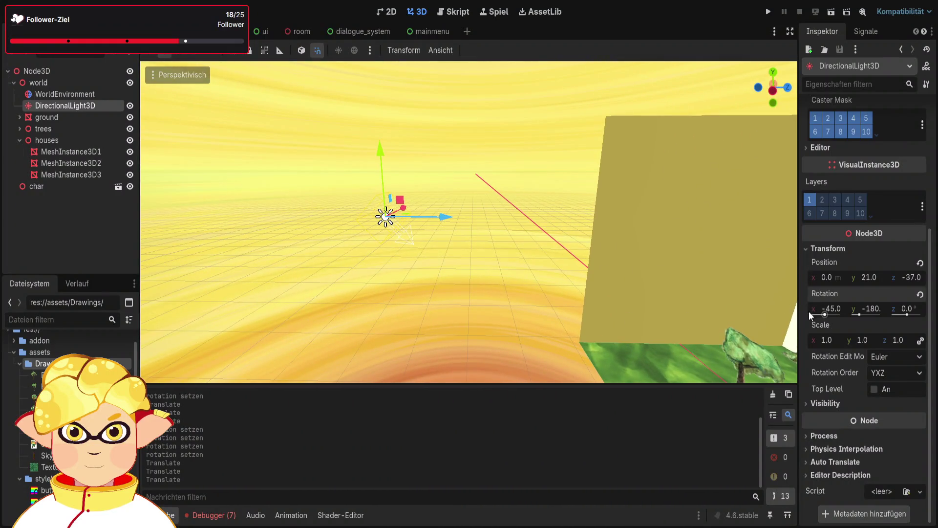
{"action": "left_click_drag", "start_coordinate": [831, 309], "coordinate": [840, 308]}
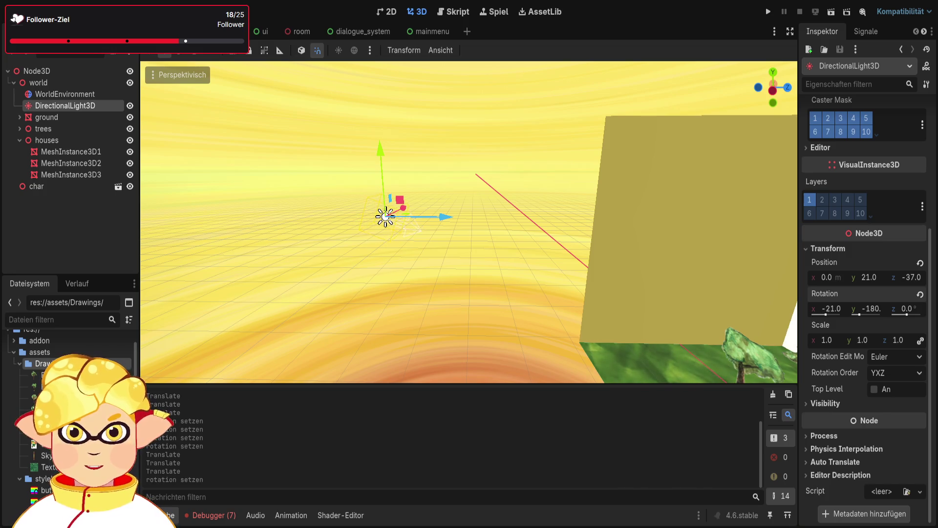
{"action": "mouse_move", "coordinate": [575, 345]}
{"action": "left_mouse_down"}
{"action": "mouse_move", "coordinate": [684, 274]}
{"action": "mouse_move", "coordinate": [781, 146]}
{"action": "left_mouse_up"}
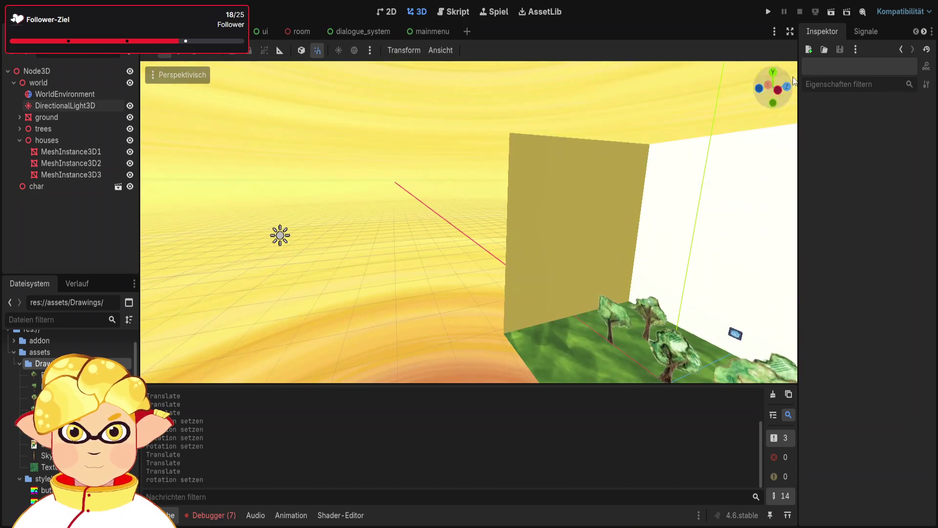
{"action": "left_click", "coordinate": [832, 12]}
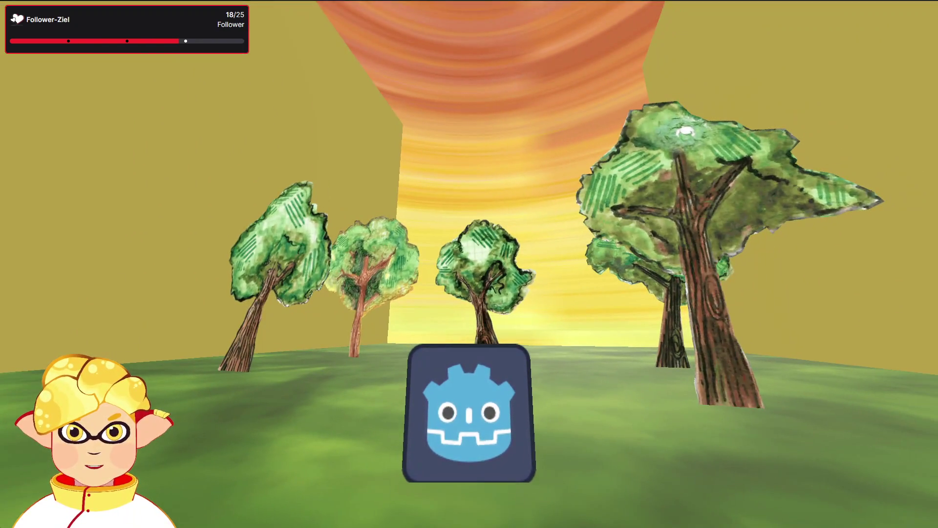
{"action": "key", "text": "Escape"}
{"action": "left_click_drag", "start_coordinate": [469, 270], "coordinate": [459, 271]}
- Duplicate the directional light
{"action": "left_click", "coordinate": [412, 232]}
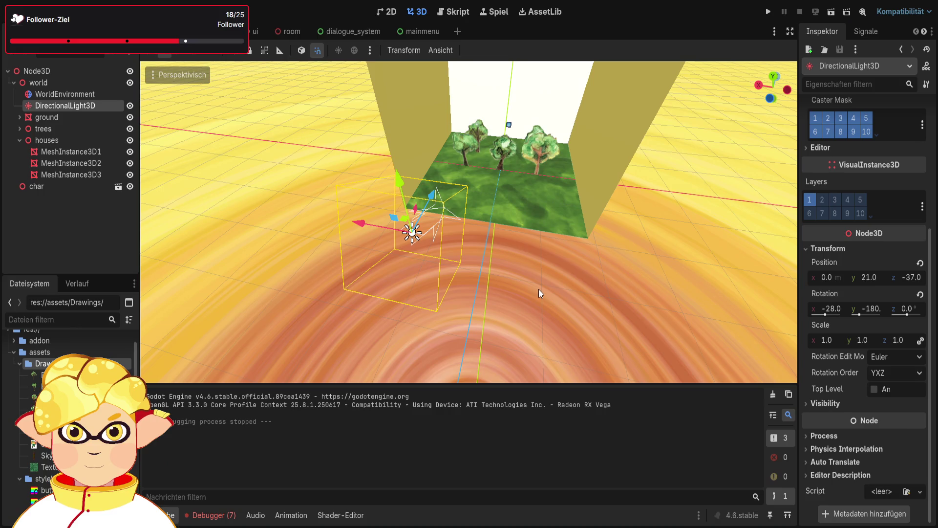
{"action": "key", "text": "ctrl+d"}
{"action": "left_click_drag", "start_coordinate": [523, 283], "coordinate": [469, 271]}
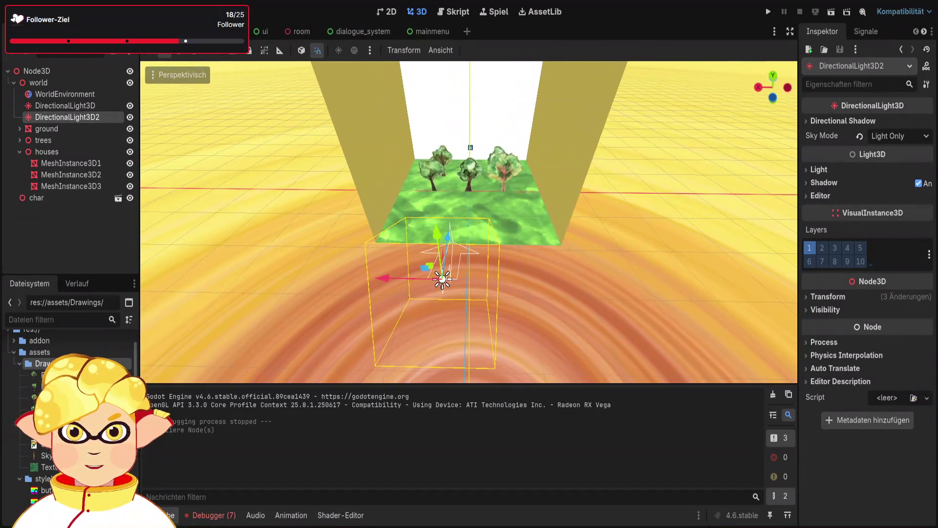
- Turn the original DirectionalLight3D to -45° on its Y axis, undoing stray X and Z edits
{"action": "left_click", "coordinate": [60, 106]}
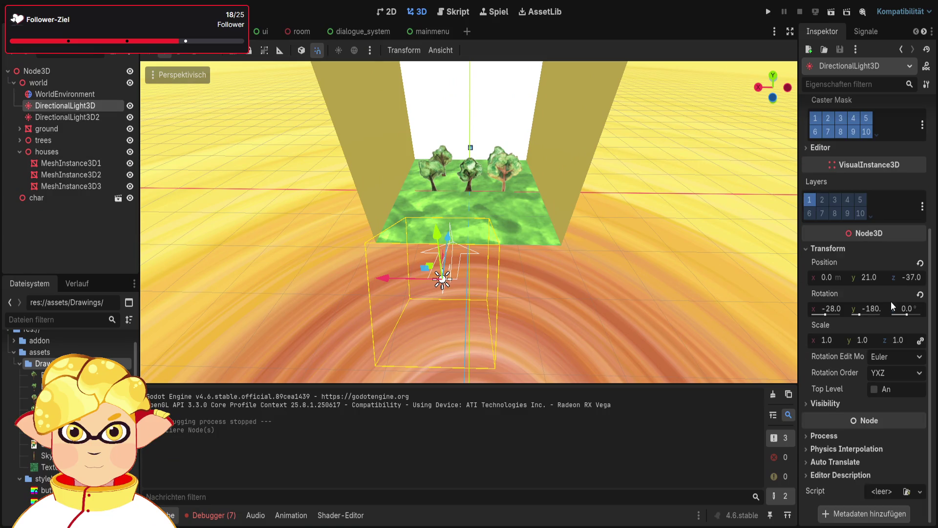
{"action": "left_click", "coordinate": [837, 308]}
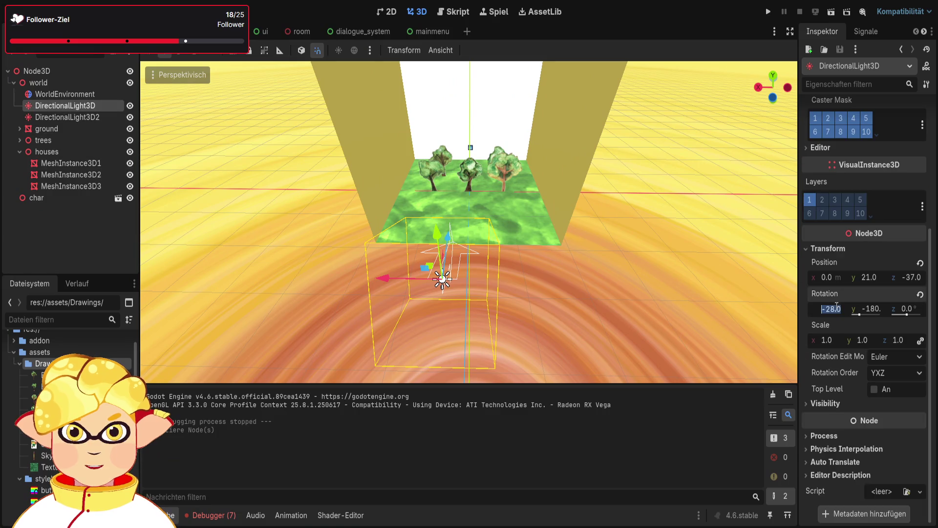
{"action": "key", "text": "ctrl+shift+z"}
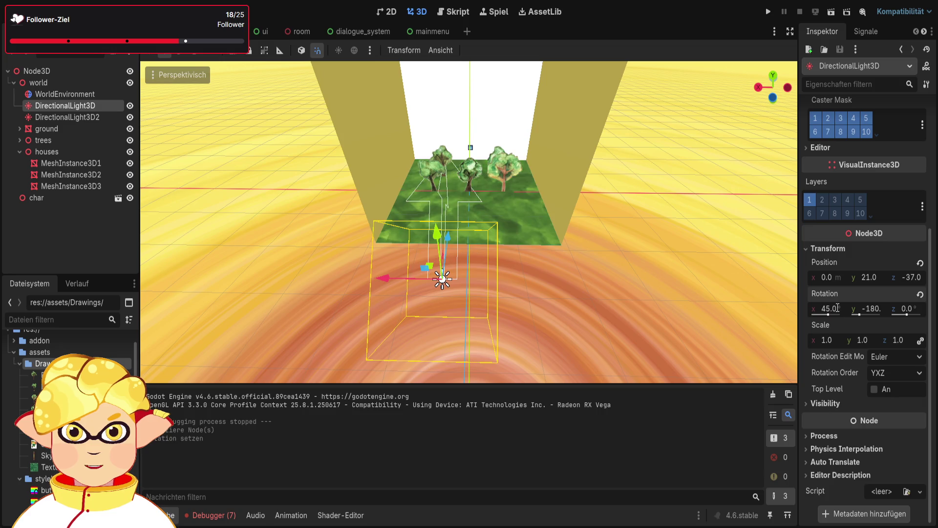
{"action": "key", "text": "ctrl+z"}
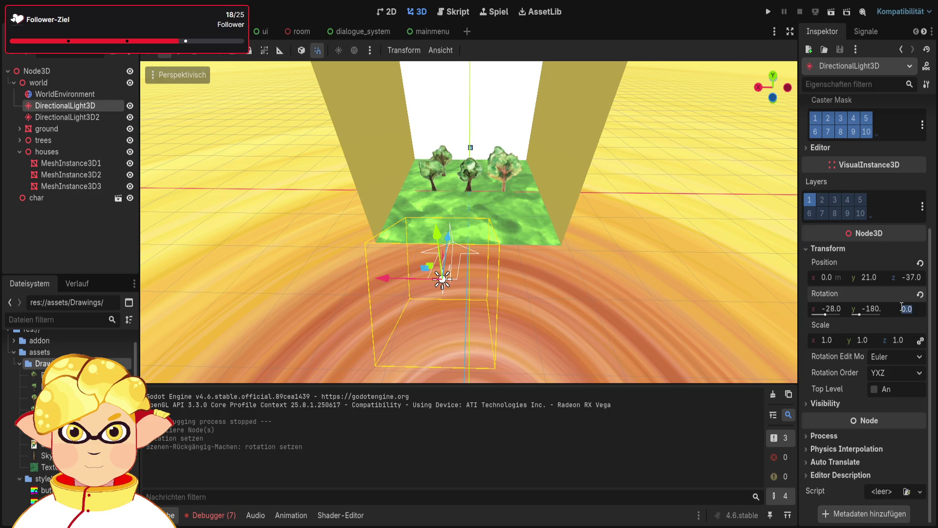
{"action": "type", "text": "45"}
{"action": "key", "text": "Return"}
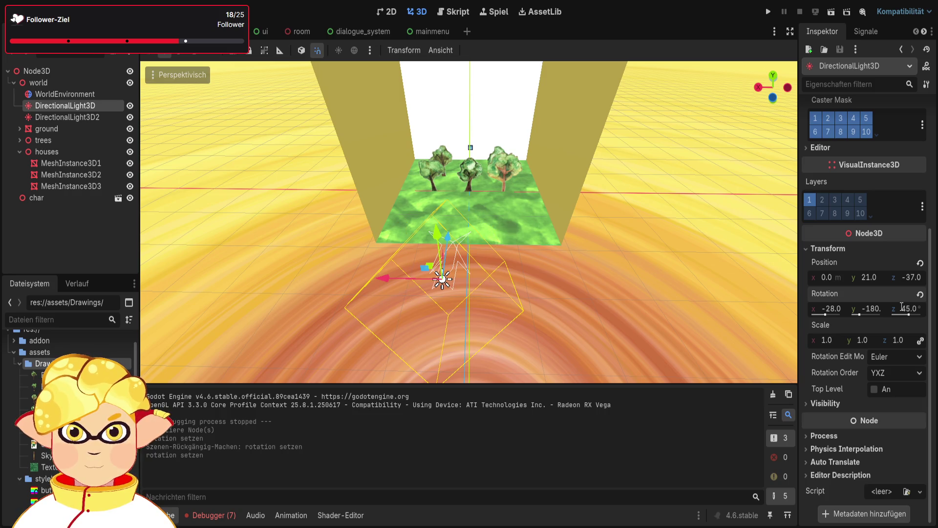
{"action": "key", "text": "ctrl+z"}
{"action": "left_click", "coordinate": [875, 303]}
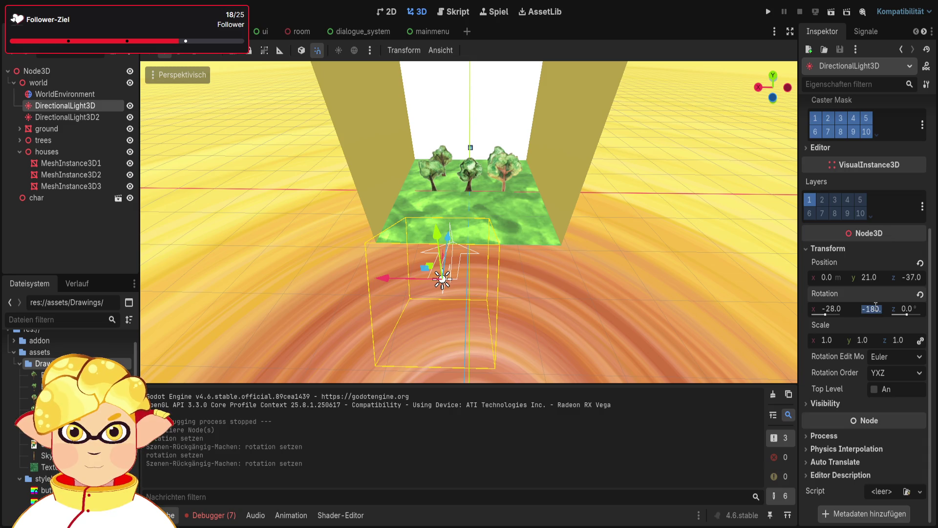
{"action": "type", "text": "-45"}
{"action": "key", "text": "Return"}
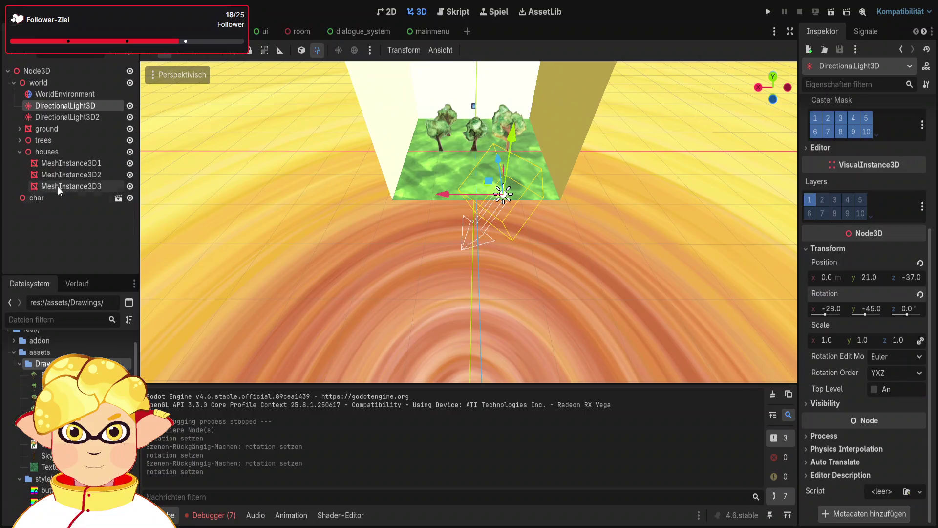
- Cut the re-angled original DirectionalLight3D from the scene
{"action": "left_click", "coordinate": [60, 185]}
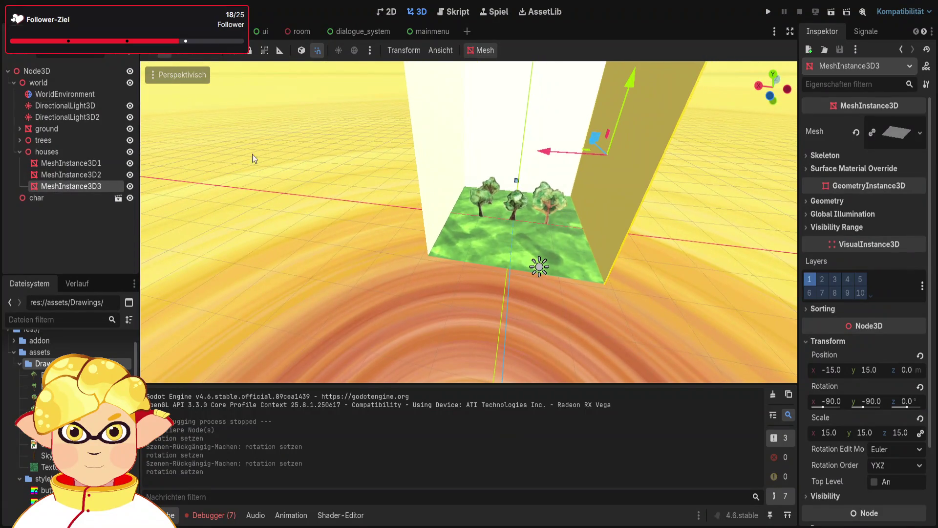
{"action": "double_click", "coordinate": [67, 117]}
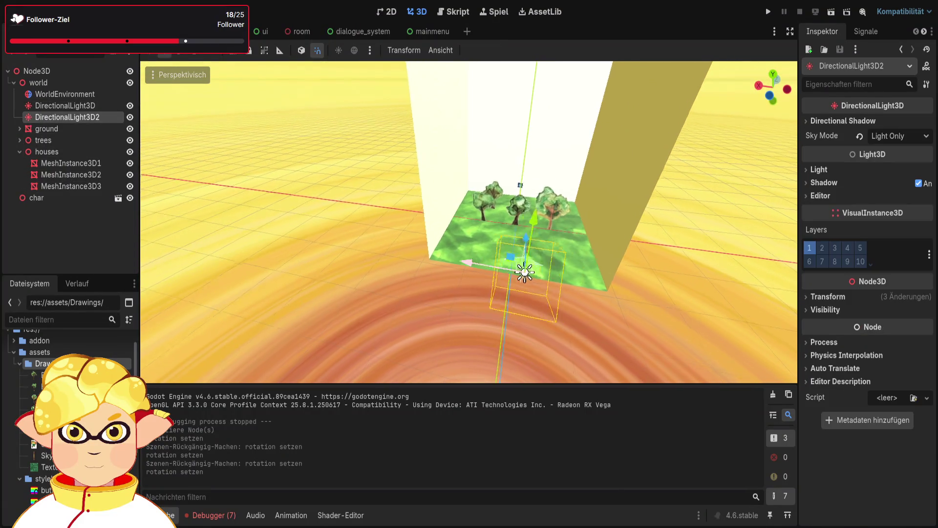
{"action": "left_click", "coordinate": [105, 107]}
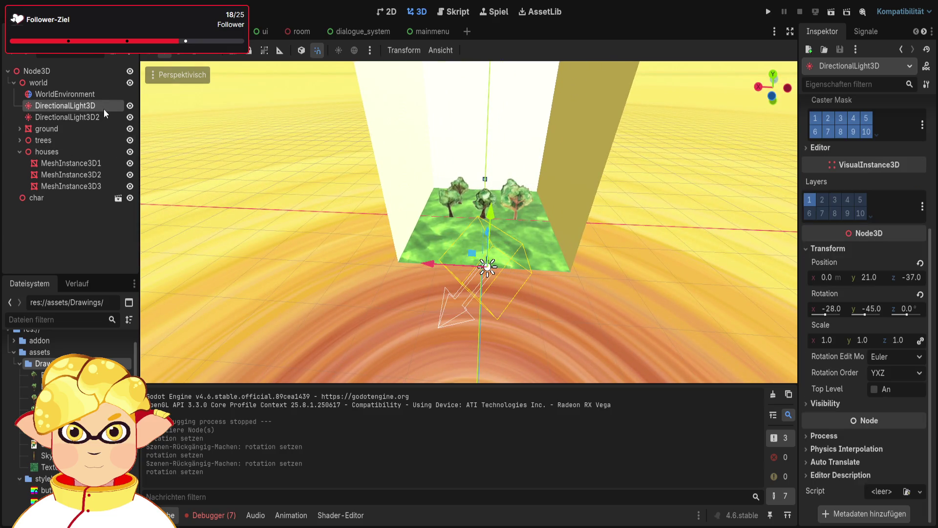
{"action": "key", "text": "ctrl+x"}
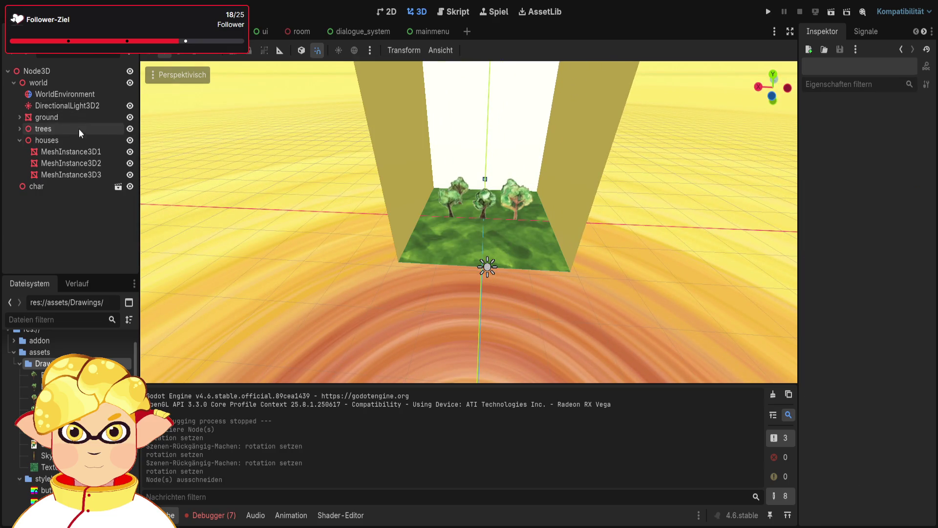
- Rename the remaining copy to DirectionalLight3D
{"action": "left_click", "coordinate": [84, 109]}
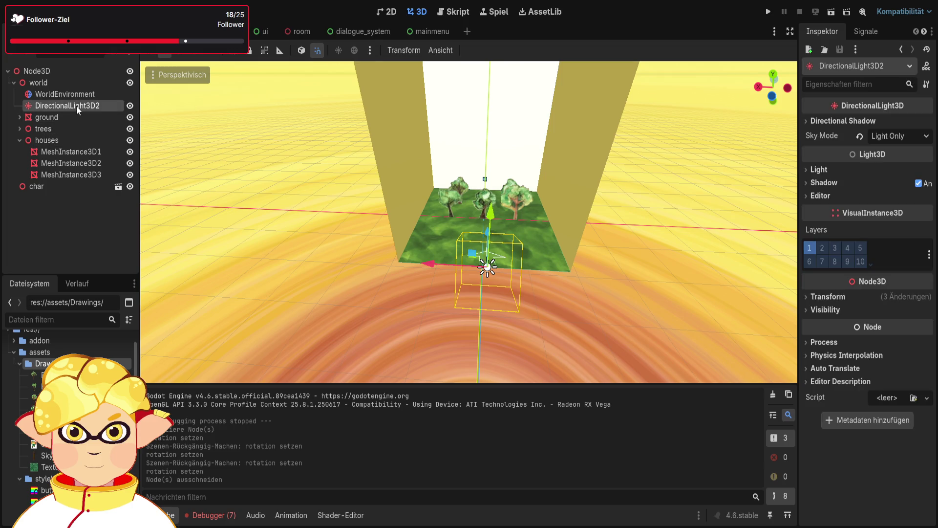
{"action": "key", "text": "BackSpace"}
{"action": "key", "text": "Return"}
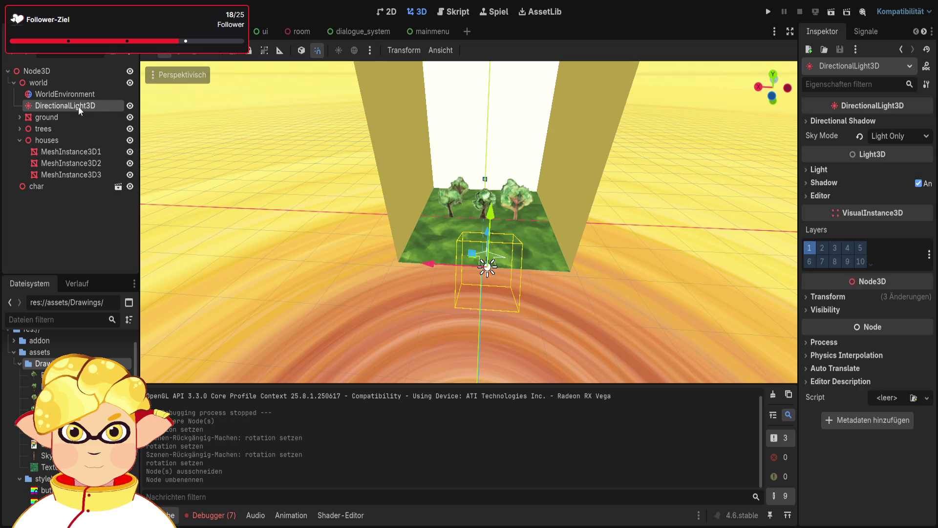
{"action": "left_click_drag", "start_coordinate": [239, 256], "coordinate": [185, 242]}
- Set the light's scale to 1
{"action": "left_click", "coordinate": [843, 297]}
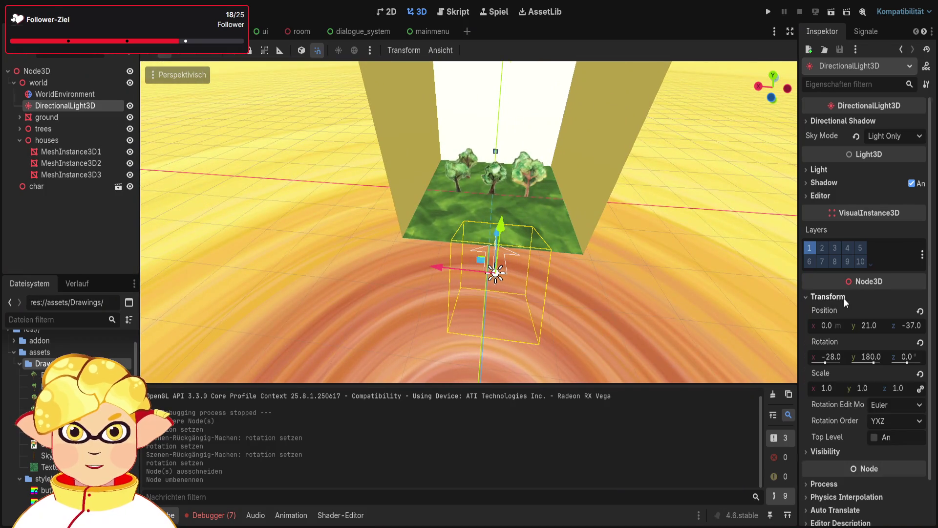
{"action": "left_click", "coordinate": [833, 387]}
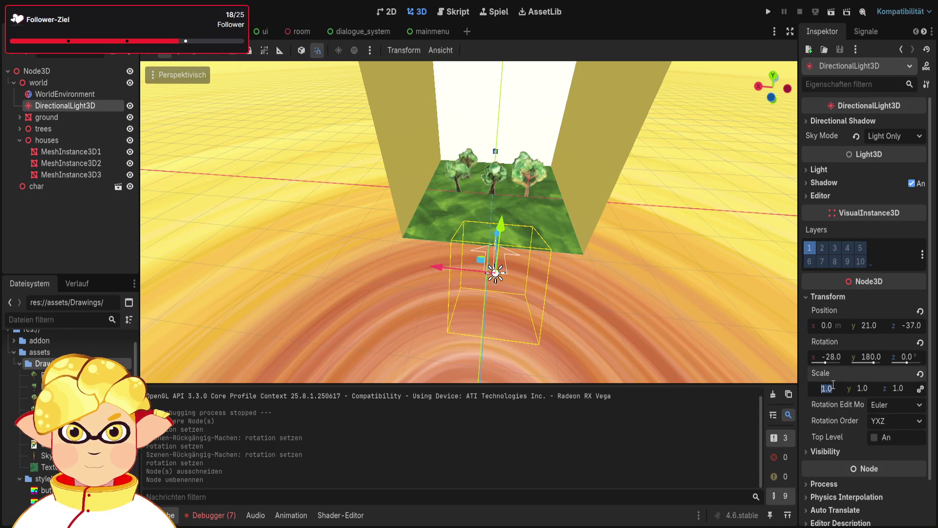
{"action": "type", "text": "5"}
{"action": "key", "text": "Return"}
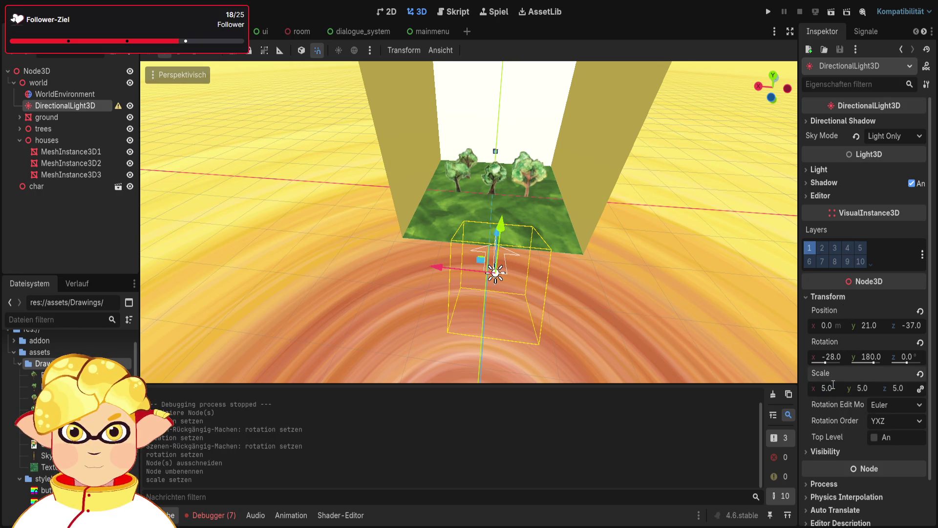
{"action": "type", "text": "1.06"}
{"action": "left_click_drag", "start_coordinate": [833, 386], "coordinate": [834, 388]}
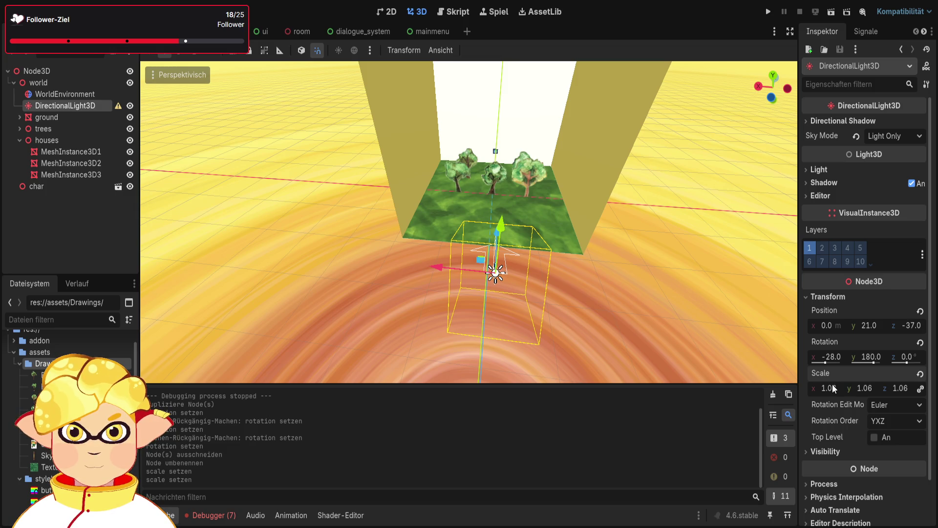
{"action": "left_click", "coordinate": [833, 388]}
{"action": "type", "text": "100"}
{"action": "key", "text": "Return"}
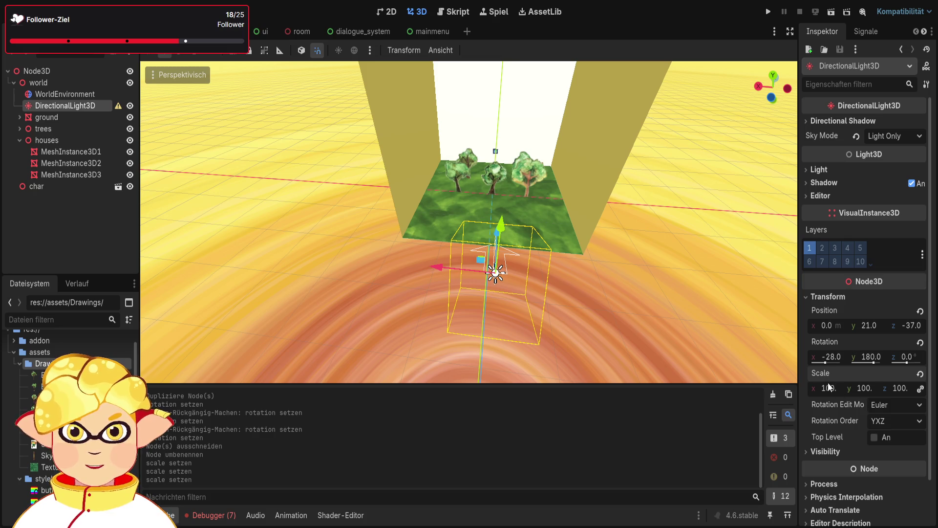
{"action": "left_click", "coordinate": [829, 387]}
{"action": "type", "text": "1"}
{"action": "key", "text": "Return"}
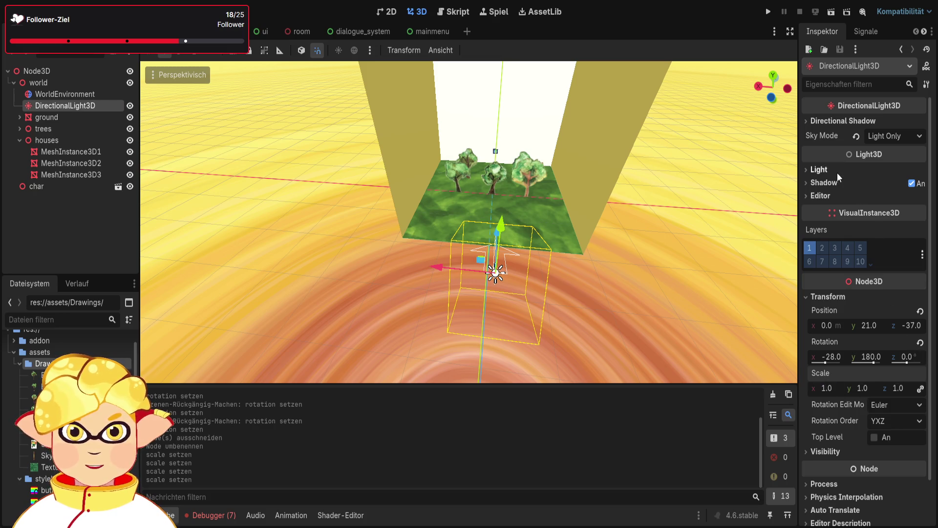
- Raise the light's energy to 2.901 and set indirect energy to 1.0
{"action": "left_click", "coordinate": [835, 171]}
{"action": "left_click_drag", "start_coordinate": [874, 204], "coordinate": [894, 222]}
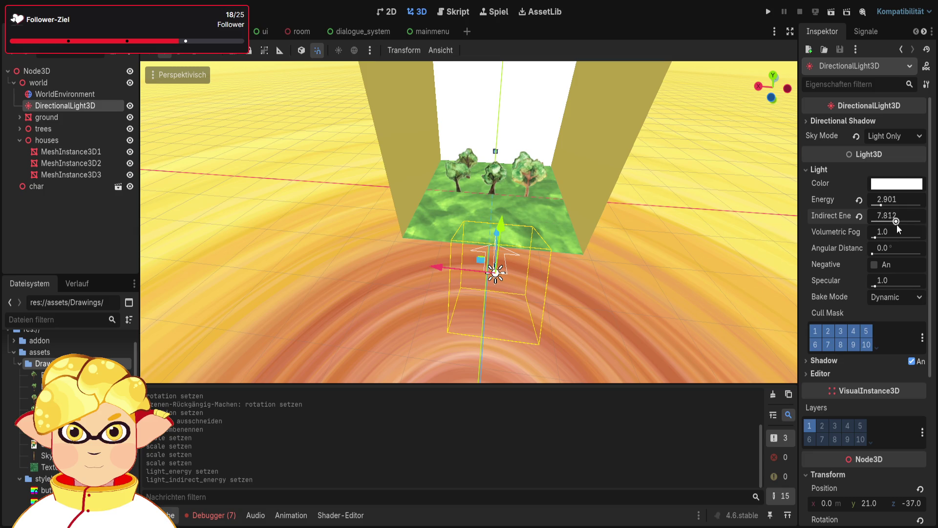
{"action": "left_click", "coordinate": [893, 221]}
{"action": "type", "text": "1"}
{"action": "key", "text": "Return"}
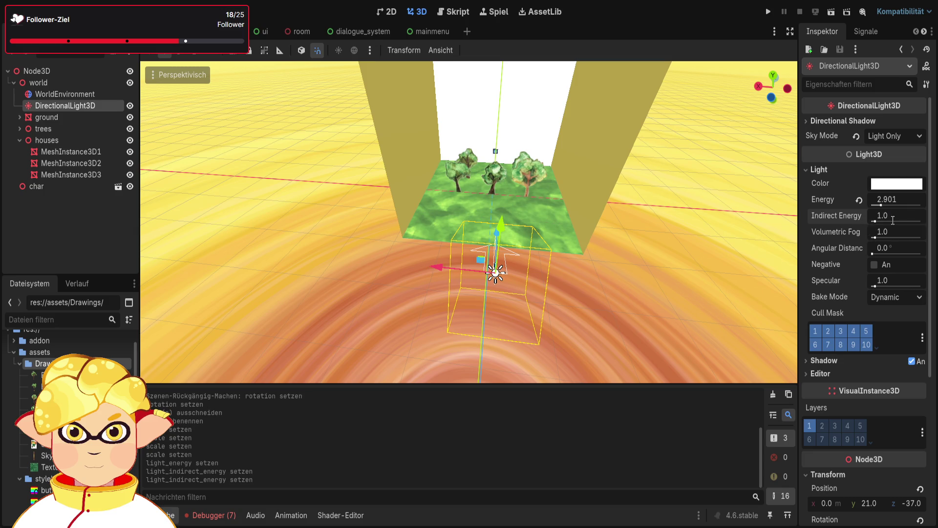
- Set Static bake mode and an angular distance of 30°
{"action": "mouse_move", "coordinate": [872, 251]}
{"action": "left_mouse_down"}
{"action": "mouse_move", "coordinate": [928, 256]}
{"action": "mouse_move", "coordinate": [873, 254]}
{"action": "left_mouse_up"}
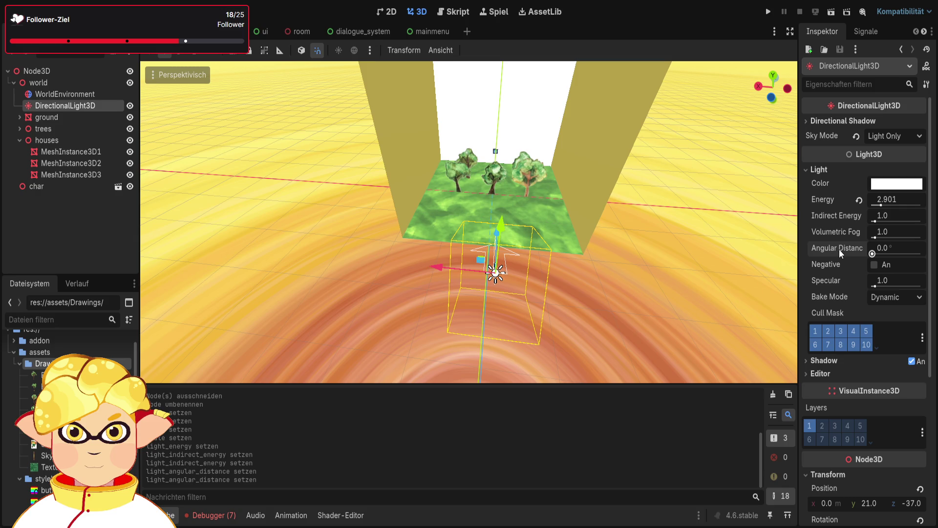
{"action": "left_click", "coordinate": [883, 296]}
{"action": "left_click", "coordinate": [884, 309]}
{"action": "left_click_drag", "start_coordinate": [873, 253], "coordinate": [884, 252]}
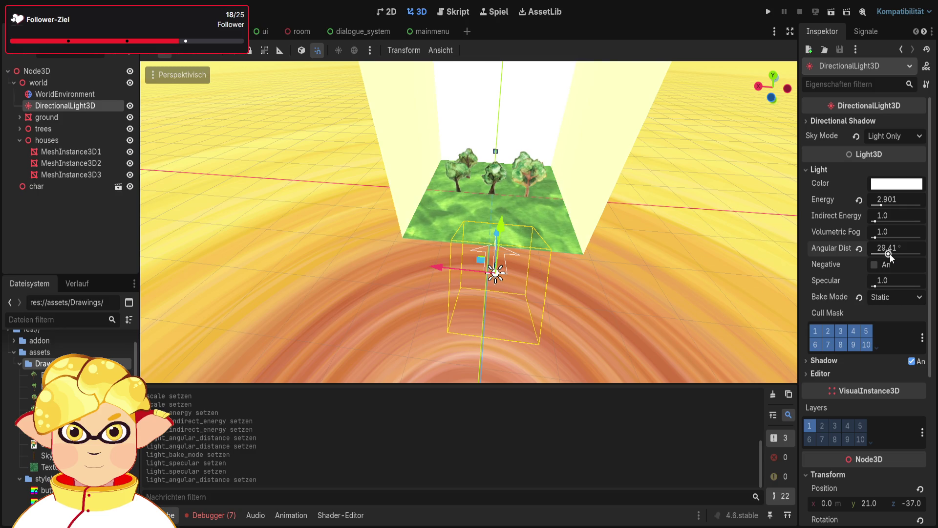
{"action": "left_click", "coordinate": [896, 246]}
{"action": "type", "text": "0"}
{"action": "key", "text": "Return"}
- Raise the light one unit higher
{"action": "left_click_drag", "start_coordinate": [537, 244], "coordinate": [420, 206]}
{"action": "mouse_move", "coordinate": [564, 269]}
{"action": "left_mouse_down"}
{"action": "mouse_move", "coordinate": [584, 147]}
{"action": "mouse_move", "coordinate": [532, 135]}
{"action": "left_mouse_up"}
{"action": "left_click_drag", "start_coordinate": [535, 81], "coordinate": [534, 80]}
- Test-run the current scene, then close the game
{"action": "left_click", "coordinate": [701, 250]}
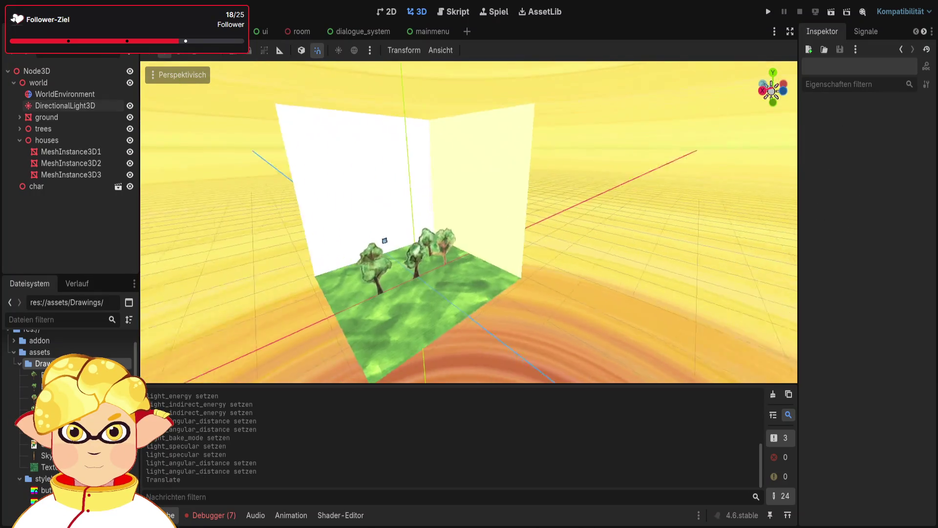
{"action": "left_click", "coordinate": [832, 18]}
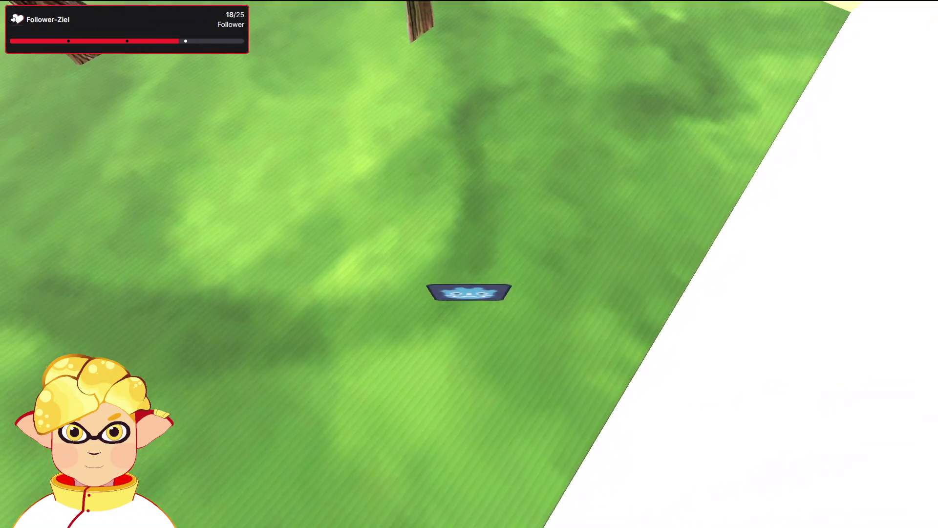
{"action": "key", "text": "alt+F4"}
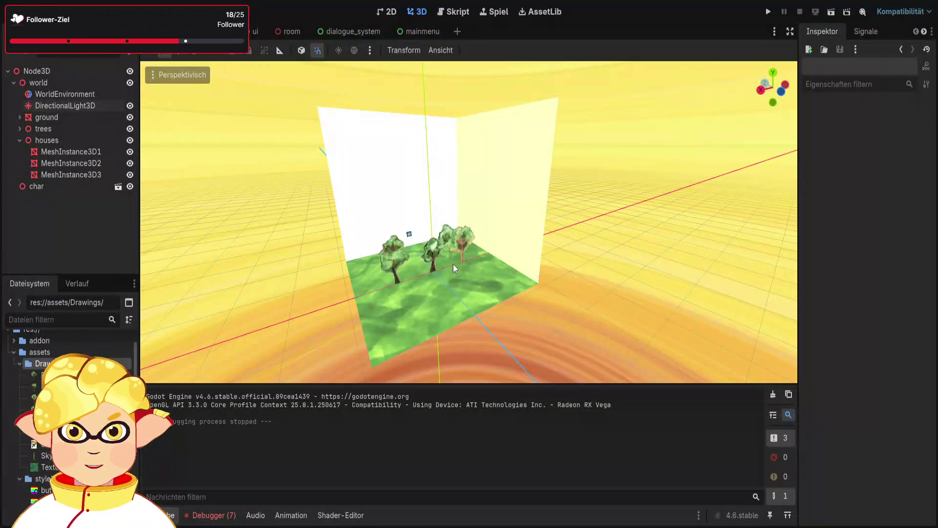
- Reset the light's angular distance to 0 and tilt its X rotation to -15°
{"action": "left_click", "coordinate": [76, 107]}
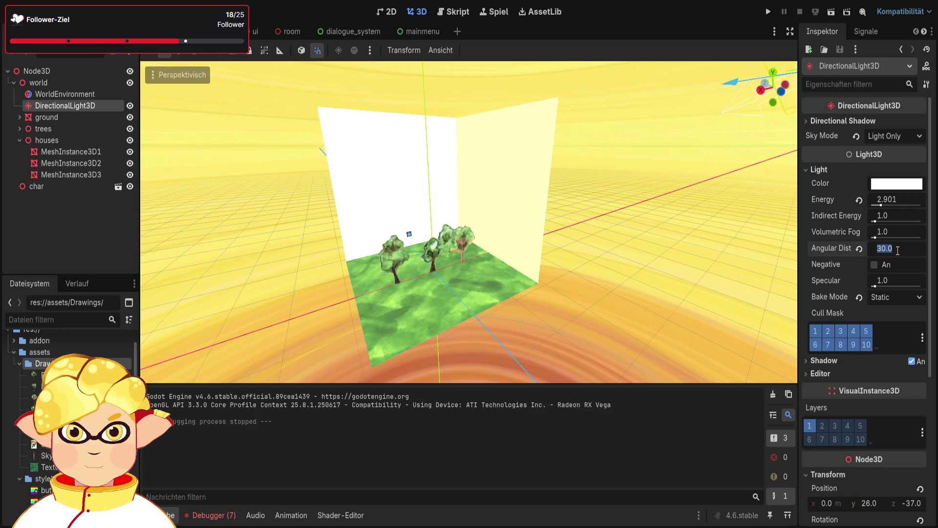
{"action": "type", "text": "0"}
{"action": "key", "text": "Return"}
{"action": "key", "text": "KP_1"}
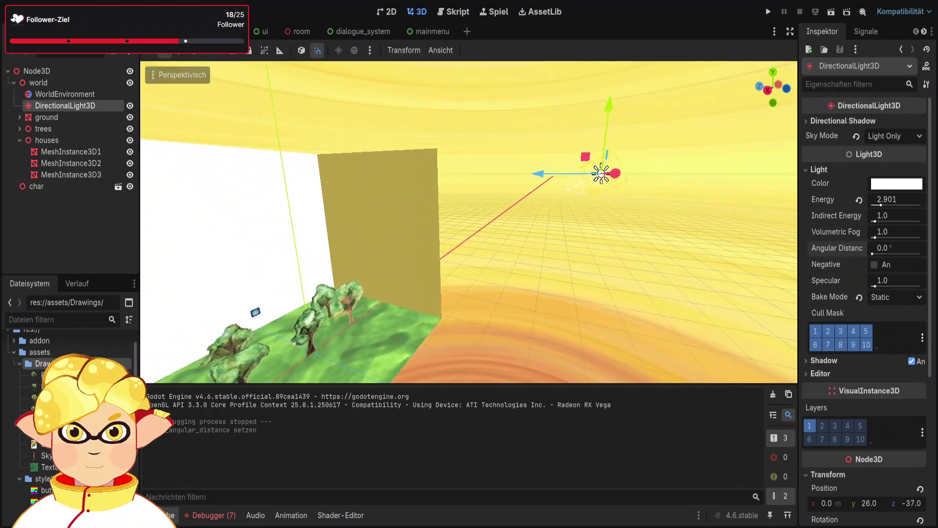
{"action": "scroll", "coordinate": [848, 403], "scroll_direction": "down", "scroll_amount": 5}
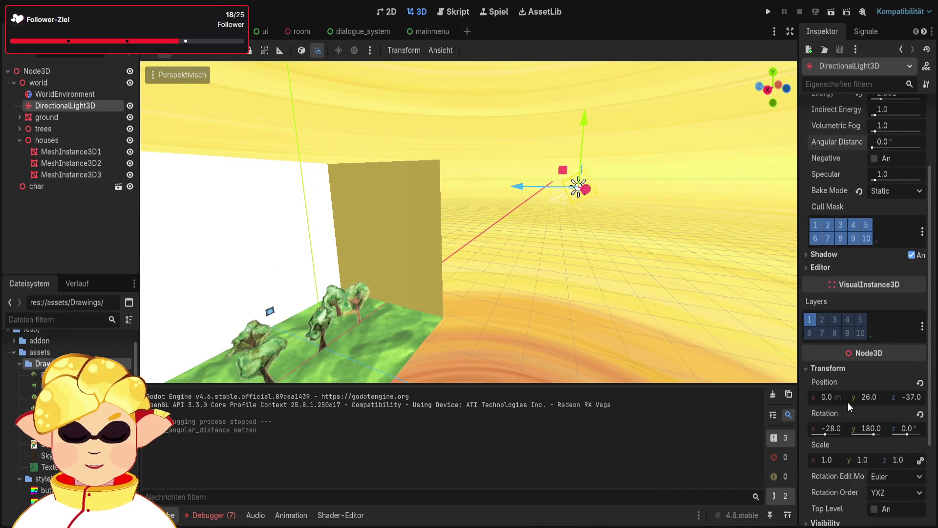
{"action": "left_click_drag", "start_coordinate": [826, 328], "coordinate": [826, 327]}
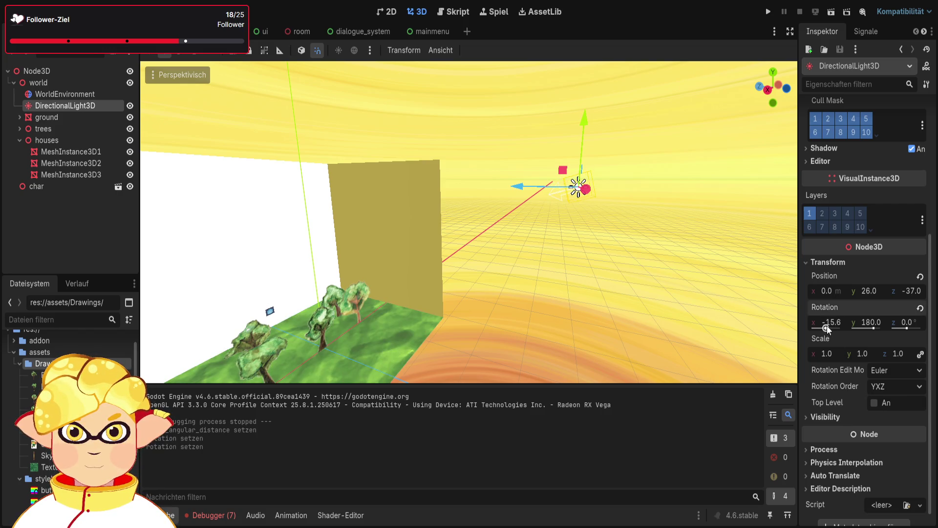
{"action": "left_click", "coordinate": [827, 326]}
{"action": "type", "text": "-15"}
{"action": "key", "text": "Return"}
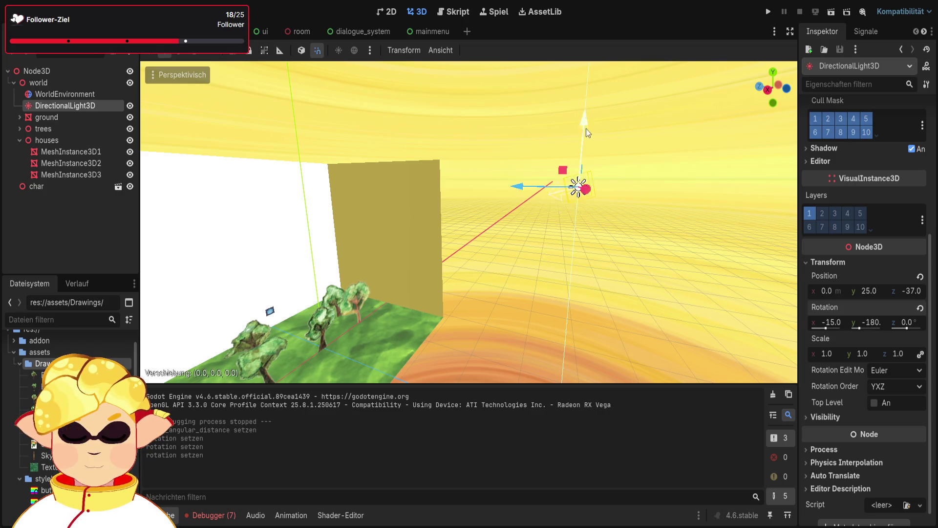
- Lower the light slightly to y 24 and widen its angular distance to 90°
{"action": "left_click", "coordinate": [581, 155]}
{"action": "scroll", "coordinate": [886, 210], "scroll_direction": "up", "scroll_amount": 5}
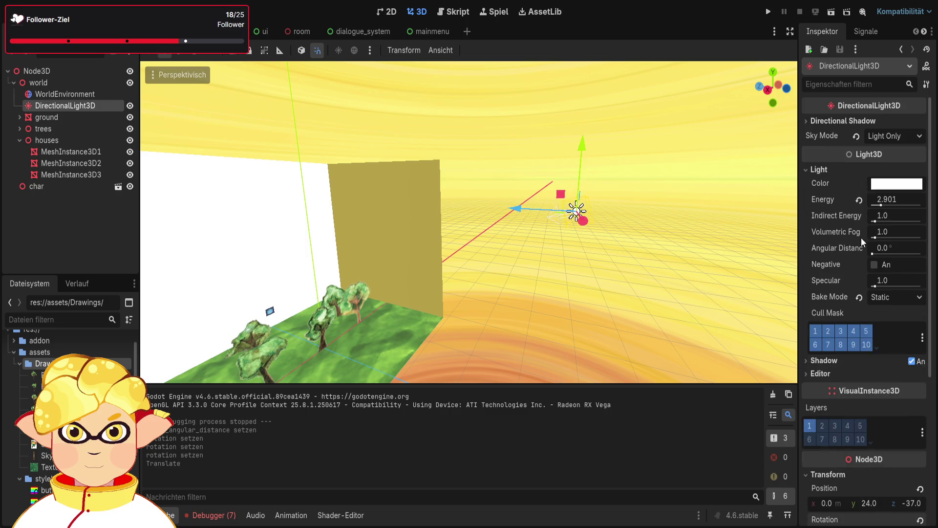
{"action": "mouse_move", "coordinate": [875, 252]}
{"action": "left_mouse_down"}
{"action": "mouse_move", "coordinate": [935, 258]}
{"action": "mouse_move", "coordinate": [828, 260]}
{"action": "mouse_move", "coordinate": [928, 262]}
{"action": "mouse_move", "coordinate": [888, 269]}
{"action": "mouse_move", "coordinate": [931, 277]}
{"action": "left_mouse_up"}
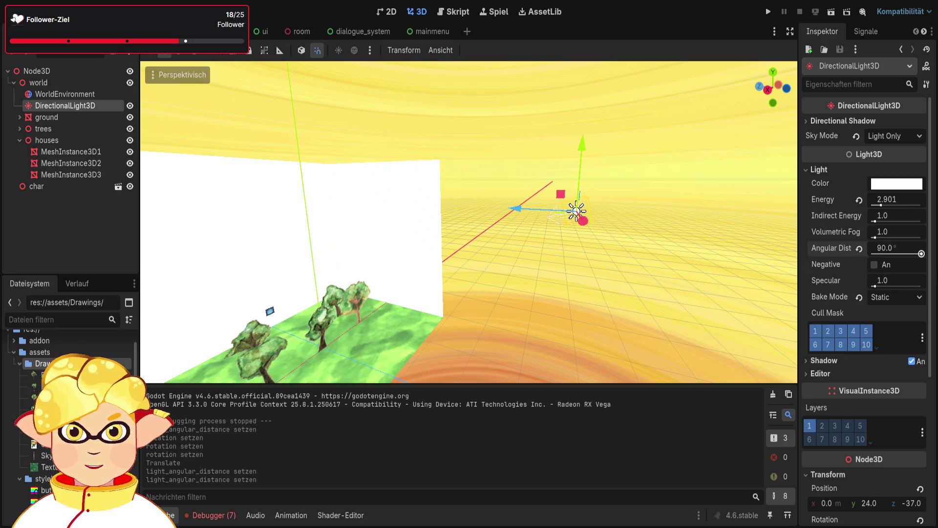
- Expand the ground node and inspect groundbody and groundcolision
{"action": "left_click", "coordinate": [57, 230]}
{"action": "left_click", "coordinate": [20, 118]}
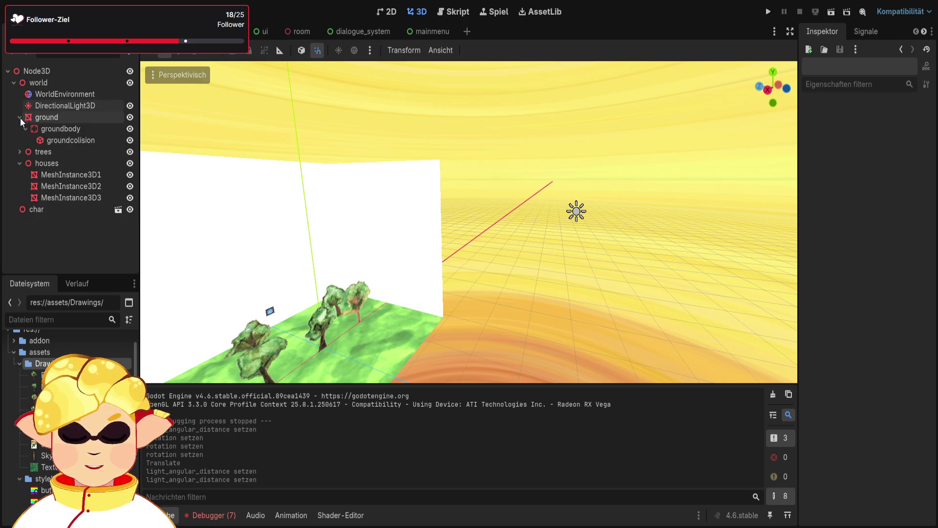
{"action": "left_click", "coordinate": [73, 141]}
{"action": "left_click", "coordinate": [70, 130]}
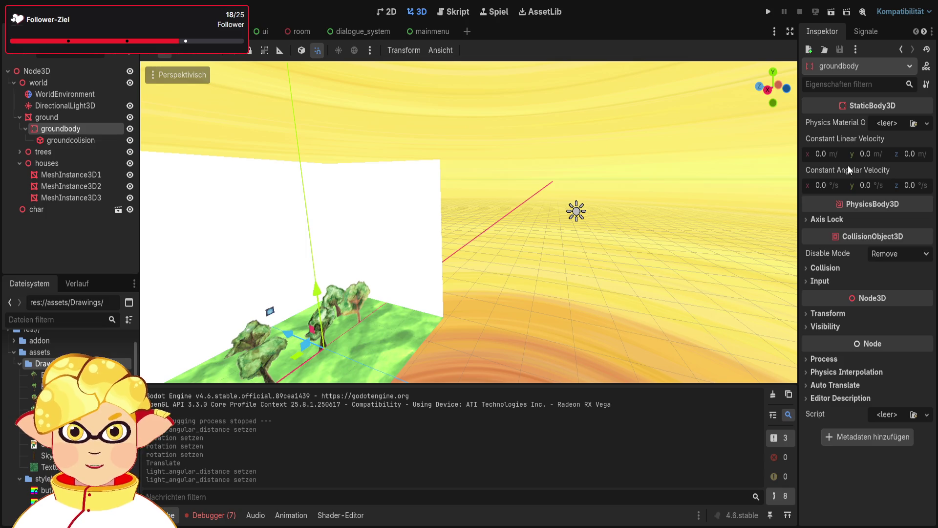
{"action": "left_click", "coordinate": [45, 118]}
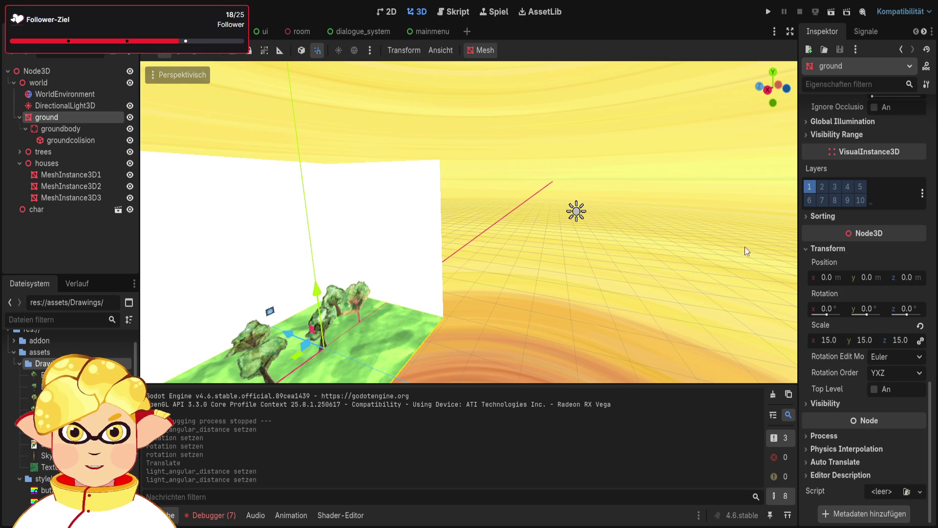
{"action": "left_click", "coordinate": [52, 129]}
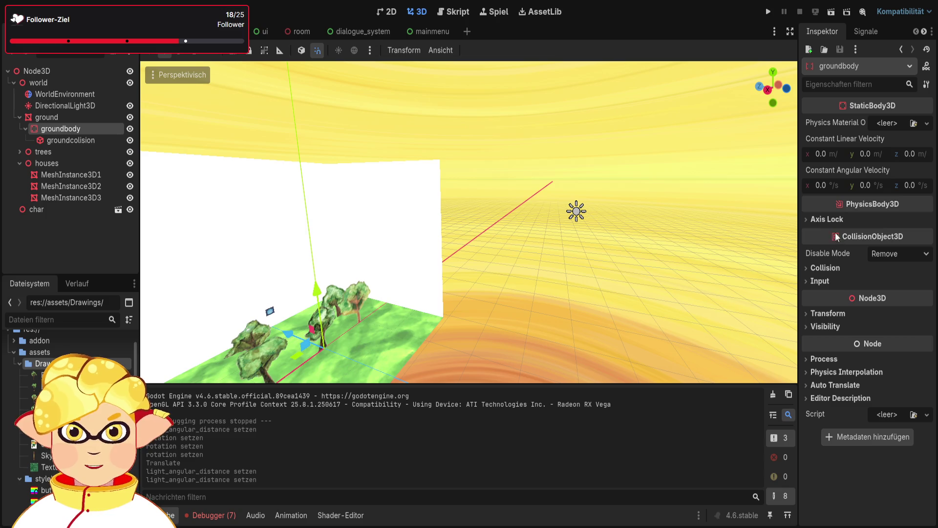
{"action": "left_click", "coordinate": [831, 327]}
{"action": "left_click", "coordinate": [831, 328]}
{"action": "left_click", "coordinate": [829, 313]}
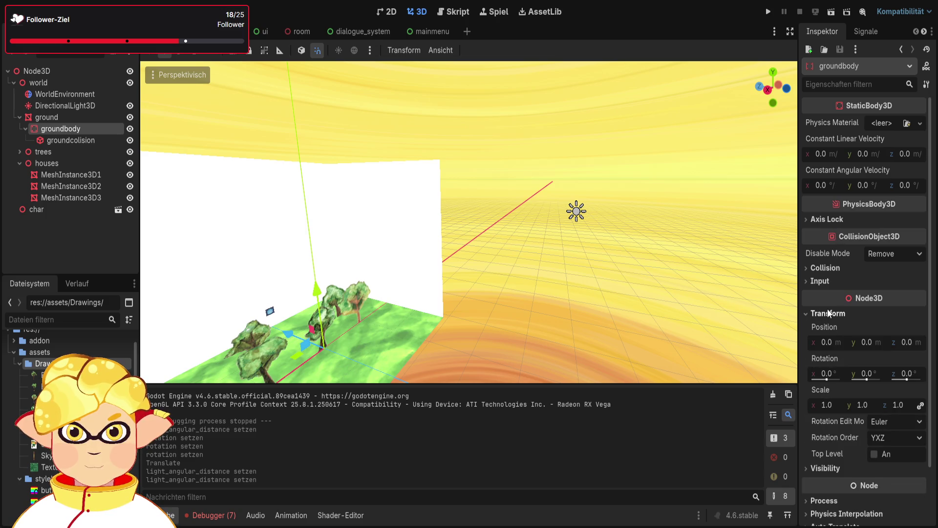
{"action": "left_click", "coordinate": [828, 311]}
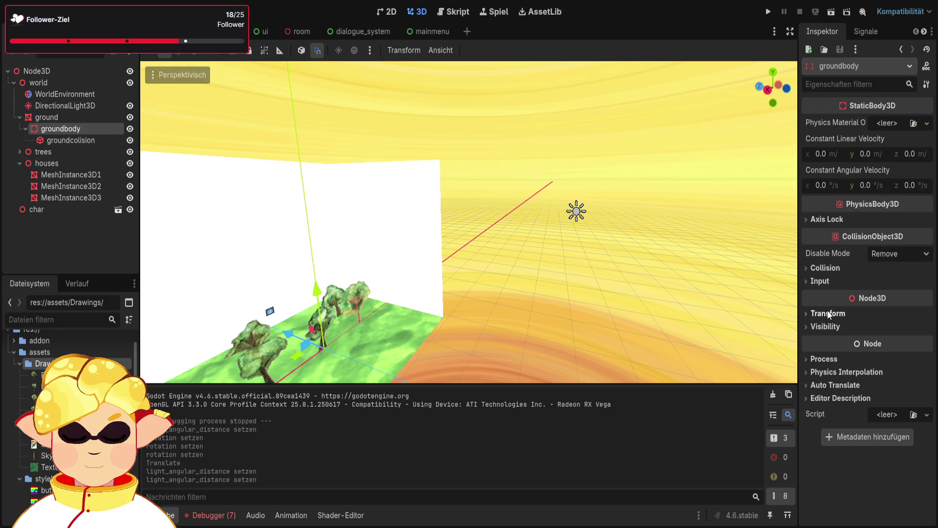
{"action": "left_click", "coordinate": [833, 327]}
{"action": "left_click", "coordinate": [825, 327]}
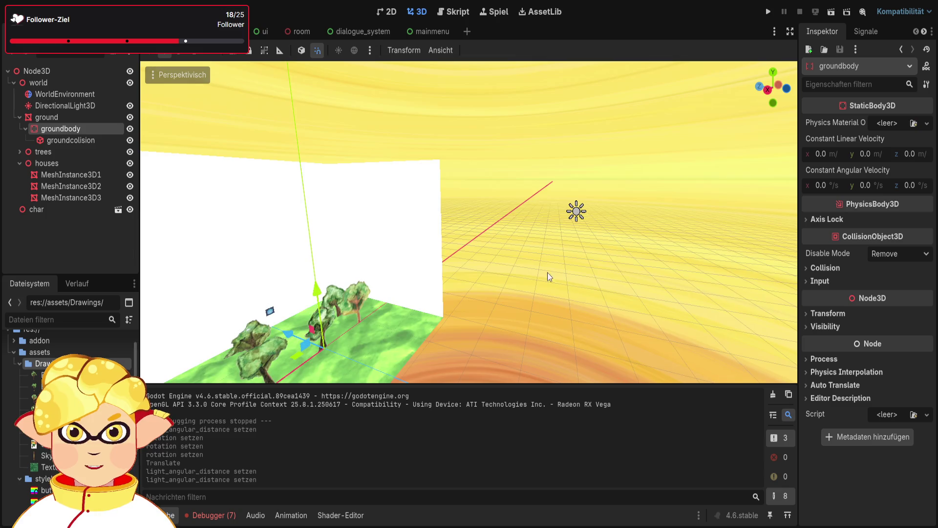
{"action": "key", "text": "f"}
{"action": "left_click", "coordinate": [75, 143]}
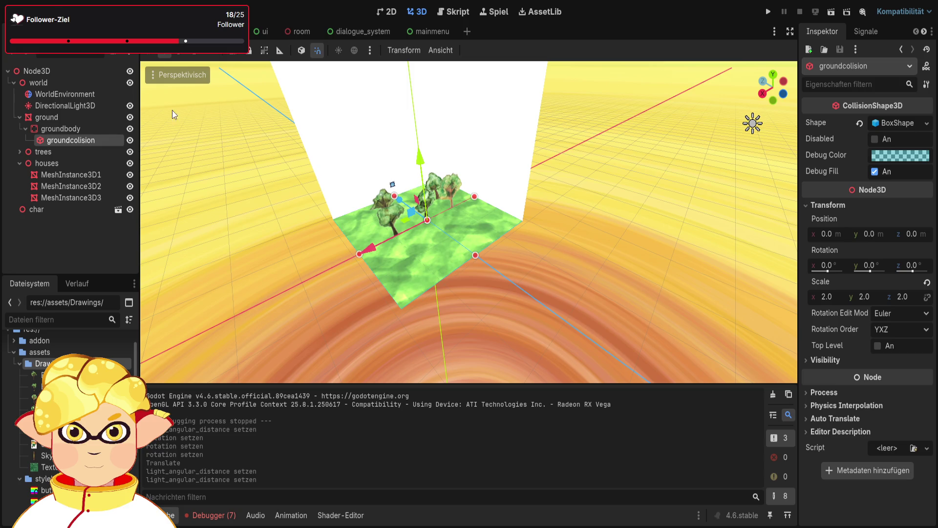
- Give the ground mesh's material override a dark olive green albedo colour
{"action": "left_click", "coordinate": [74, 119]}
{"action": "scroll", "coordinate": [889, 281], "scroll_direction": "up", "scroll_amount": 4}
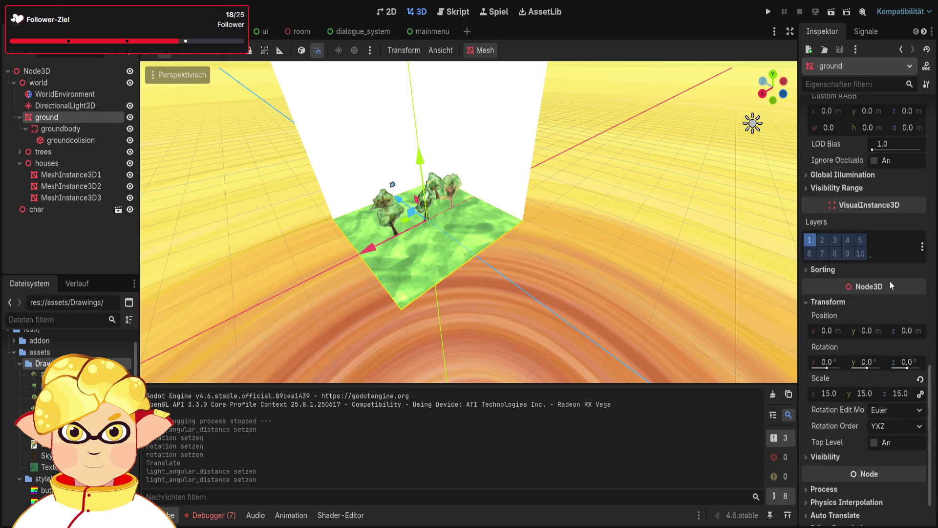
{"action": "scroll", "coordinate": [886, 282], "scroll_direction": "up", "scroll_amount": 15}
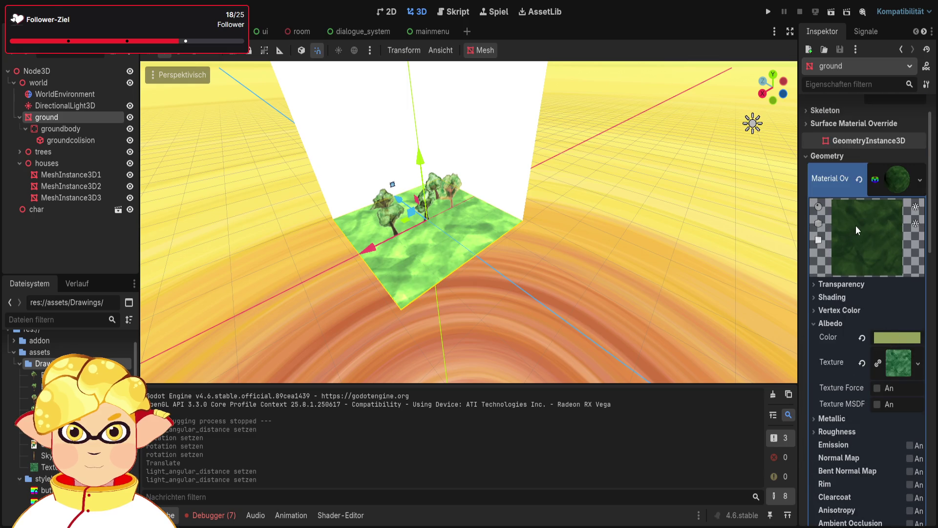
{"action": "key", "text": "ctrl+z"}
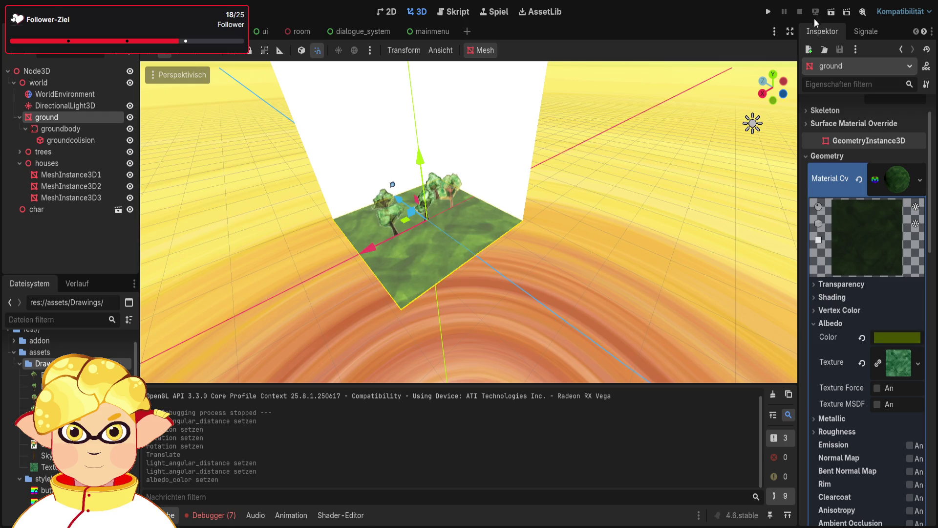
- Save and run the scene, walking forward toward the trees
{"action": "left_click", "coordinate": [831, 12]}
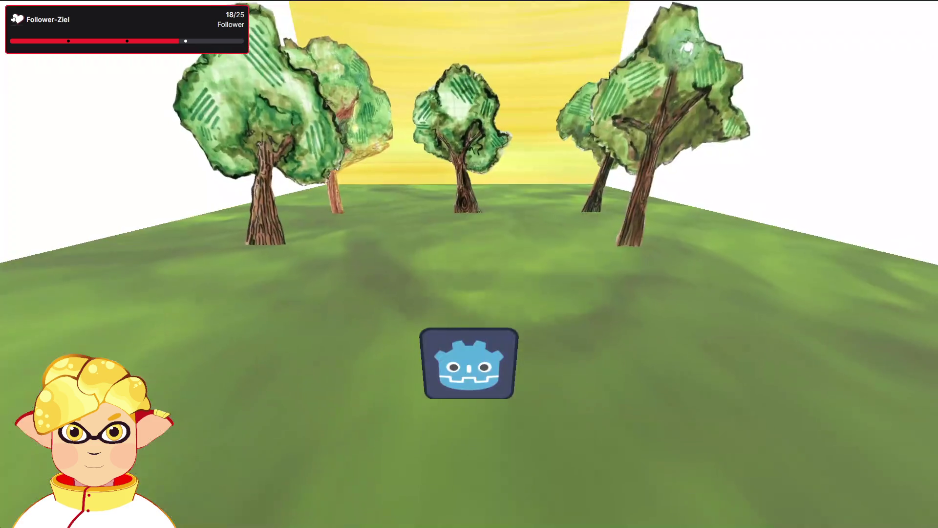
{"action": "key", "text": "w"}
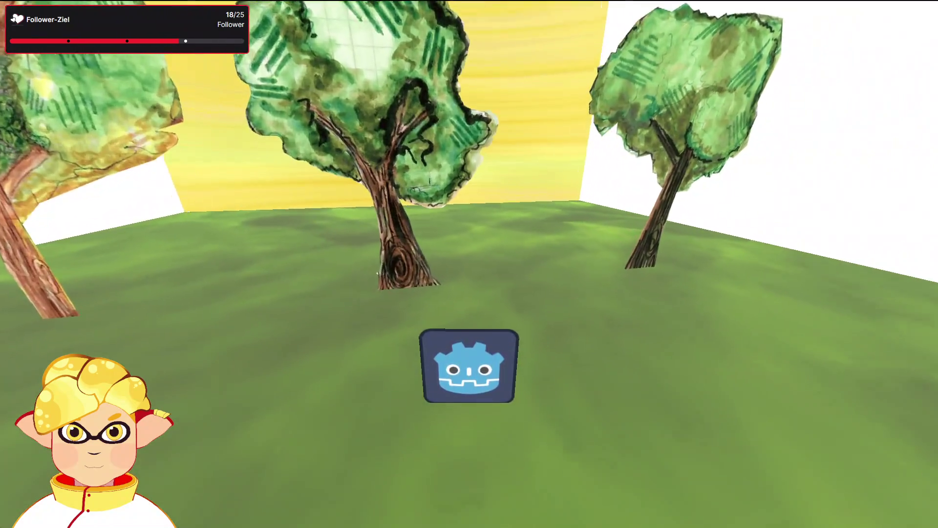
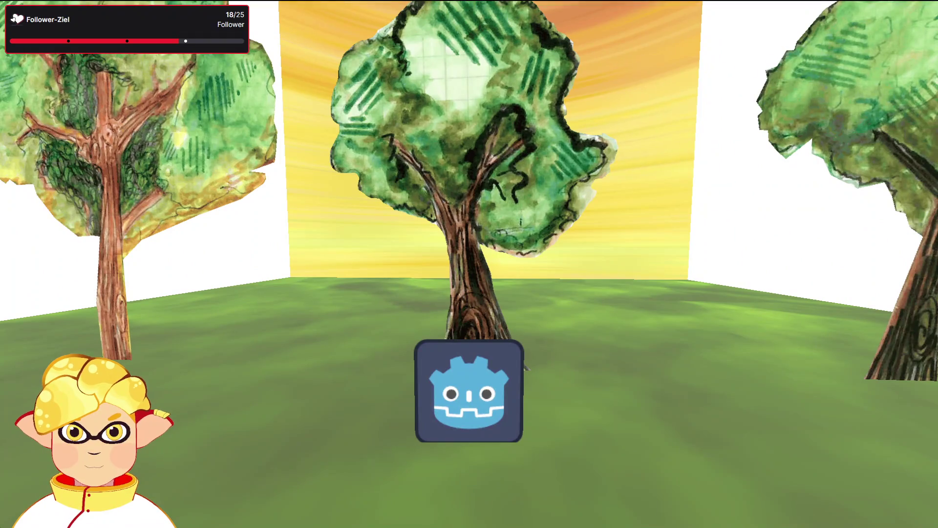
- Close the running game and select the Sprite3D3 tree in the 3D viewport
{"action": "key", "text": "alt+F4"}
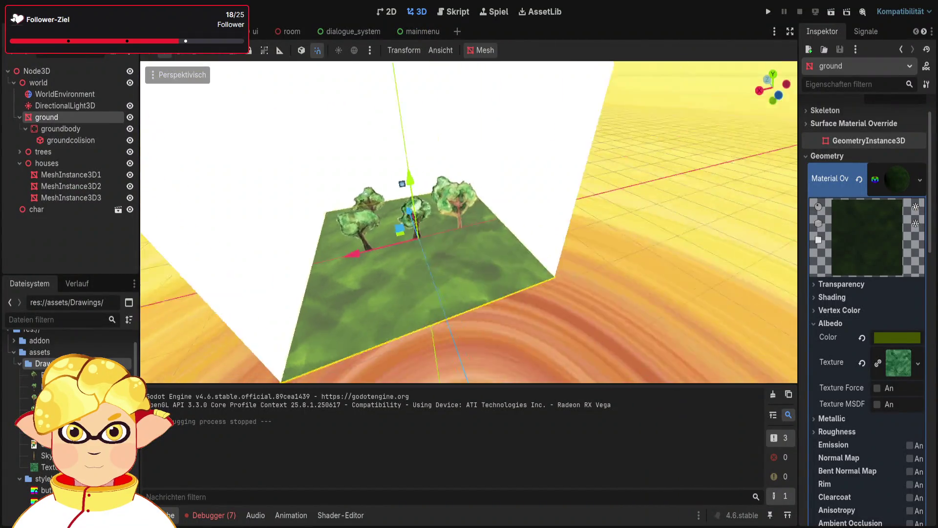
{"action": "left_click_drag", "start_coordinate": [540, 260], "coordinate": [540, 260]}
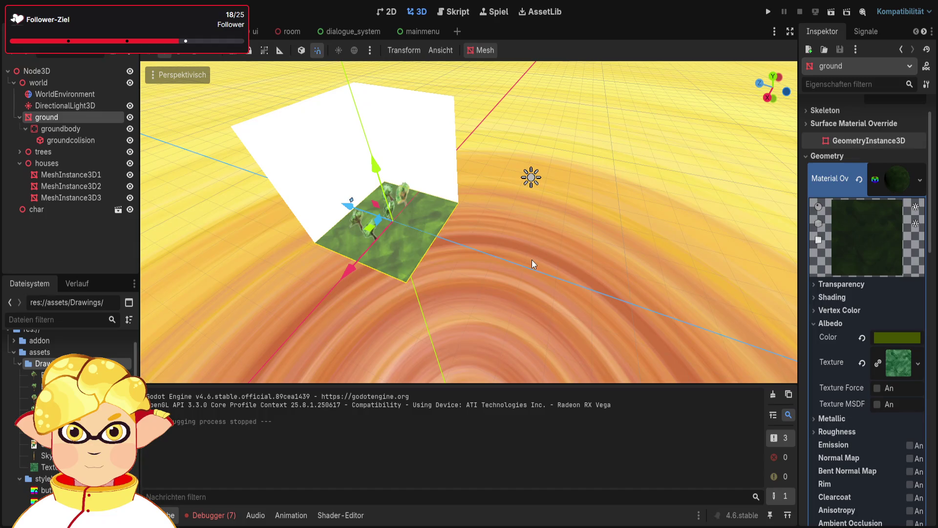
{"action": "left_click", "coordinate": [535, 261]}
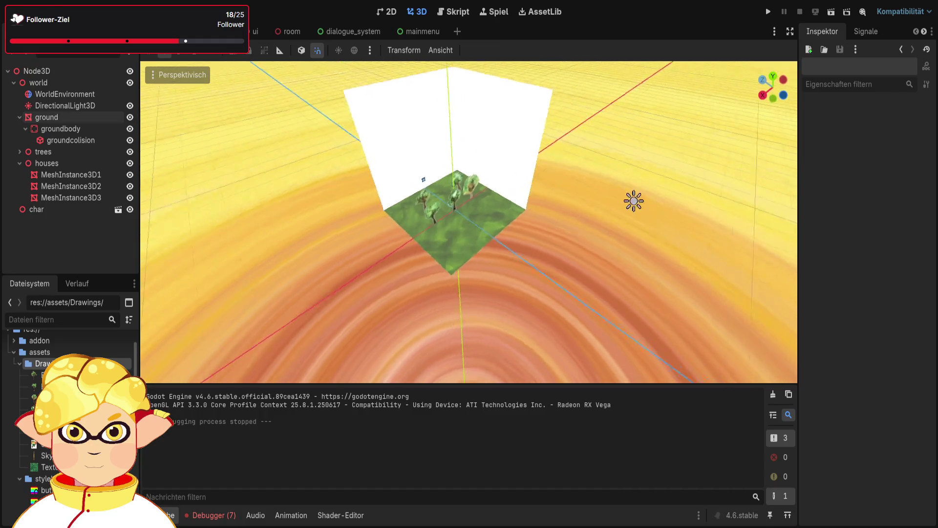
{"action": "mouse_move", "coordinate": [535, 261]}
{"action": "left_mouse_down"}
{"action": "mouse_move", "coordinate": [465, 189]}
{"action": "mouse_move", "coordinate": [548, 216]}
{"action": "left_mouse_up"}
{"action": "left_click", "coordinate": [466, 189]}
- Move the Sprite3D3, Sprite3D5 and Sprite3D4 trees to new spots on the ground, partly in top view
{"action": "left_click_drag", "start_coordinate": [426, 220], "coordinate": [316, 218]}
{"action": "left_click", "coordinate": [627, 236]}
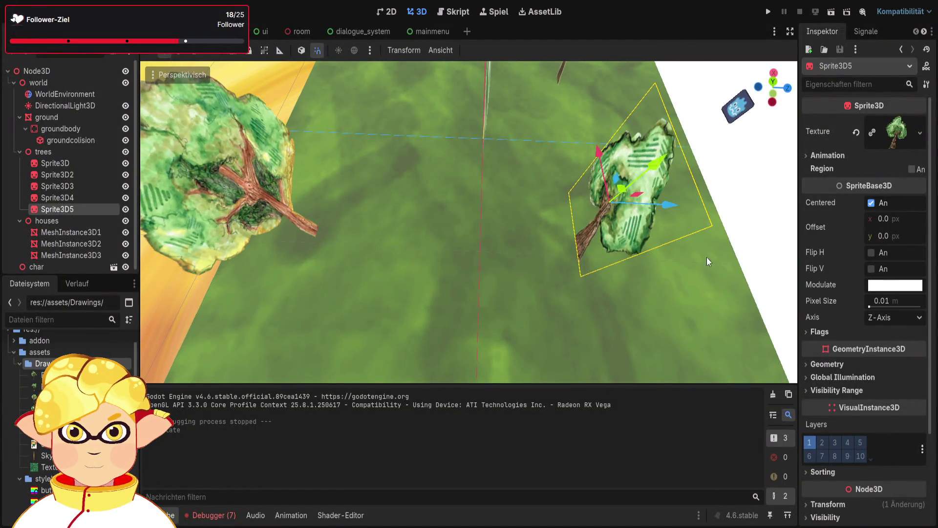
{"action": "key", "text": "KP_7"}
{"action": "mouse_move", "coordinate": [450, 315]}
{"action": "left_mouse_down"}
{"action": "mouse_move", "coordinate": [444, 128]}
{"action": "mouse_move", "coordinate": [443, 201]}
{"action": "left_mouse_up"}
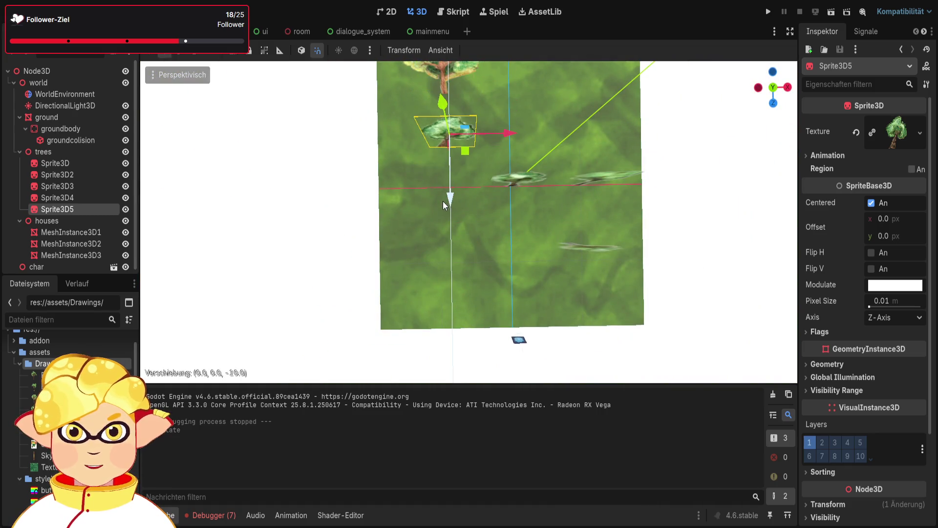
{"action": "left_click", "coordinate": [529, 180]}
{"action": "left_click_drag", "start_coordinate": [583, 180], "coordinate": [518, 186]}
{"action": "mouse_move", "coordinate": [450, 244]}
{"action": "left_mouse_down"}
{"action": "mouse_move", "coordinate": [457, 278]}
{"action": "mouse_move", "coordinate": [483, 255]}
{"action": "mouse_move", "coordinate": [499, 264]}
{"action": "left_mouse_up"}
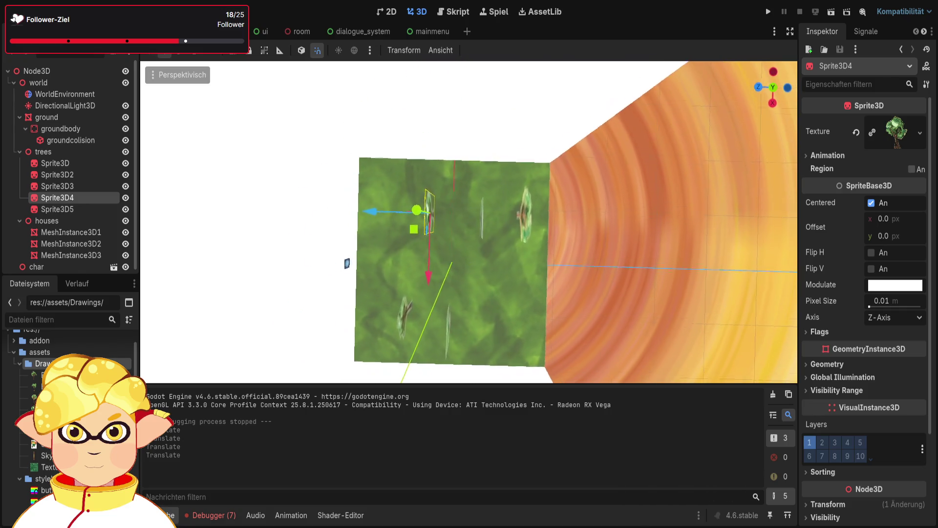
{"action": "scroll", "coordinate": [419, 229], "scroll_direction": "up", "scroll_amount": 3}
{"action": "left_click_drag", "start_coordinate": [359, 206], "coordinate": [419, 229]}
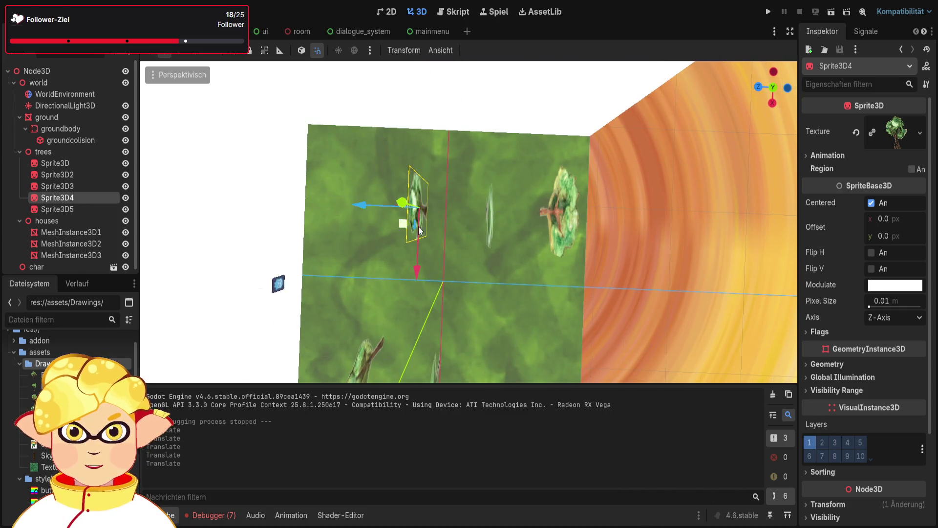
- Reposition the Sprite3D2 and Sprite3D trees, then select Sprite3D3 for copying
{"action": "mouse_move", "coordinate": [667, 289]}
{"action": "left_mouse_down"}
{"action": "mouse_move", "coordinate": [537, 288]}
{"action": "mouse_move", "coordinate": [539, 221]}
{"action": "left_mouse_up"}
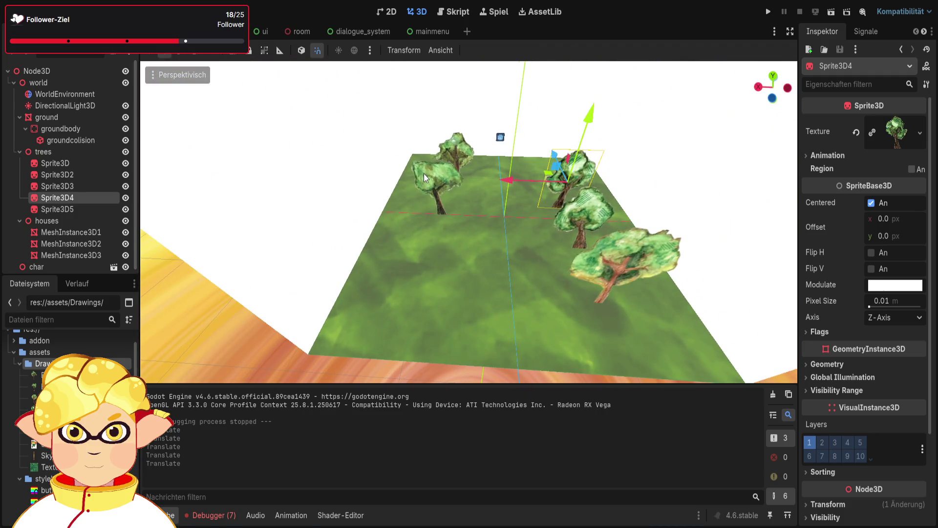
{"action": "left_click", "coordinate": [415, 192]}
{"action": "mouse_move", "coordinate": [450, 167]}
{"action": "left_mouse_down"}
{"action": "mouse_move", "coordinate": [440, 233]}
{"action": "mouse_move", "coordinate": [444, 215]}
{"action": "left_mouse_up"}
{"action": "left_click", "coordinate": [462, 156]}
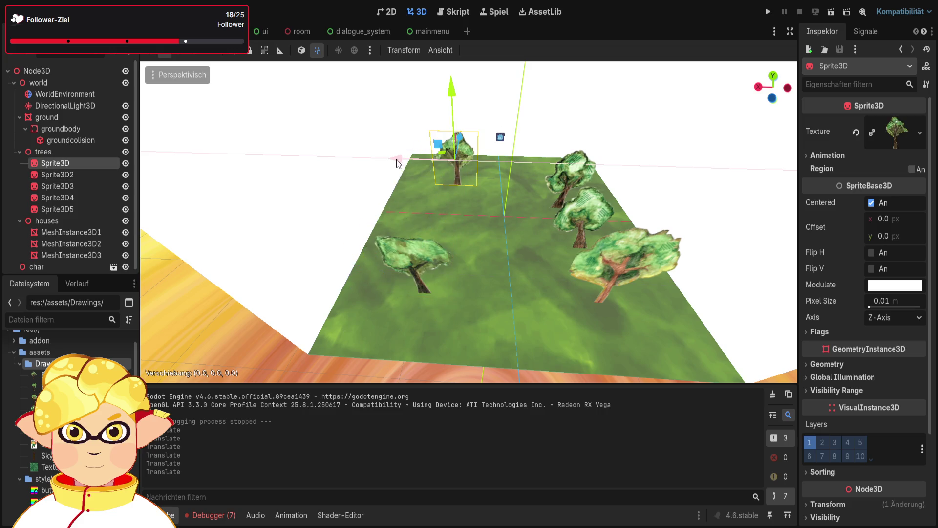
{"action": "mouse_move", "coordinate": [462, 143]}
{"action": "left_mouse_down"}
{"action": "mouse_move", "coordinate": [453, 181]}
{"action": "mouse_move", "coordinate": [451, 169]}
{"action": "mouse_move", "coordinate": [445, 177]}
{"action": "left_mouse_up"}
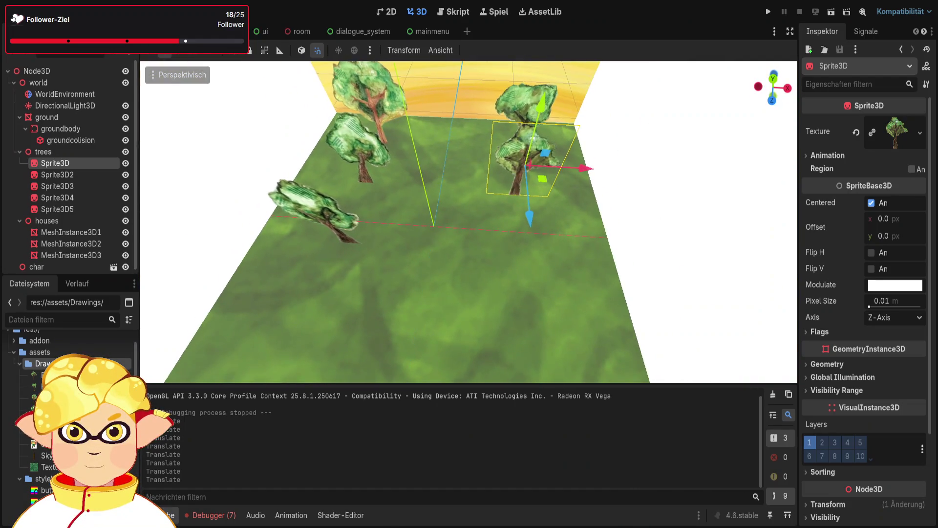
{"action": "left_click", "coordinate": [315, 210]}
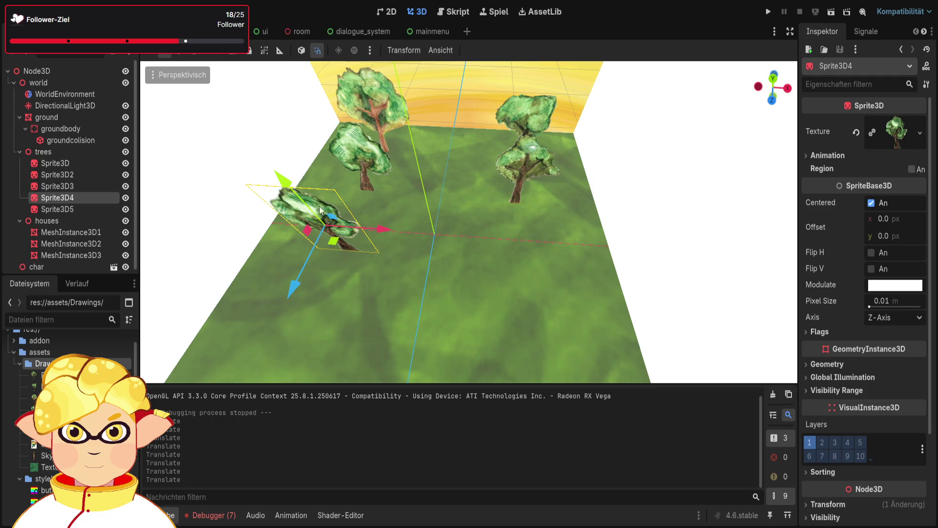
{"action": "left_click", "coordinate": [372, 119]}
- Duplicate Sprite3D3 and move the copy to the front right of the ground
{"action": "key", "text": "ctrl+d"}
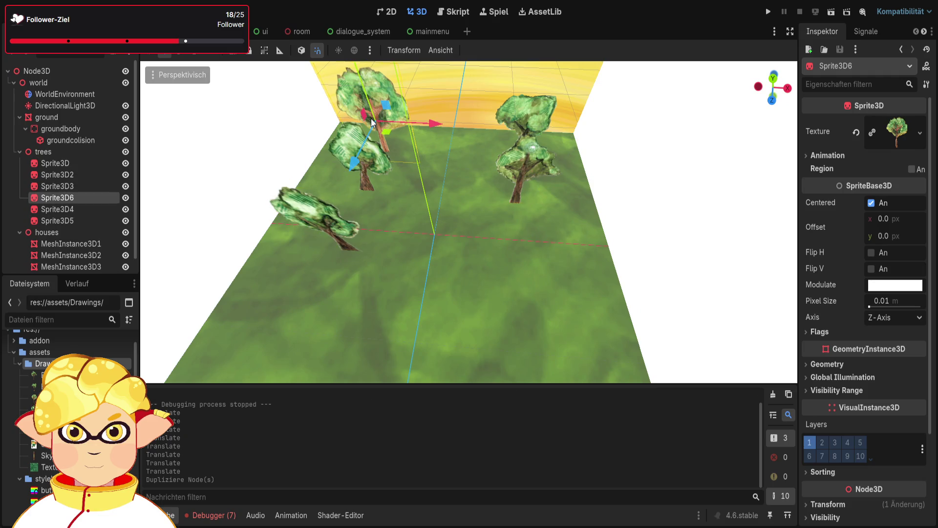
{"action": "left_click_drag", "start_coordinate": [438, 122], "coordinate": [581, 128]}
{"action": "left_click_drag", "start_coordinate": [528, 170], "coordinate": [523, 318]}
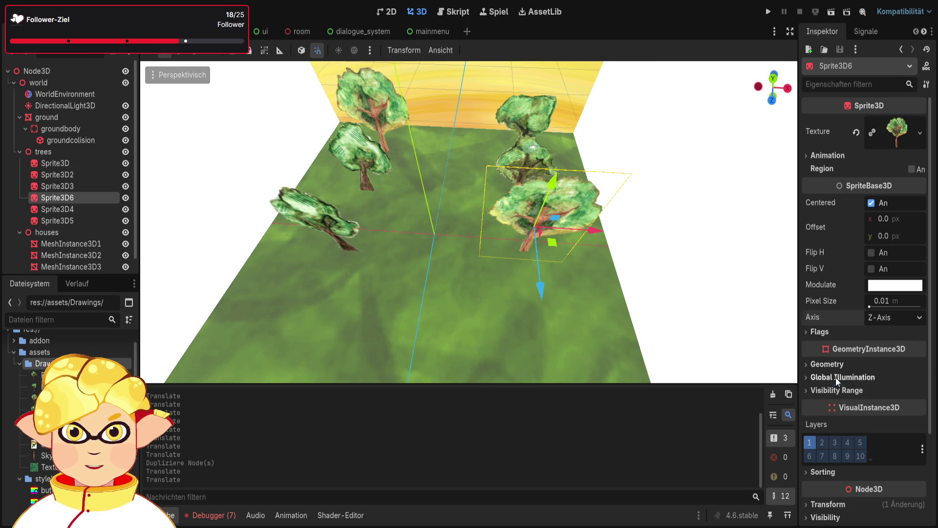
- Try 90° X and Z rotations on the copied tree, undoing each
{"action": "scroll", "coordinate": [835, 377], "scroll_direction": "down", "scroll_amount": 3}
{"action": "left_click", "coordinate": [831, 390]}
{"action": "scroll", "coordinate": [853, 433], "scroll_direction": "down", "scroll_amount": 2}
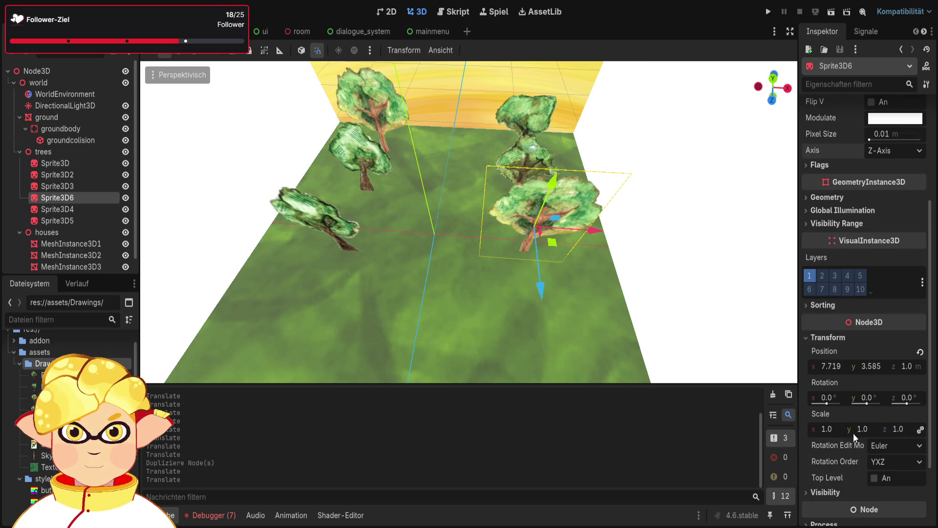
{"action": "left_click", "coordinate": [831, 399]}
{"action": "type", "text": "0"}
{"action": "key", "text": "Return"}
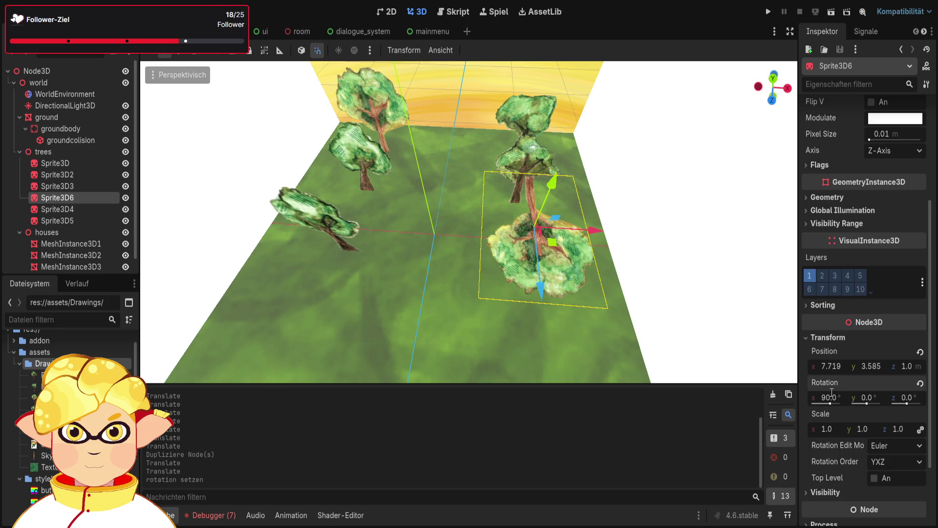
{"action": "key", "text": "ctrl+z"}
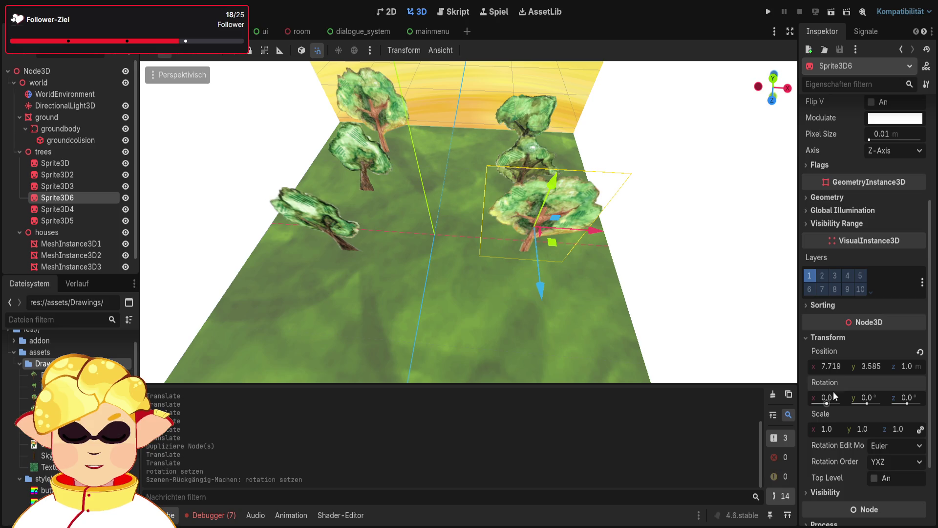
{"action": "type", "text": "90"}
{"action": "key", "text": "Return"}
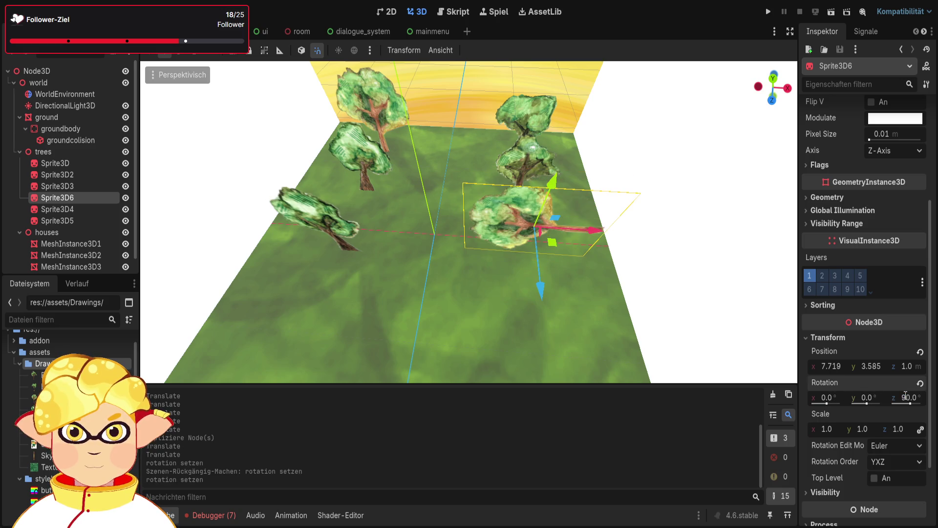
{"action": "key", "text": "ctrl+z"}
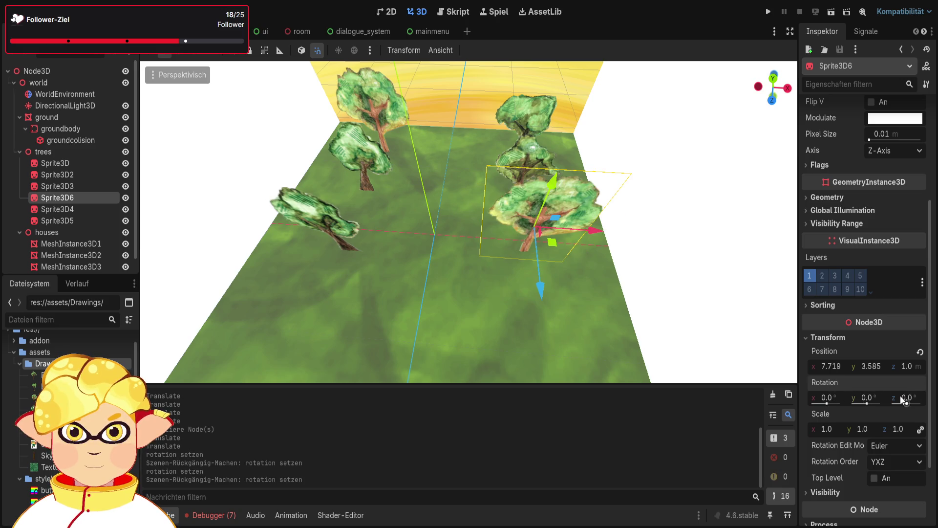
- Set the copied tree's Y rotation to 180° and save the scene
{"action": "left_click", "coordinate": [876, 397]}
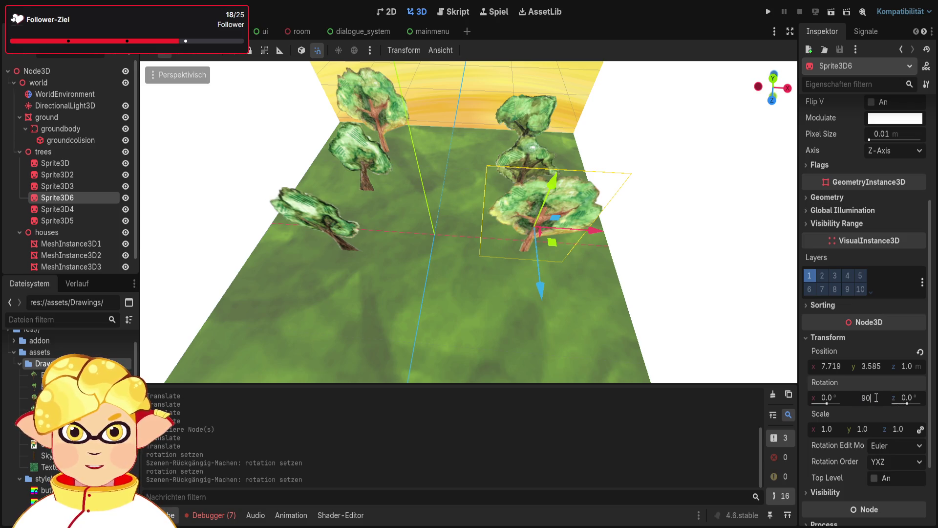
{"action": "type", "text": "90"}
{"action": "key", "text": "Return"}
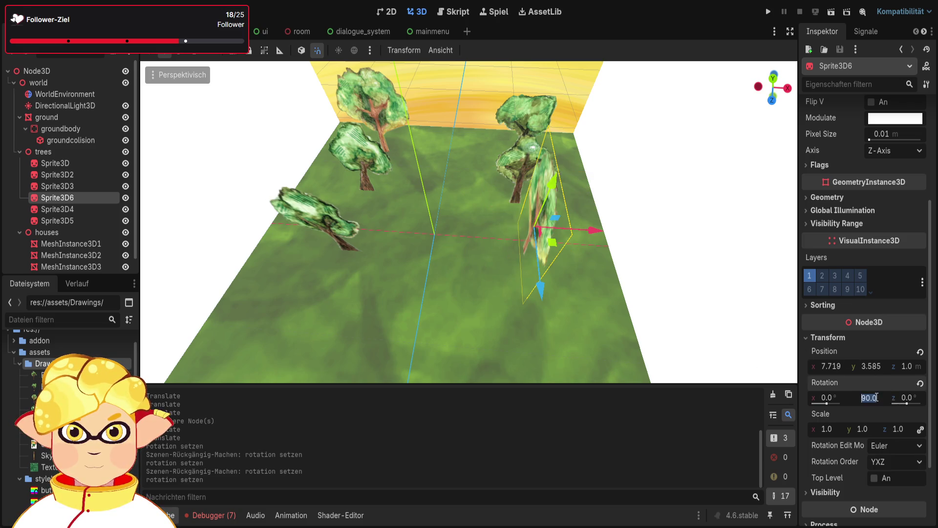
{"action": "type", "text": "0"}
{"action": "key", "text": "Return"}
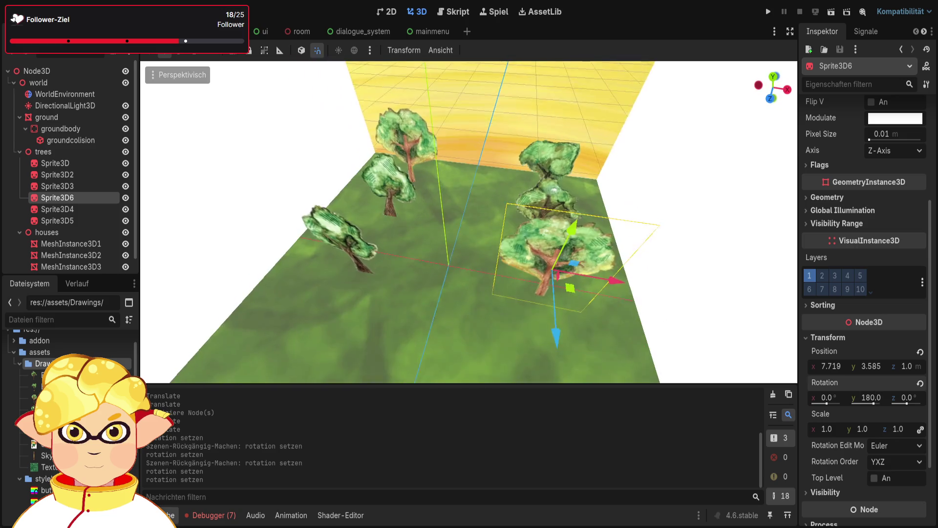
{"action": "key", "text": "ctrl+s"}
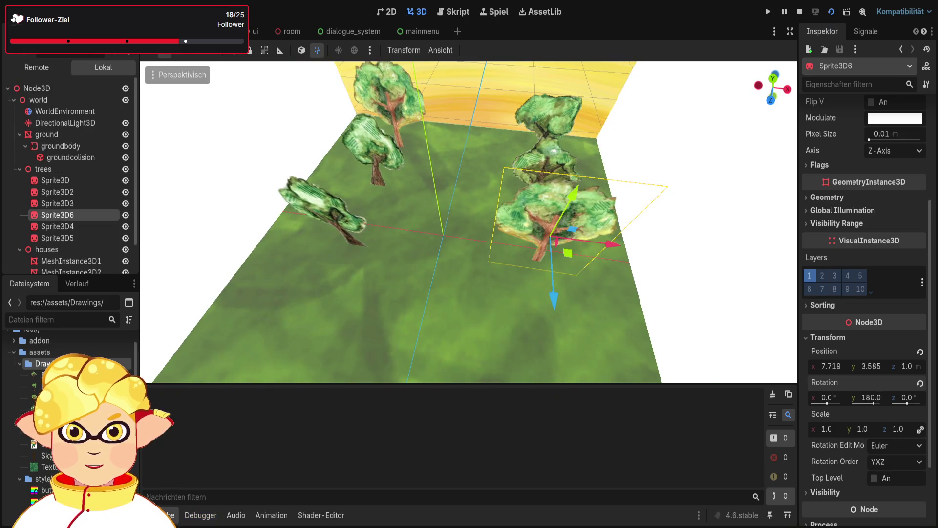
- Test-run the game, close it, fly down among the trees and collapse the houses group
{"action": "key", "text": "F5"}
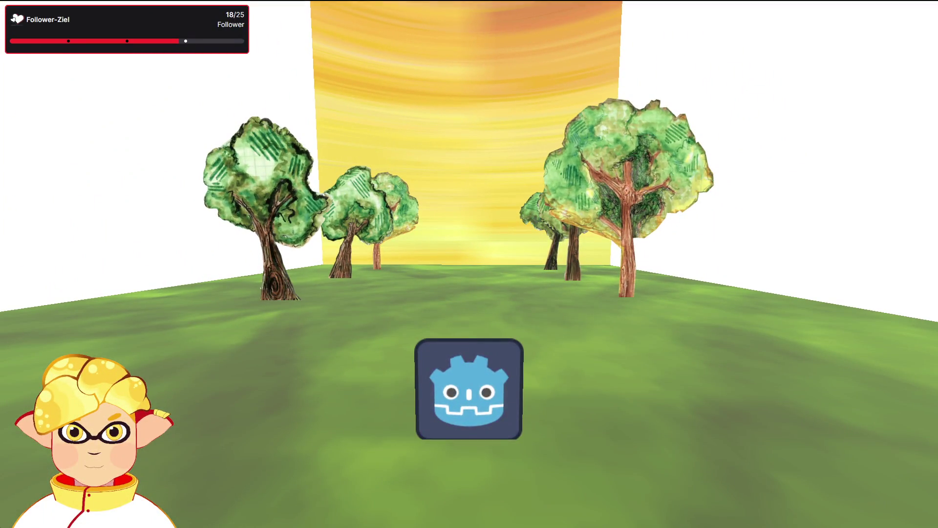
{"action": "key", "text": "Escape"}
{"action": "left_click", "coordinate": [467, 83]}
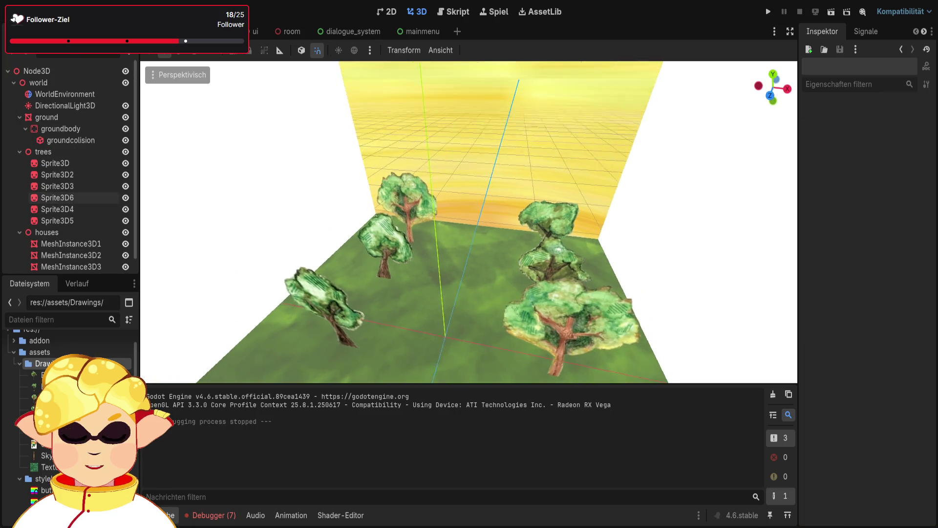
{"action": "key", "text": "w"}
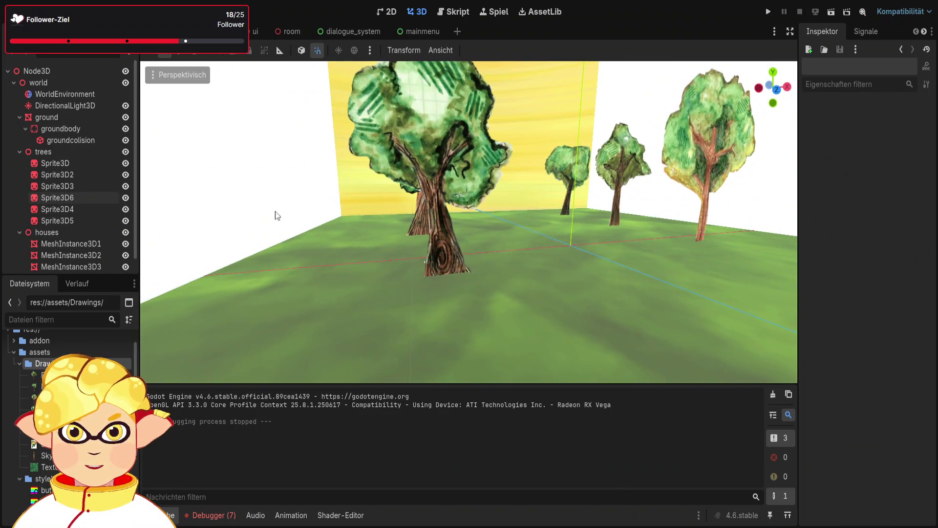
{"action": "left_click", "coordinate": [20, 232]}
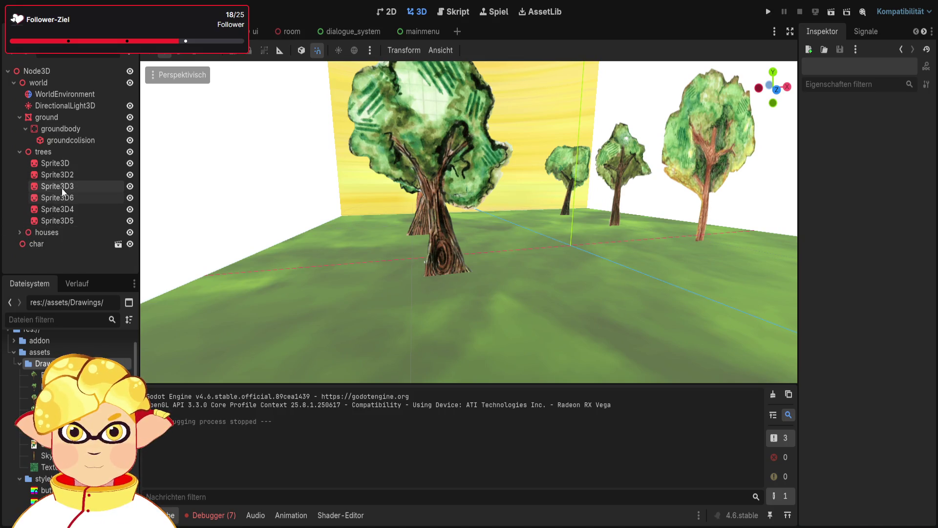
- Give Sprite3D a CollisionShape3D child with a new CapsuleShape3D shape
{"action": "left_click", "coordinate": [52, 164]}
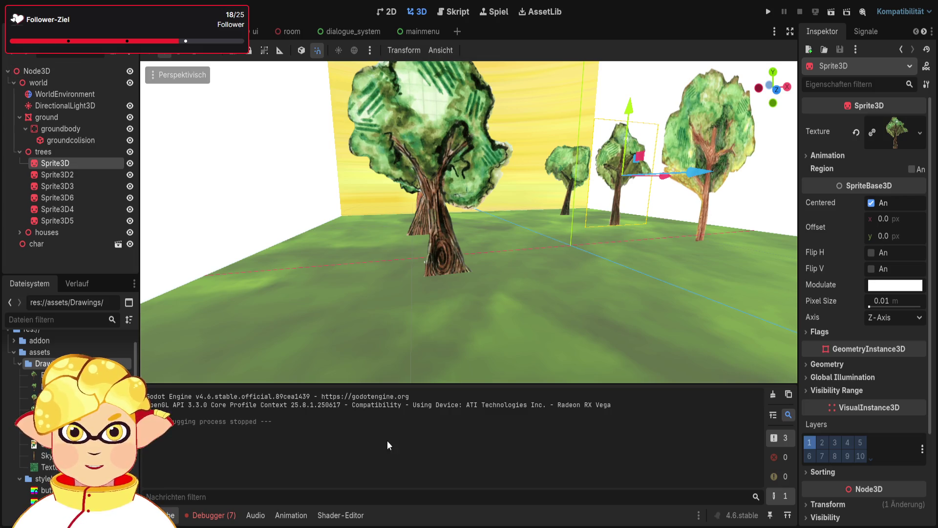
{"action": "key", "text": "ctrl+v"}
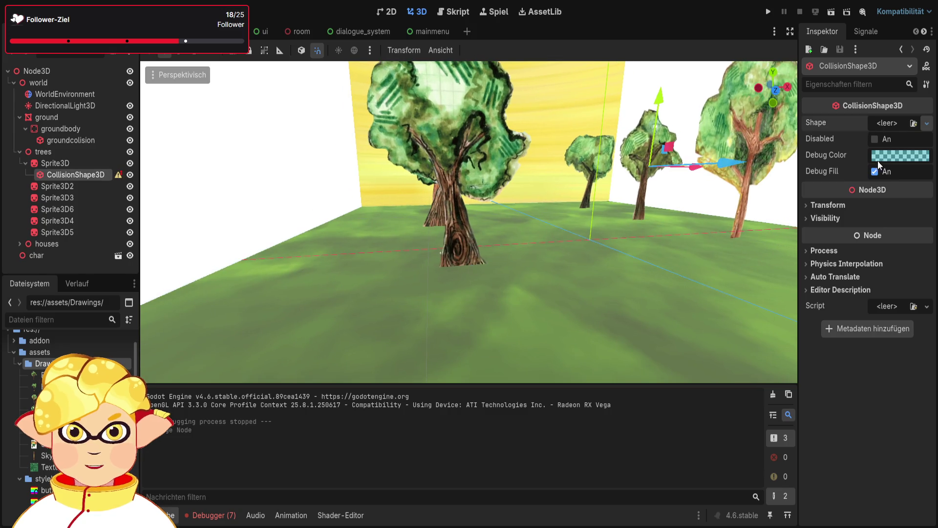
{"action": "left_click", "coordinate": [861, 189]}
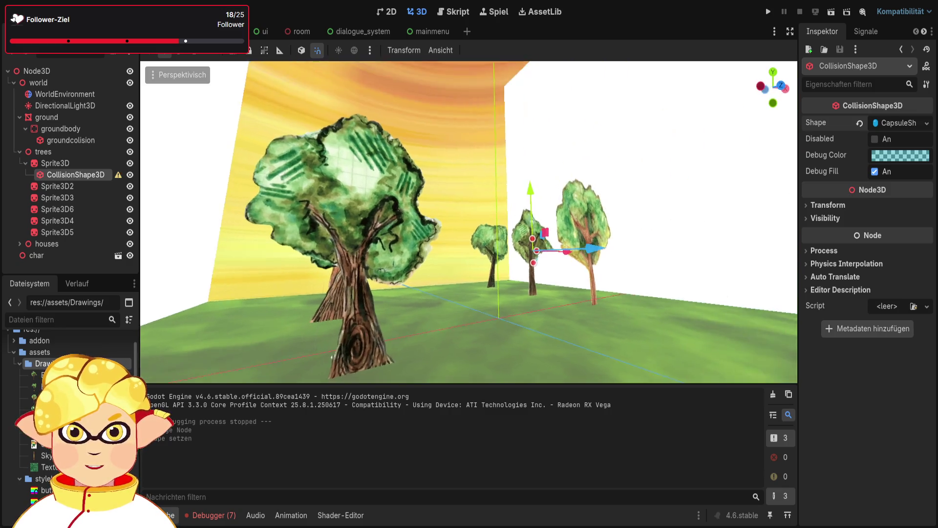
{"action": "left_click", "coordinate": [74, 162]}
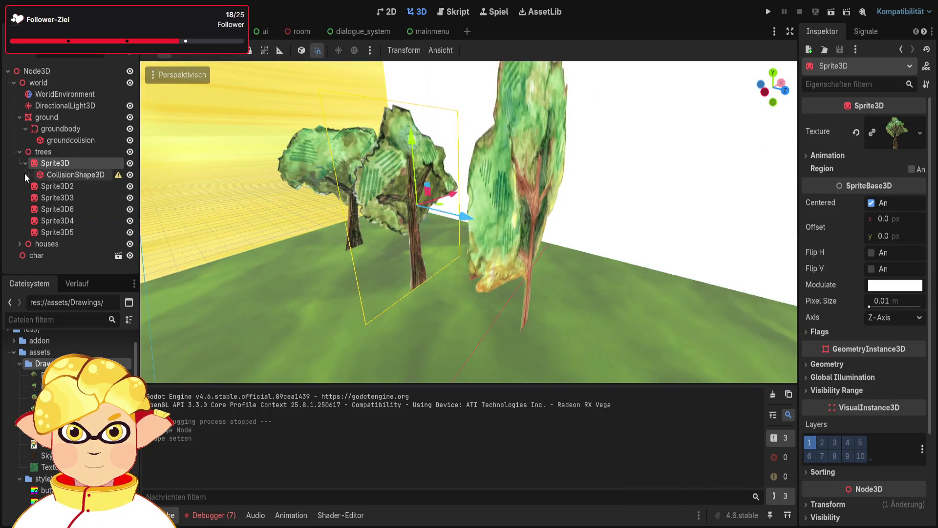
- Move the collision shape down and left onto the trunk and adjust the capsule's radius and height
{"action": "left_click", "coordinate": [54, 175]}
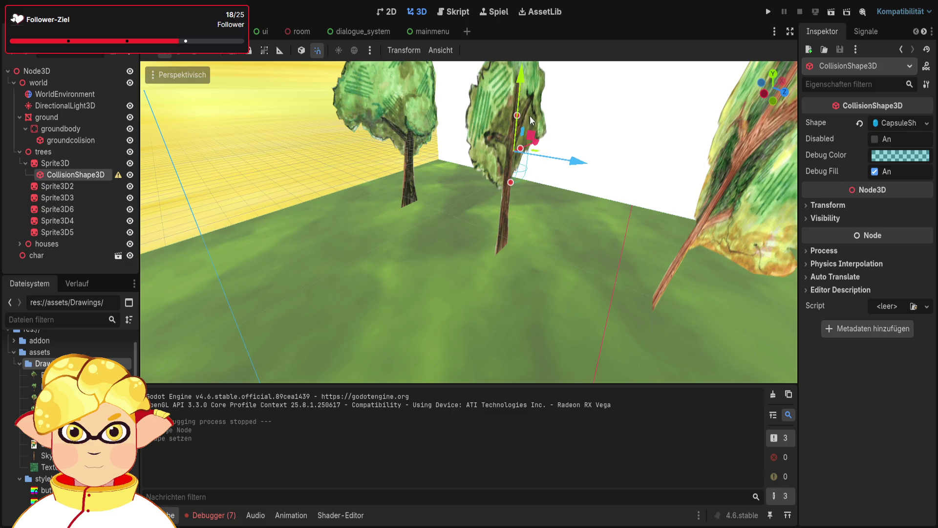
{"action": "left_click_drag", "start_coordinate": [530, 116], "coordinate": [517, 191]}
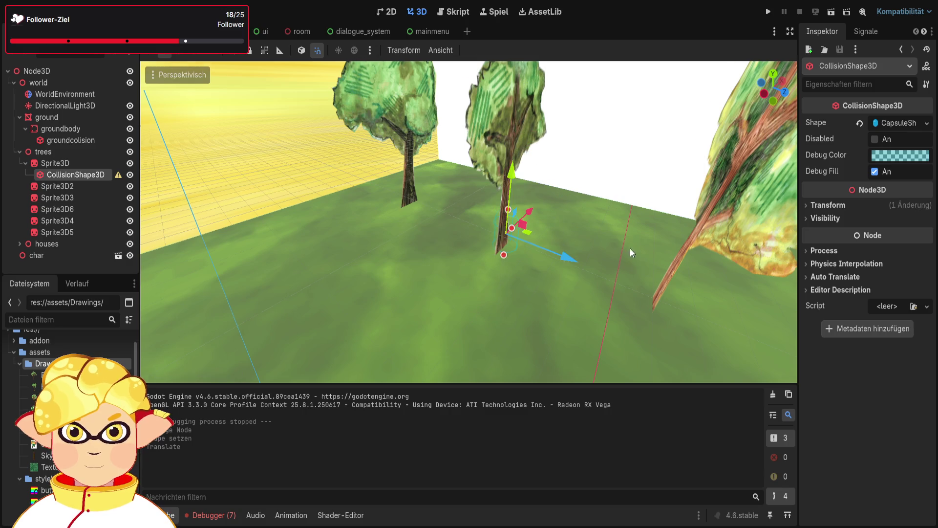
{"action": "key", "text": "f"}
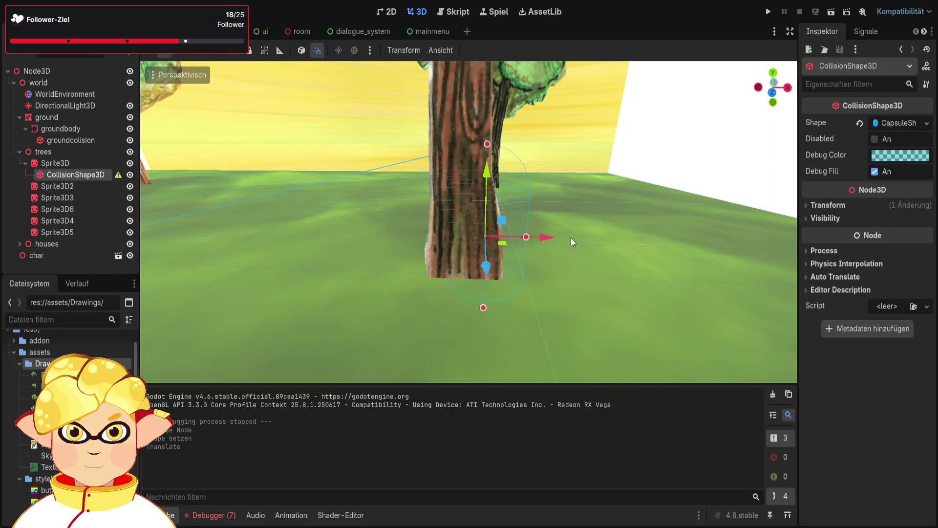
{"action": "left_click_drag", "start_coordinate": [541, 238], "coordinate": [469, 236]}
{"action": "left_click", "coordinate": [523, 237]}
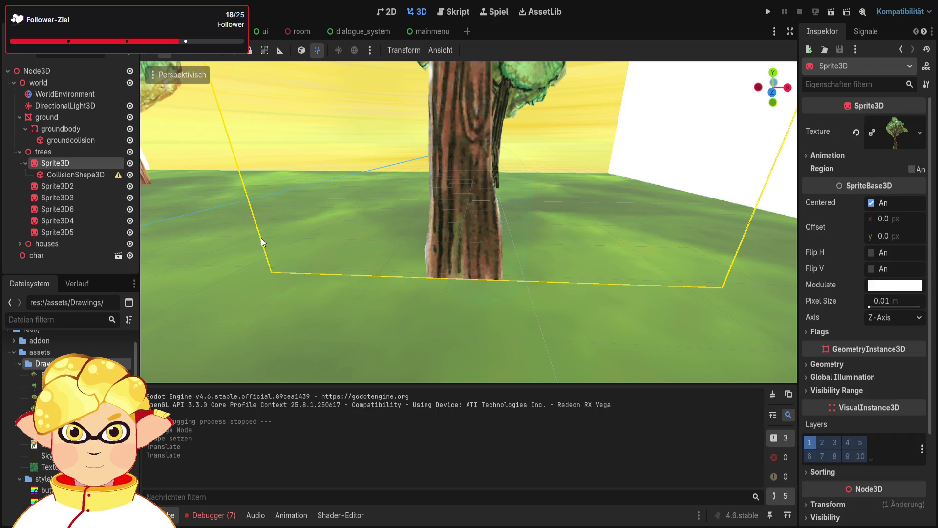
{"action": "left_click", "coordinate": [74, 175]}
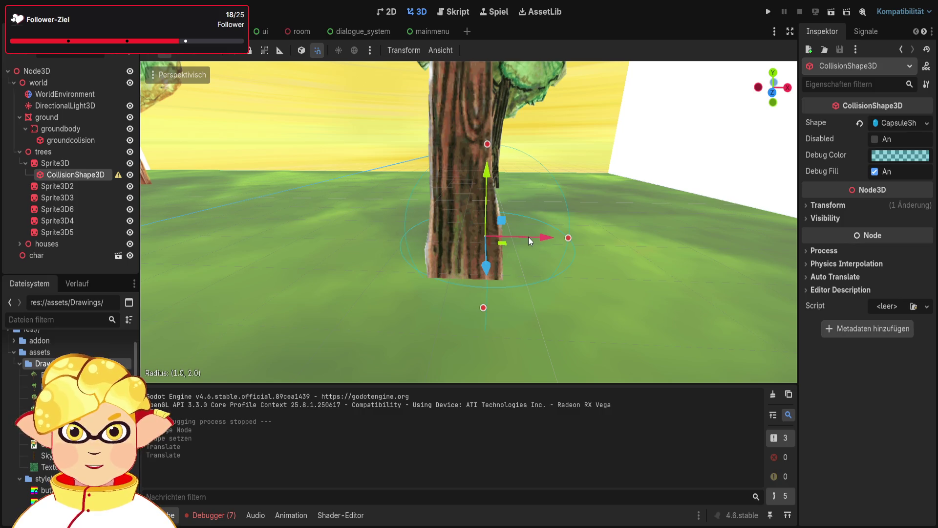
{"action": "left_click_drag", "start_coordinate": [528, 237], "coordinate": [530, 230]}
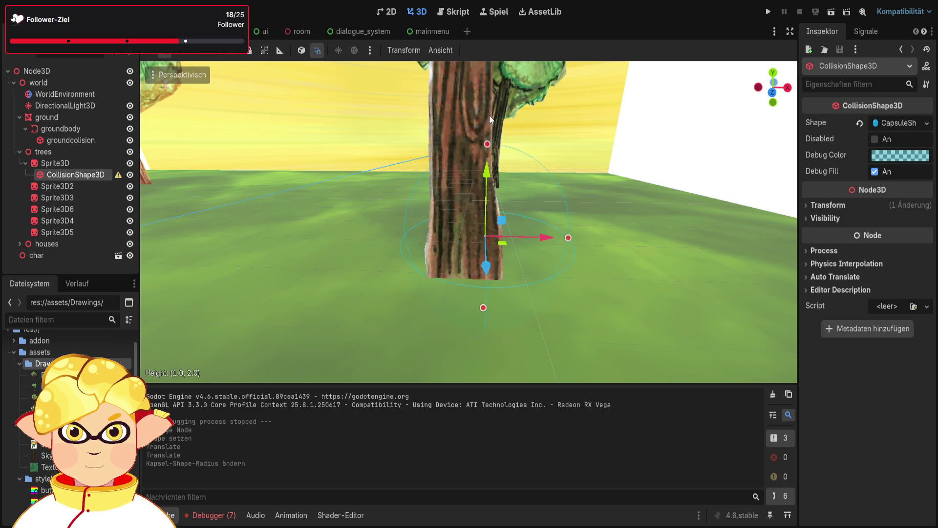
{"action": "double_click", "coordinate": [488, 143]}
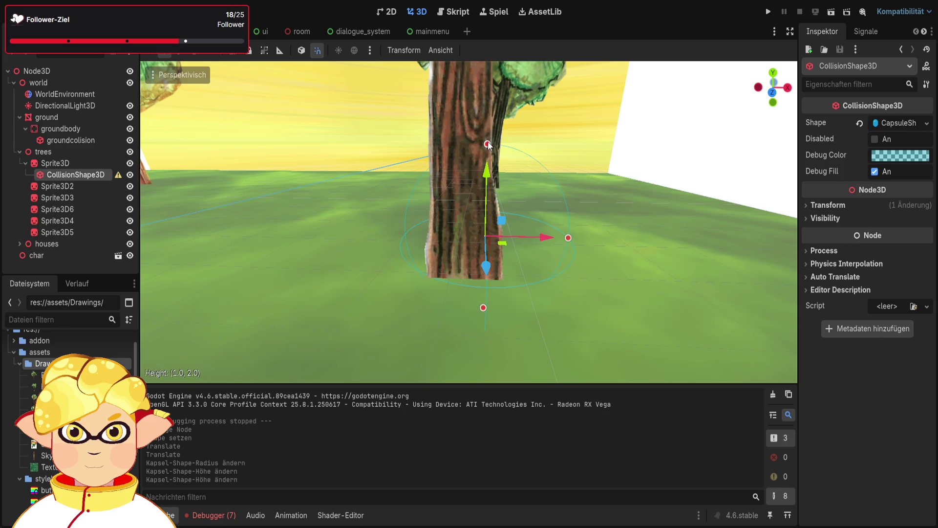
{"action": "left_click", "coordinate": [488, 144]}
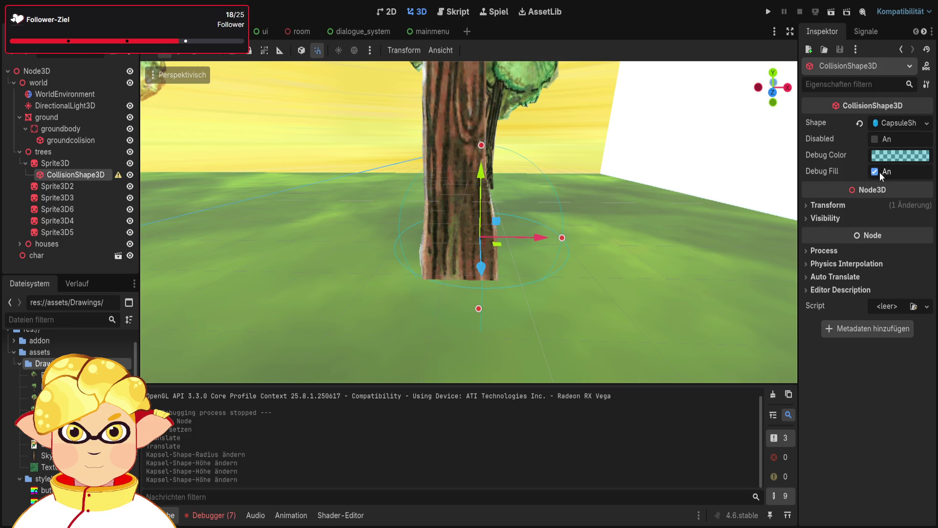
- Try Y and X position values of 0 and 1, then reset the shape's position to zero
{"action": "left_click", "coordinate": [844, 205]}
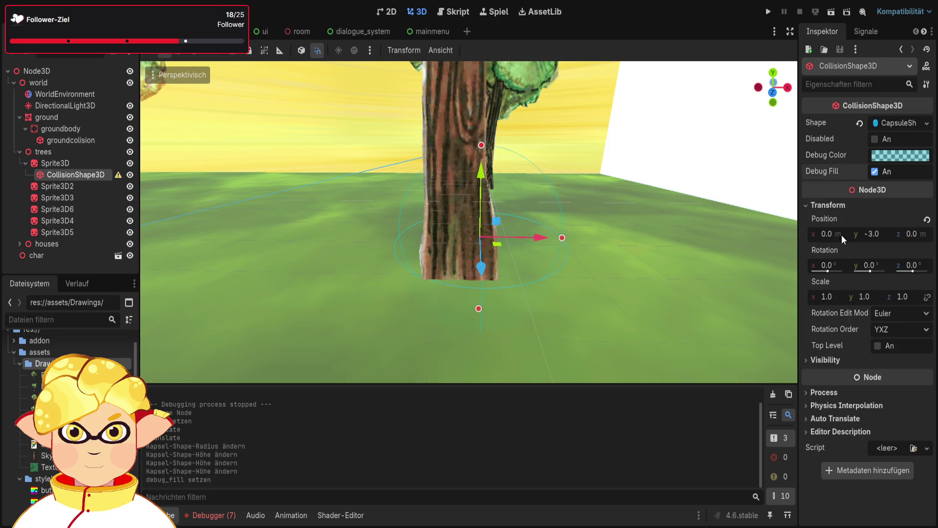
{"action": "left_click", "coordinate": [866, 234]}
{"action": "type", "text": "0"}
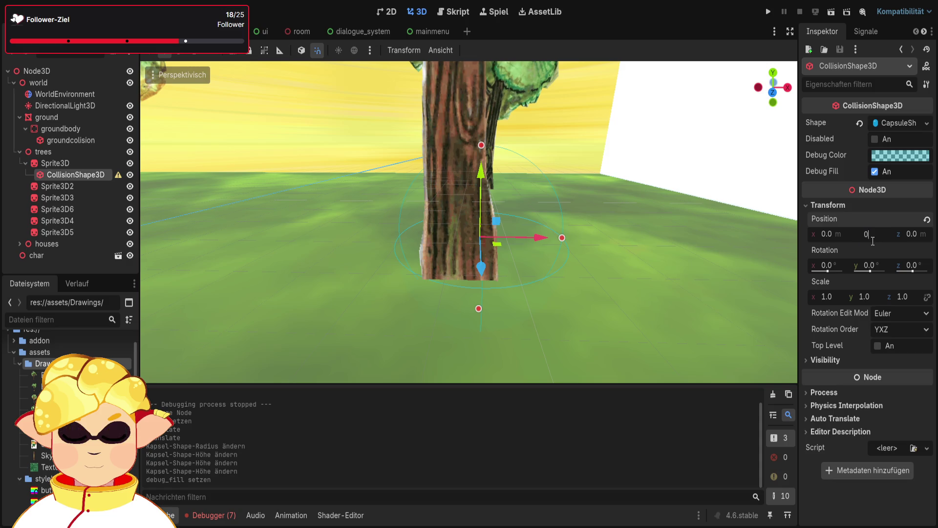
{"action": "key", "text": "Return"}
{"action": "type", "text": "1"}
{"action": "key", "text": "Return"}
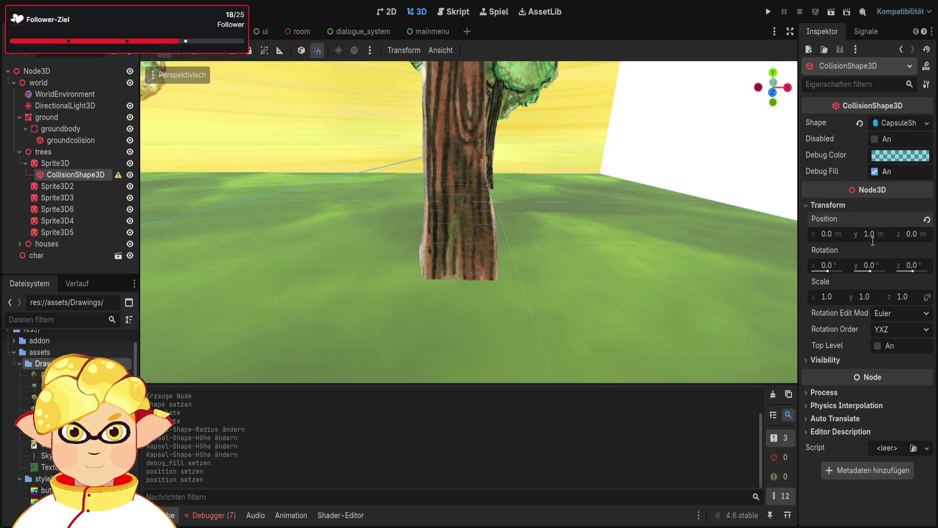
{"action": "type", "text": "1"}
{"action": "key", "text": "Return"}
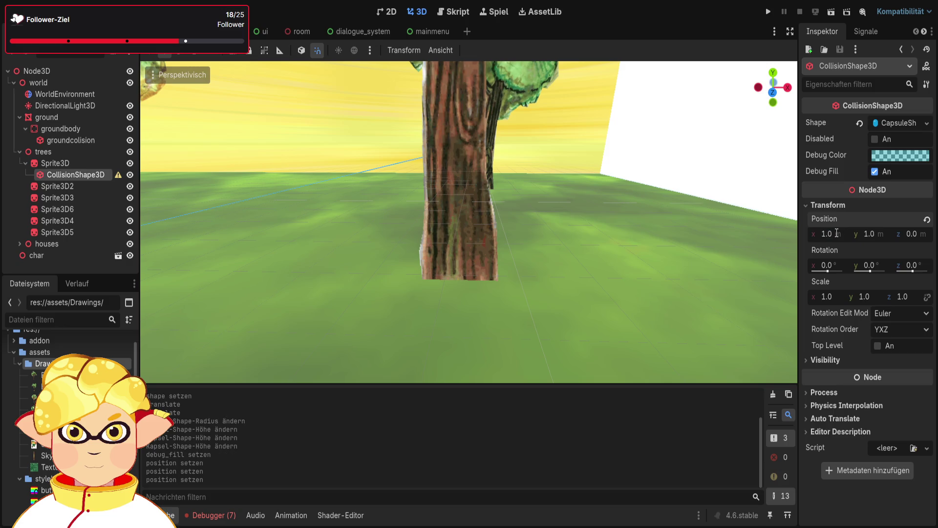
{"action": "type", "text": "1"}
{"action": "key", "text": "Return"}
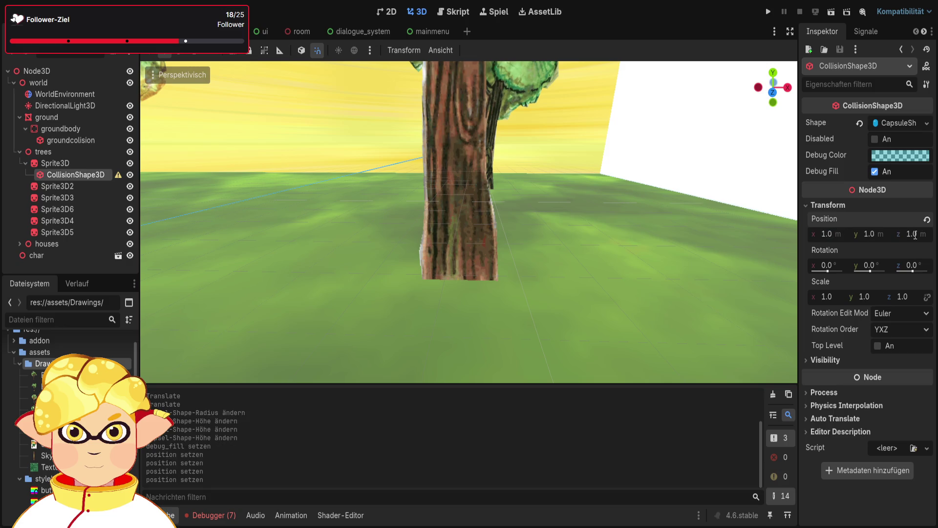
{"action": "left_click", "coordinate": [926, 219]}
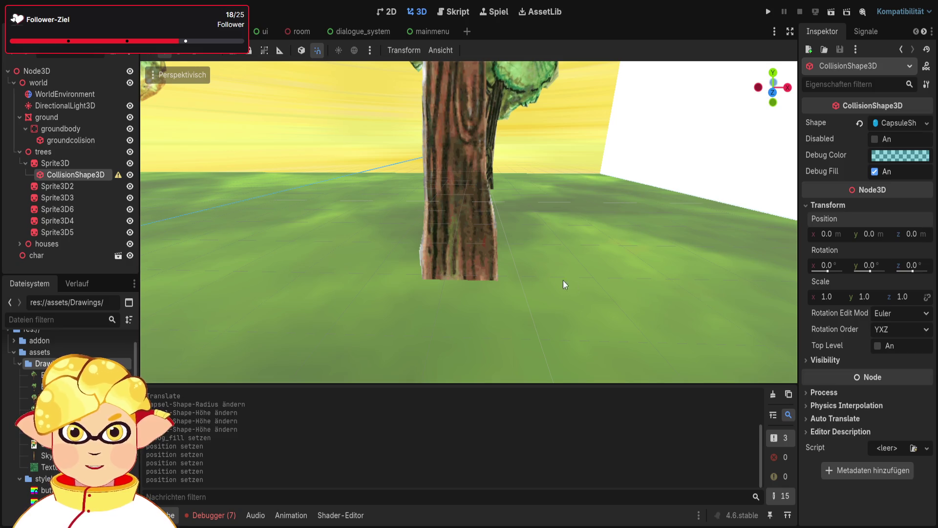
{"action": "scroll", "coordinate": [552, 269], "scroll_direction": "down", "scroll_amount": 10}
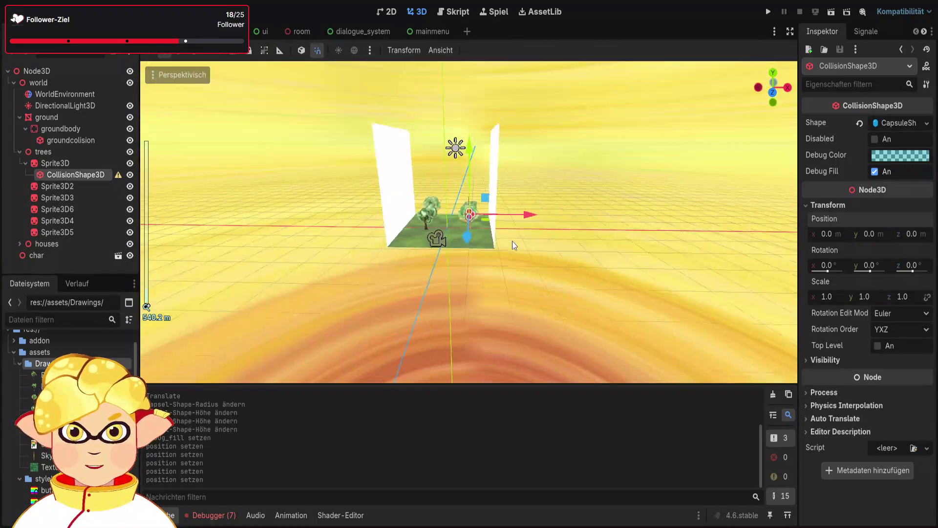
{"action": "scroll", "coordinate": [512, 241], "scroll_direction": "up", "scroll_amount": 3}
- Lower, narrow and stretch the capsule to the trunk: radius 0.52, height 4.59, y -1.70
{"action": "key", "text": "w"}
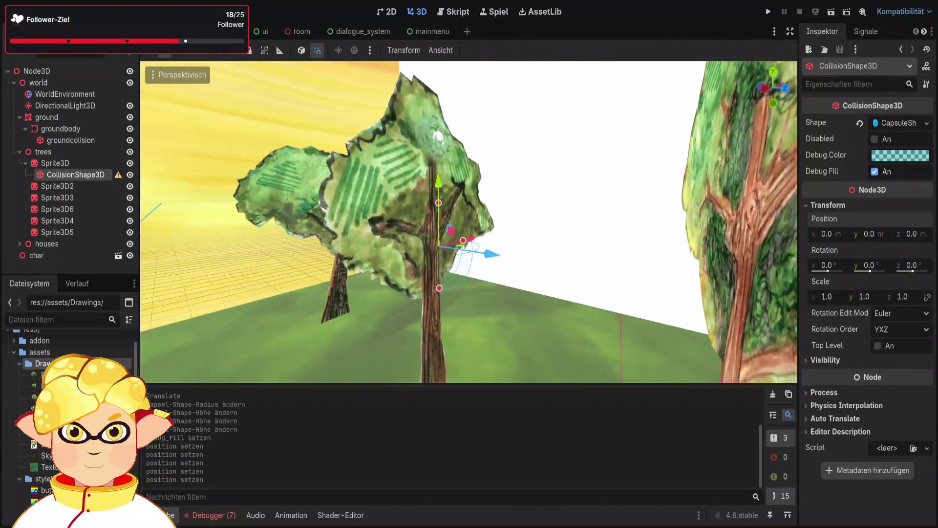
{"action": "left_click_drag", "start_coordinate": [442, 188], "coordinate": [446, 319]}
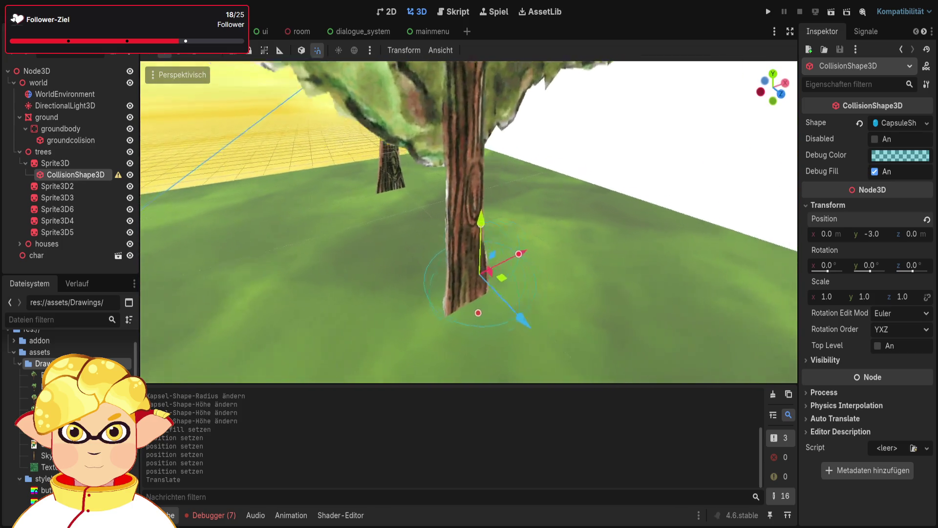
{"action": "left_click_drag", "start_coordinate": [514, 171], "coordinate": [509, 118]}
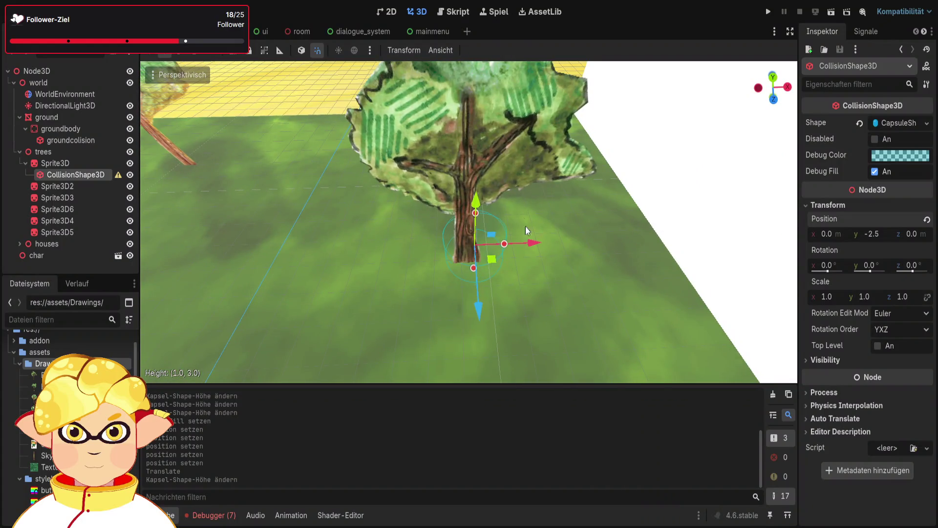
{"action": "left_click_drag", "start_coordinate": [546, 242], "coordinate": [539, 242]}
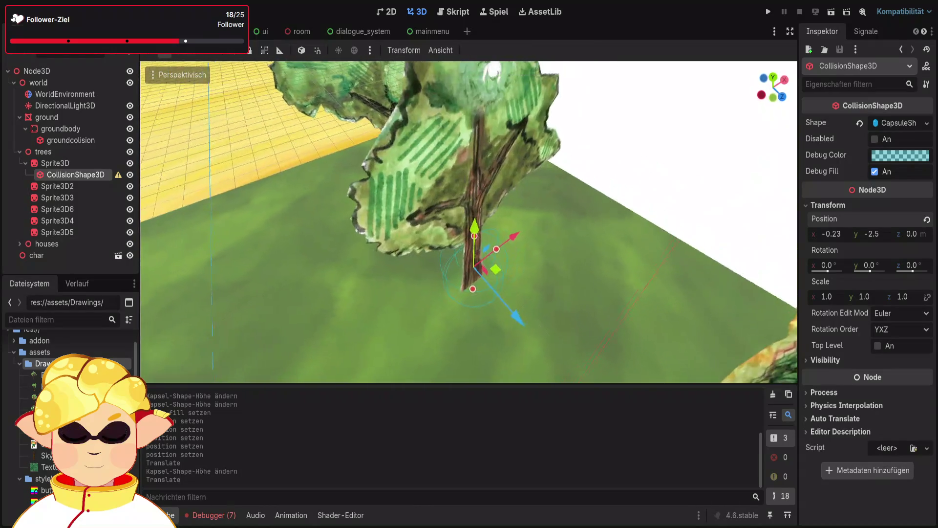
{"action": "left_click_drag", "start_coordinate": [497, 199], "coordinate": [481, 199]}
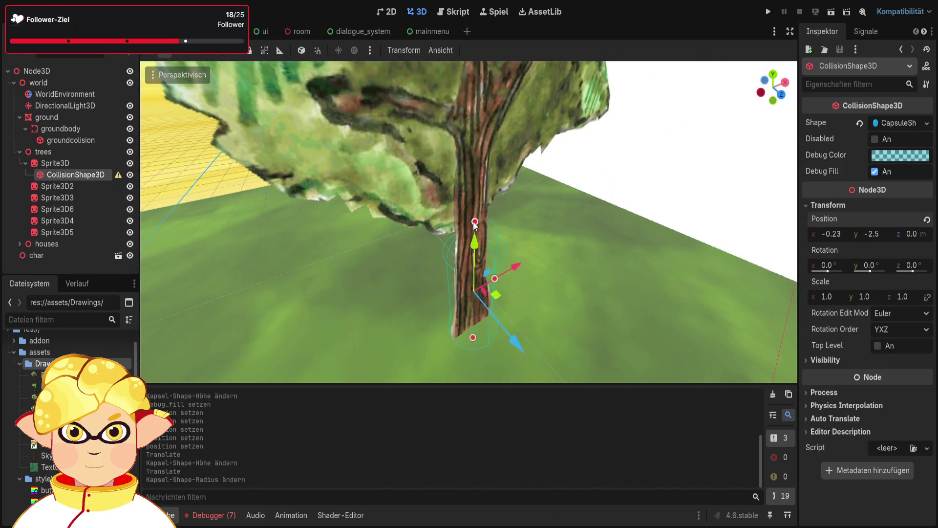
{"action": "left_click_drag", "start_coordinate": [475, 224], "coordinate": [478, 98]}
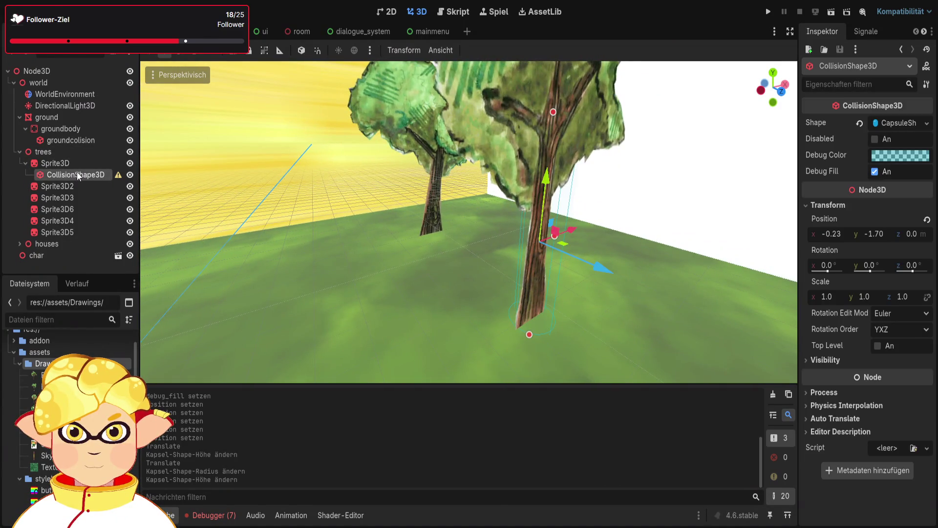
- Paste the collision shape under Sprite3D2, Sprite3D3, Sprite3D6, Sprite3D4 and Sprite3D5
{"action": "left_click", "coordinate": [77, 184]}
{"action": "key", "text": "ctrl+v"}
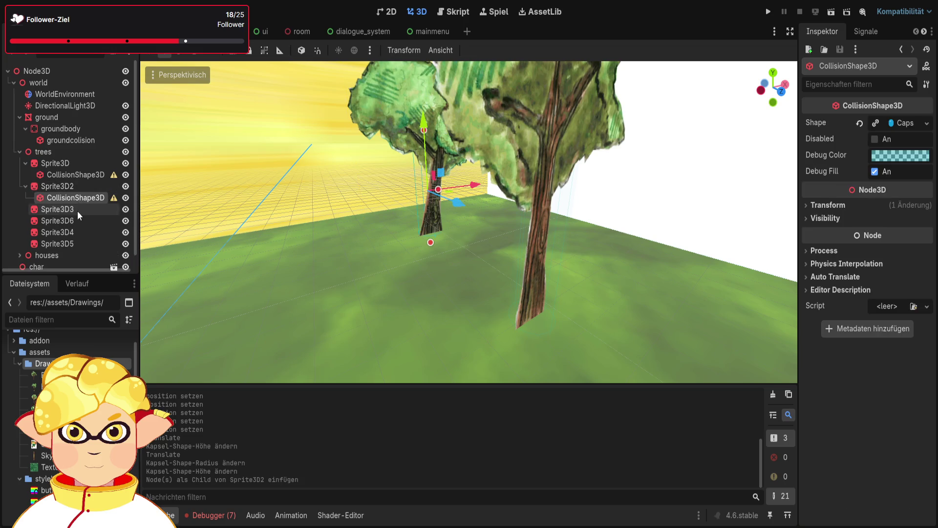
{"action": "left_click", "coordinate": [78, 210]}
{"action": "key", "text": "ctrl+v"}
{"action": "left_click", "coordinate": [80, 235]}
{"action": "key", "text": "ctrl+v"}
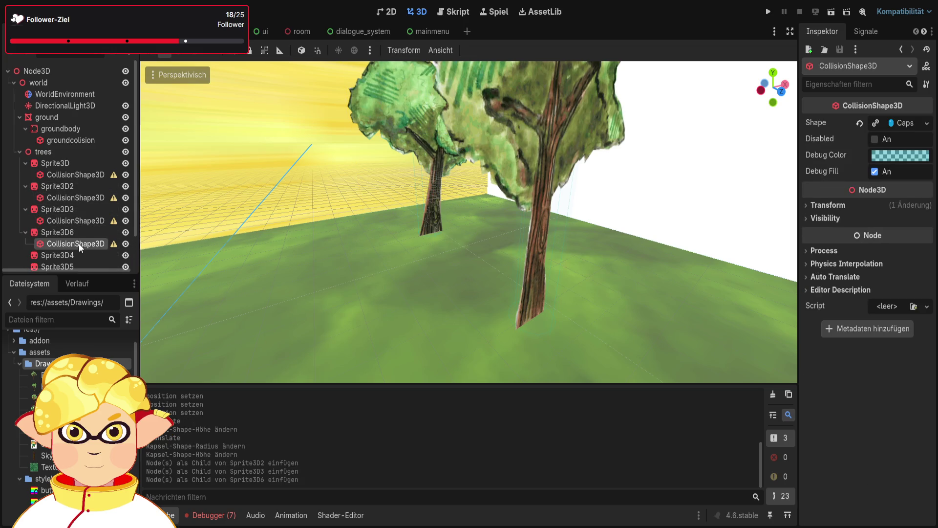
{"action": "left_click", "coordinate": [76, 254]}
{"action": "key", "text": "ctrl+v"}
{"action": "left_click", "coordinate": [75, 247]}
{"action": "key", "text": "ctrl+v"}
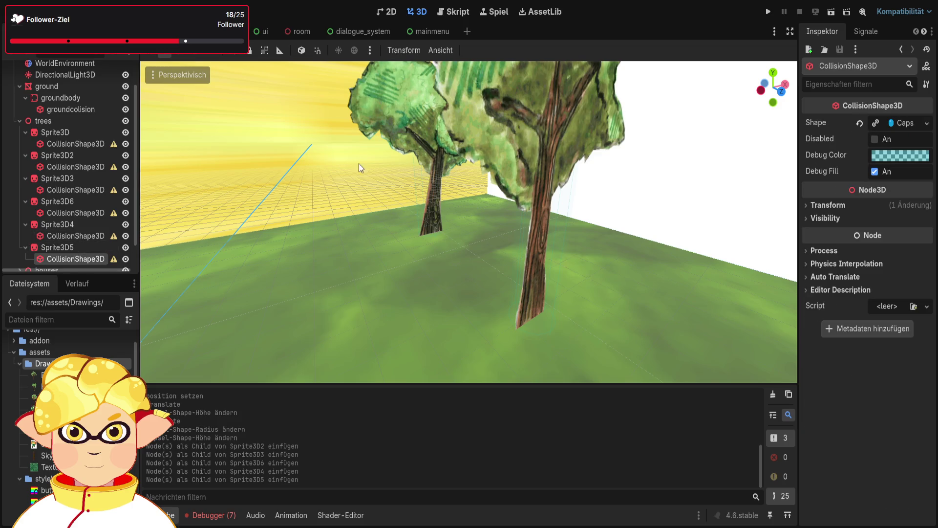
- Test-run the game, walking the player into a tree and back, then stop it
{"action": "left_click", "coordinate": [825, 14]}
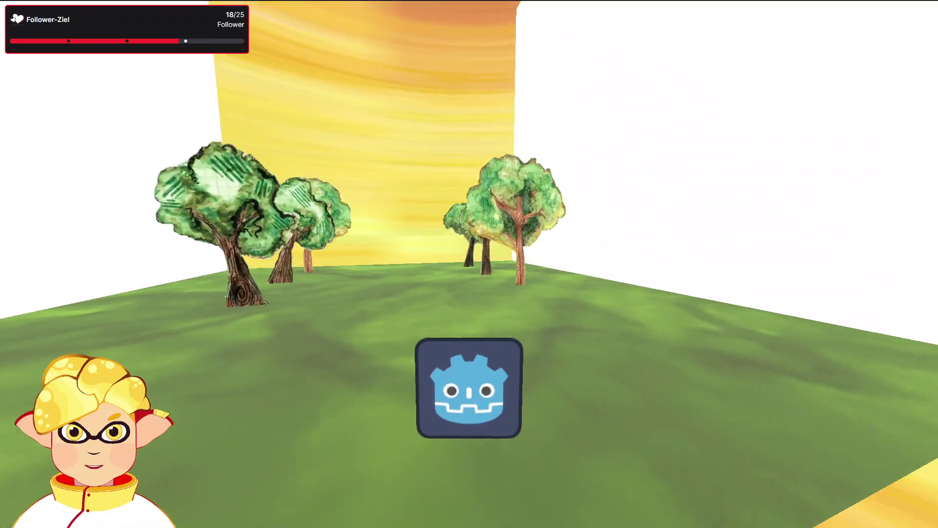
{"action": "key", "text": "w"}
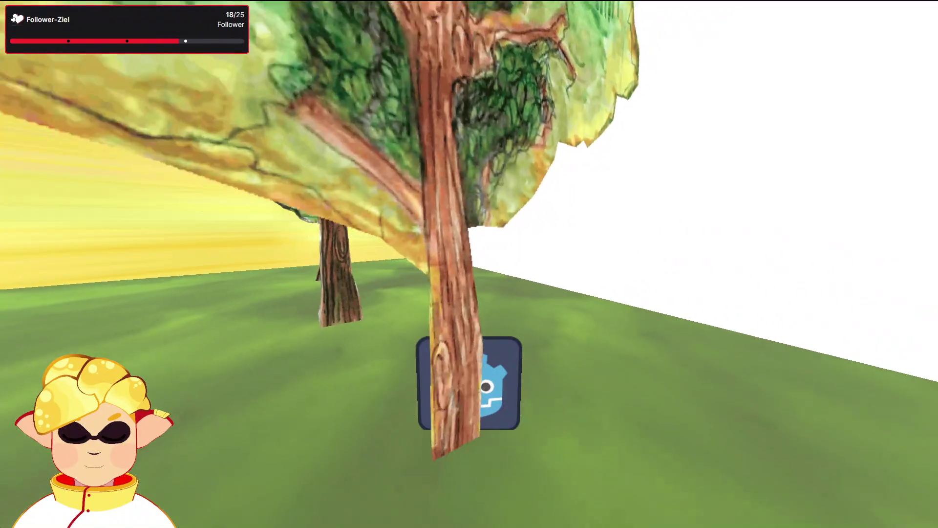
{"action": "key", "text": "s"}
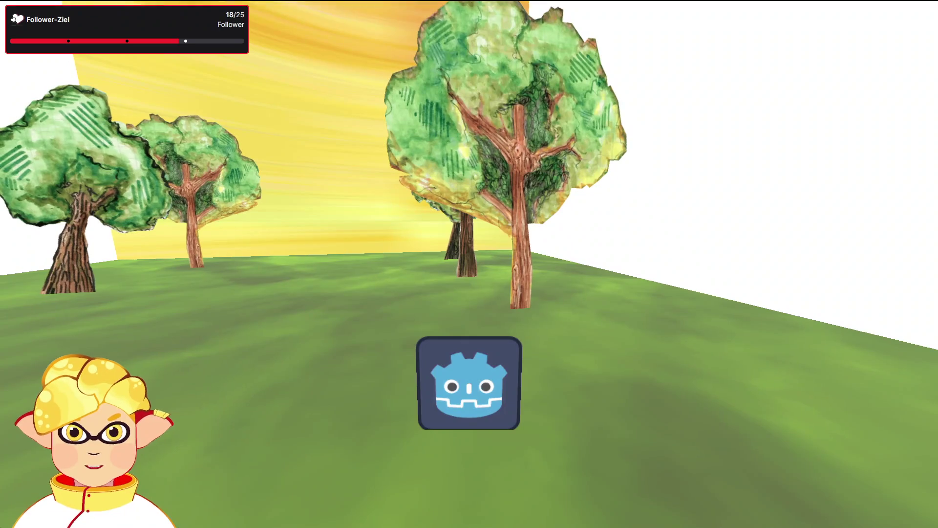
{"action": "key", "text": "Escape"}
{"action": "scroll", "coordinate": [388, 271], "scroll_direction": "down", "scroll_amount": 10}
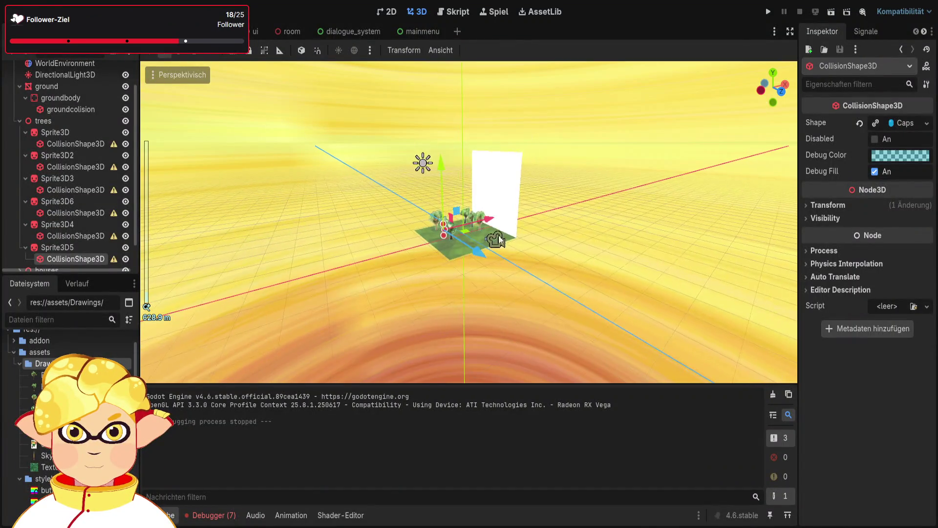
{"action": "scroll", "coordinate": [516, 251], "scroll_direction": "up", "scroll_amount": 10}
{"action": "scroll", "coordinate": [69, 148], "scroll_direction": "up", "scroll_amount": 2}
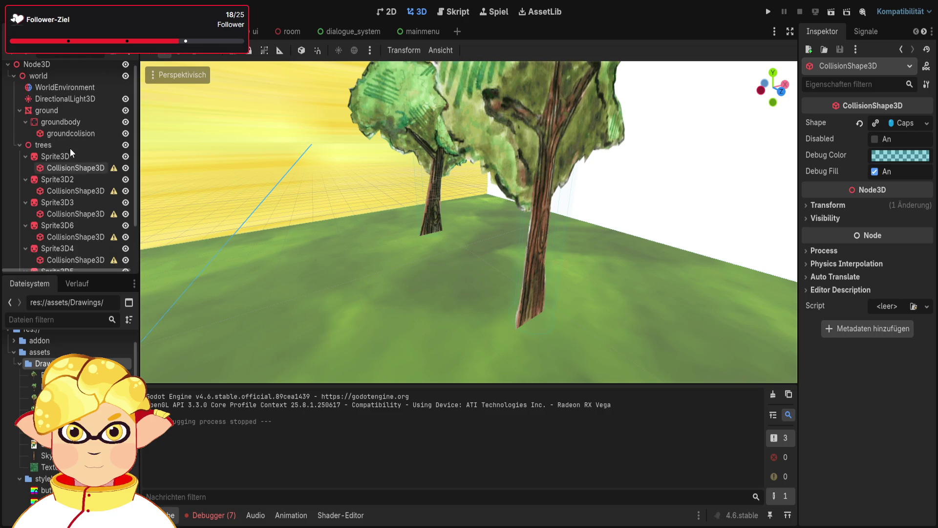
{"action": "scroll", "coordinate": [55, 141], "scroll_direction": "down", "scroll_amount": 2}
- Open the char scene, select its CharacterBody3D, then return to the trees scene
{"action": "left_click", "coordinate": [240, 32]}
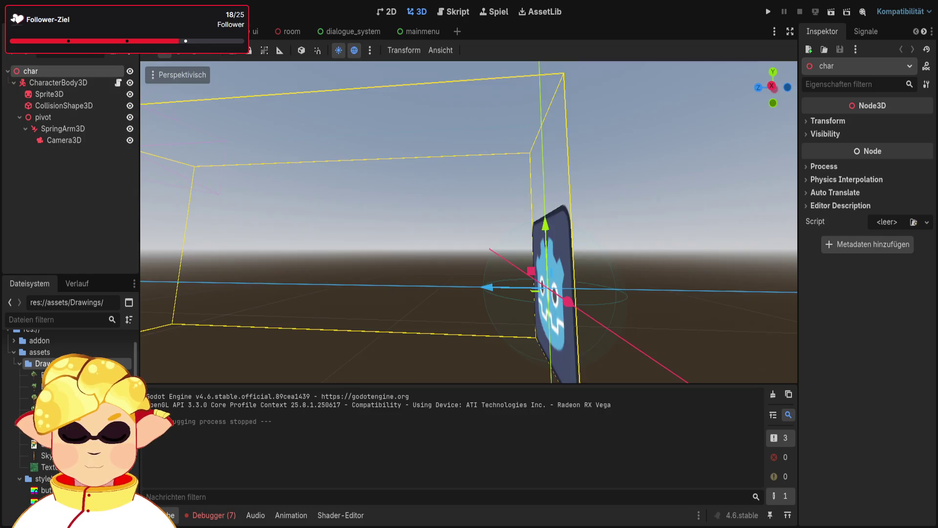
{"action": "left_click", "coordinate": [55, 180]}
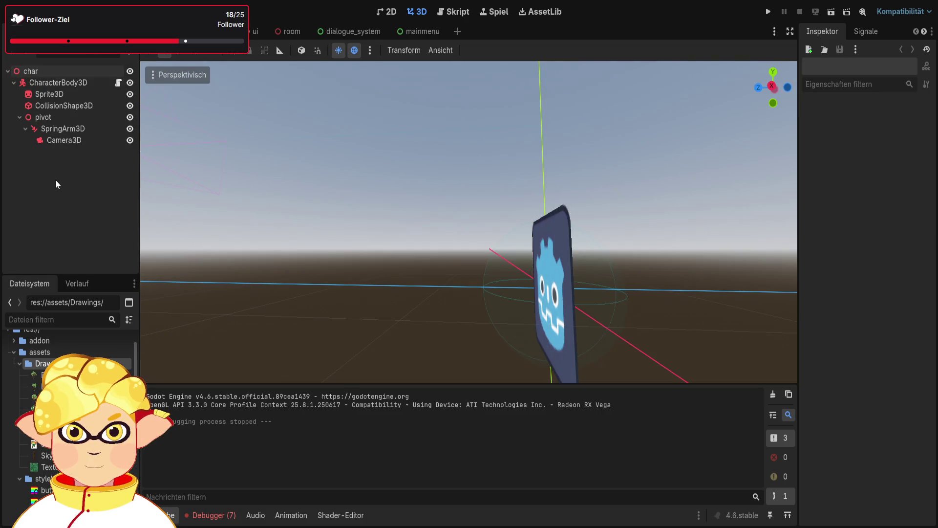
{"action": "left_click", "coordinate": [67, 86]}
{"action": "key", "text": "ctrl+shift+Tab"}
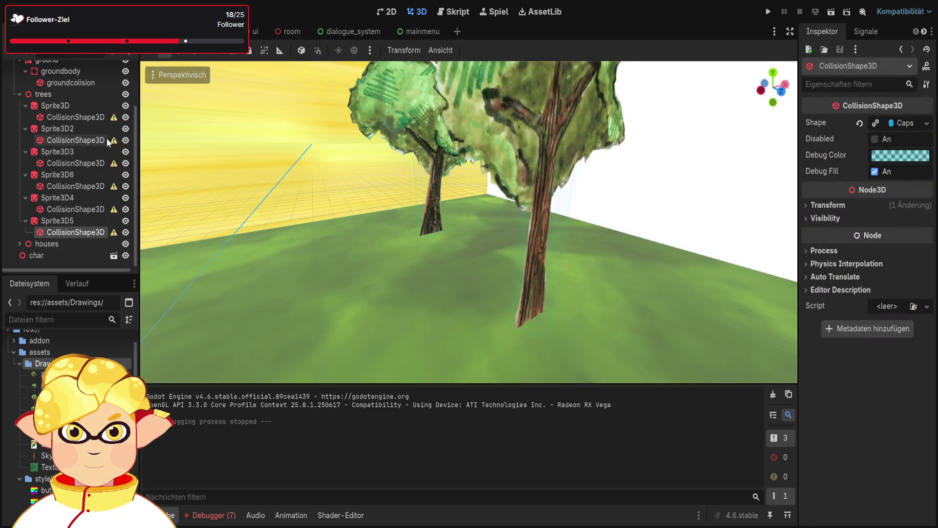
- Add a StaticBody3D under trees and move it to the top of its children
{"action": "left_click", "coordinate": [72, 96]}
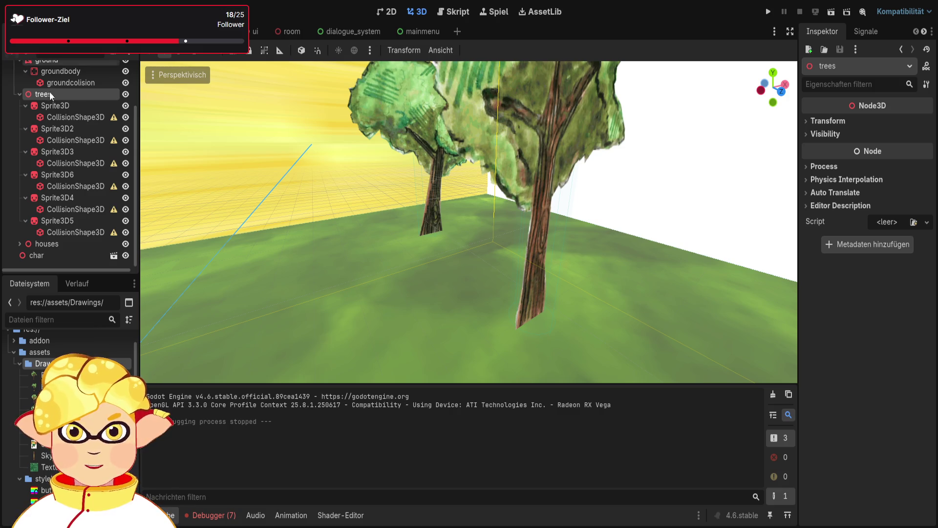
{"action": "key", "text": "ctrl+z"}
{"action": "mouse_move", "coordinate": [63, 244]}
{"action": "left_mouse_down"}
{"action": "mouse_move", "coordinate": [67, 100]}
{"action": "mouse_move", "coordinate": [68, 120]}
{"action": "mouse_move", "coordinate": [61, 115]}
{"action": "left_mouse_up"}
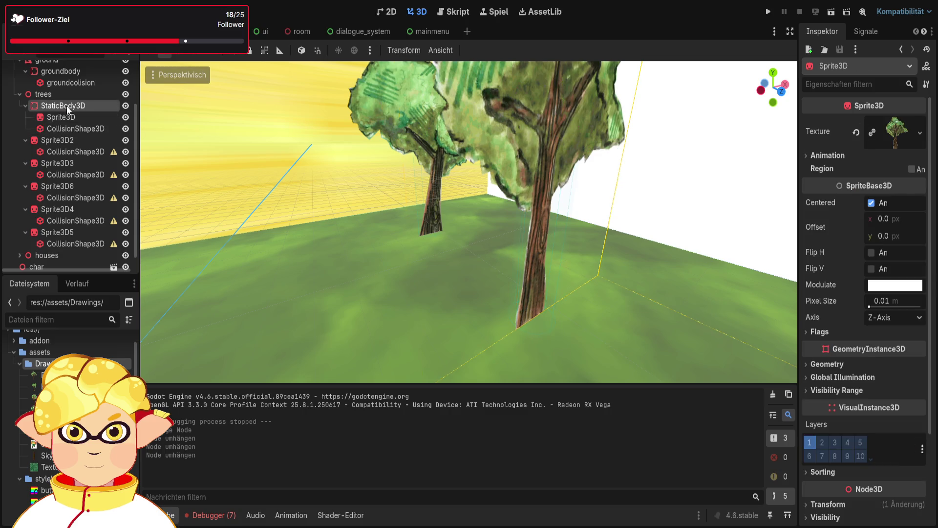
- Frame the StaticBody3D, try moving the whole trees group, then undo the move
{"action": "left_click", "coordinate": [67, 105]}
{"action": "key", "text": "f"}
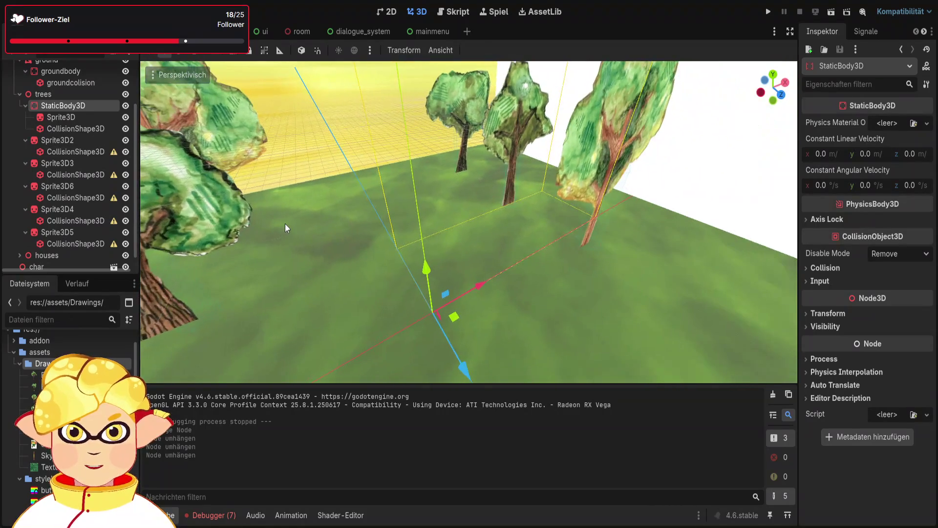
{"action": "left_click", "coordinate": [60, 117]}
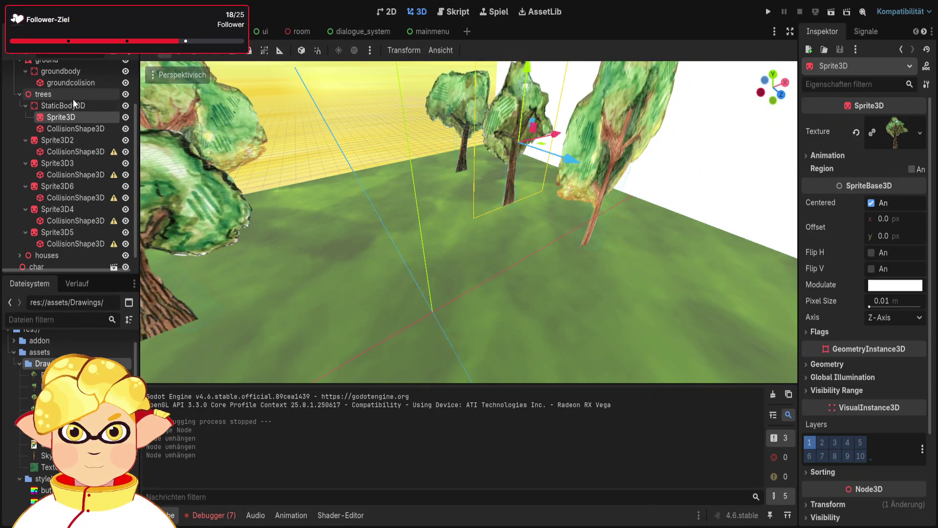
{"action": "left_click", "coordinate": [73, 97]}
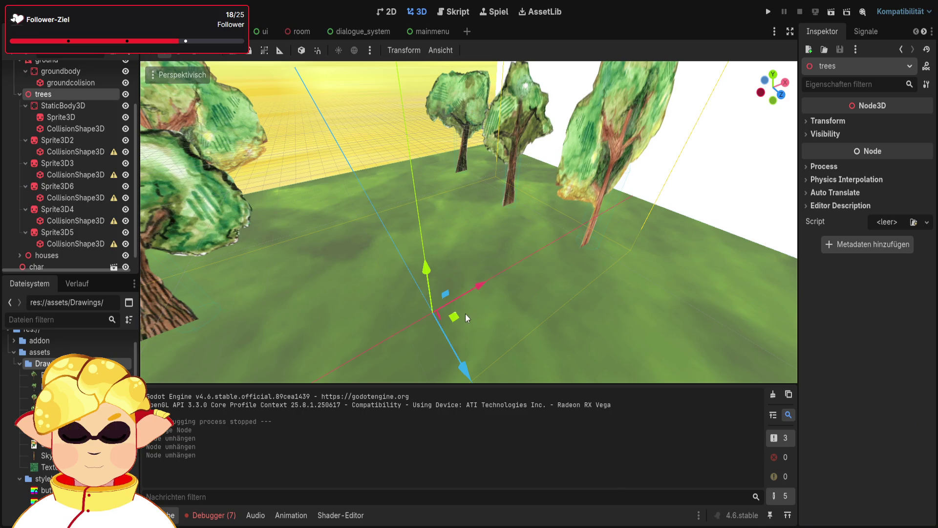
{"action": "mouse_move", "coordinate": [457, 317]}
{"action": "left_mouse_down"}
{"action": "mouse_move", "coordinate": [450, 313]}
{"action": "mouse_move", "coordinate": [476, 333]}
{"action": "left_mouse_up"}
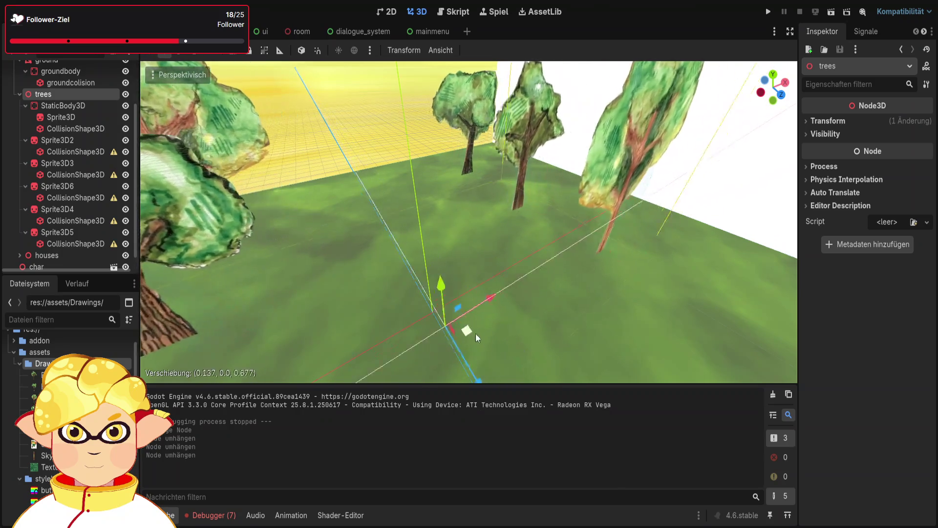
{"action": "scroll", "coordinate": [622, 295], "scroll_direction": "down", "scroll_amount": 5}
{"action": "scroll", "coordinate": [621, 298], "scroll_direction": "up", "scroll_amount": 6}
{"action": "key", "text": "f"}
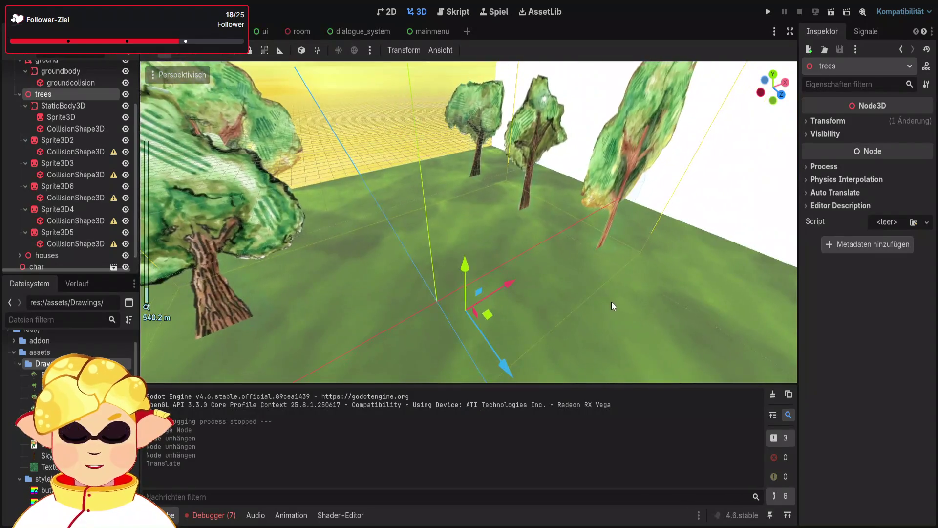
{"action": "key", "text": "shift+f"}
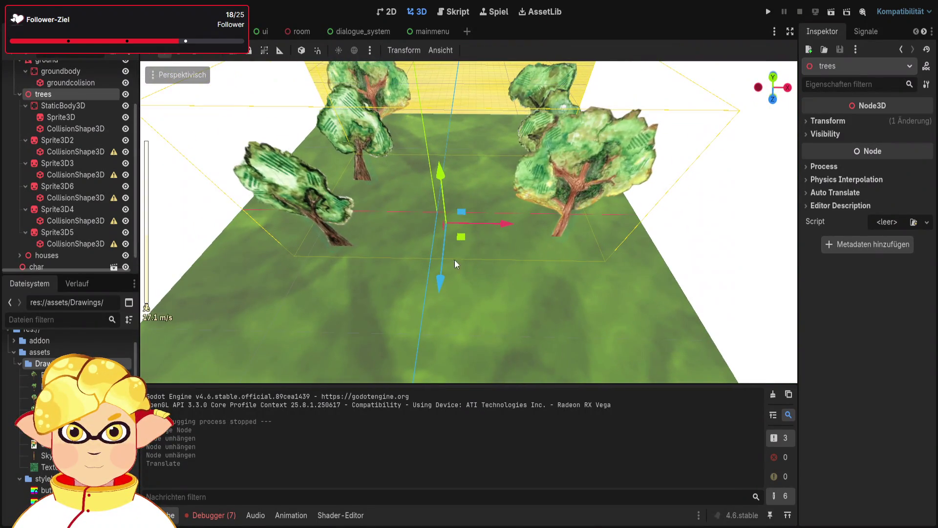
{"action": "mouse_move", "coordinate": [454, 259]}
{"action": "left_mouse_down"}
{"action": "mouse_move", "coordinate": [469, 253]}
{"action": "mouse_move", "coordinate": [435, 302]}
{"action": "mouse_move", "coordinate": [449, 287]}
{"action": "mouse_move", "coordinate": [441, 289]}
{"action": "left_mouse_up"}
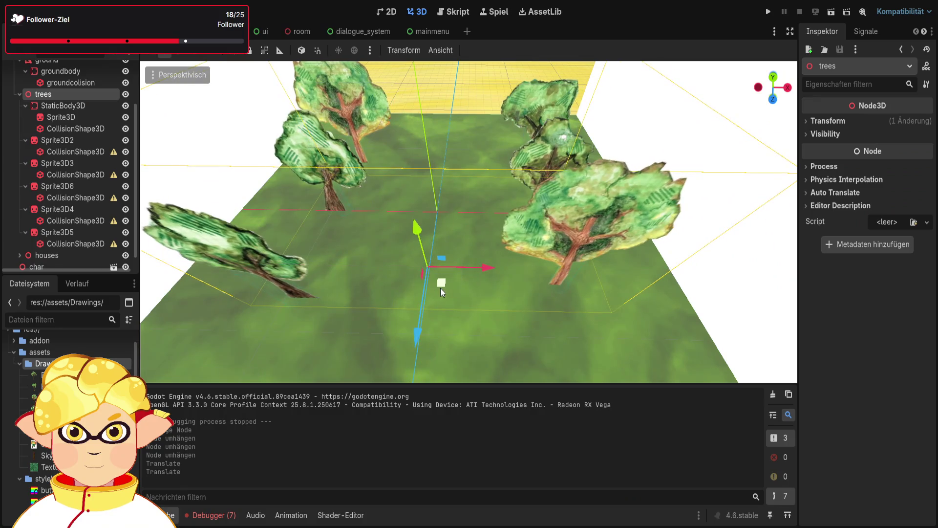
{"action": "key", "text": "ctrl+z"}
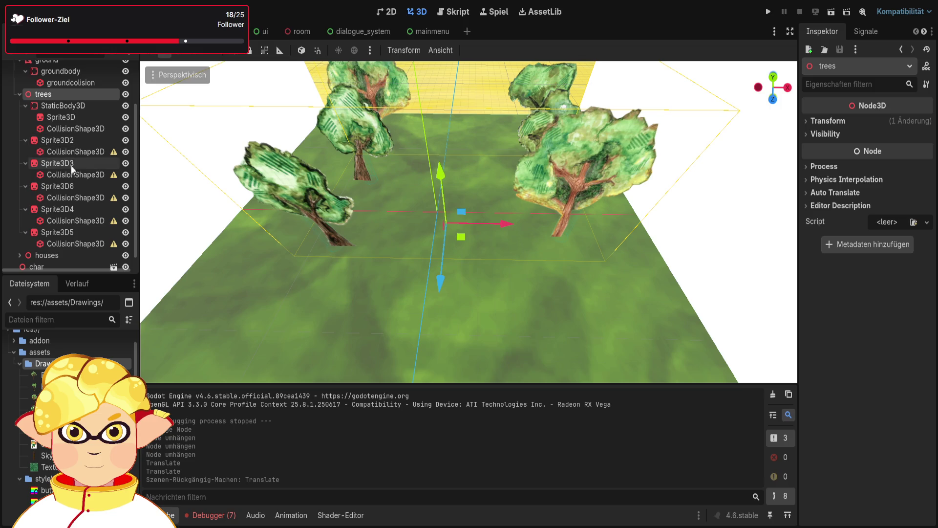
- Undo a trial move of the StaticBody3D and set its Position x to 0
{"action": "left_click", "coordinate": [62, 107]}
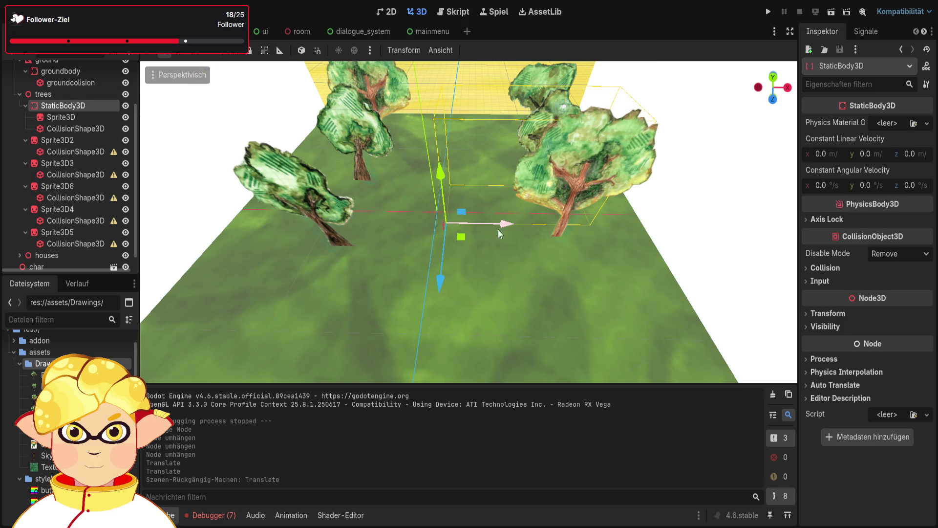
{"action": "mouse_move", "coordinate": [498, 222]}
{"action": "left_mouse_down"}
{"action": "mouse_move", "coordinate": [412, 226]}
{"action": "mouse_move", "coordinate": [467, 236]}
{"action": "mouse_move", "coordinate": [377, 233]}
{"action": "mouse_move", "coordinate": [413, 257]}
{"action": "left_mouse_up"}
{"action": "key", "text": "ctrl+z"}
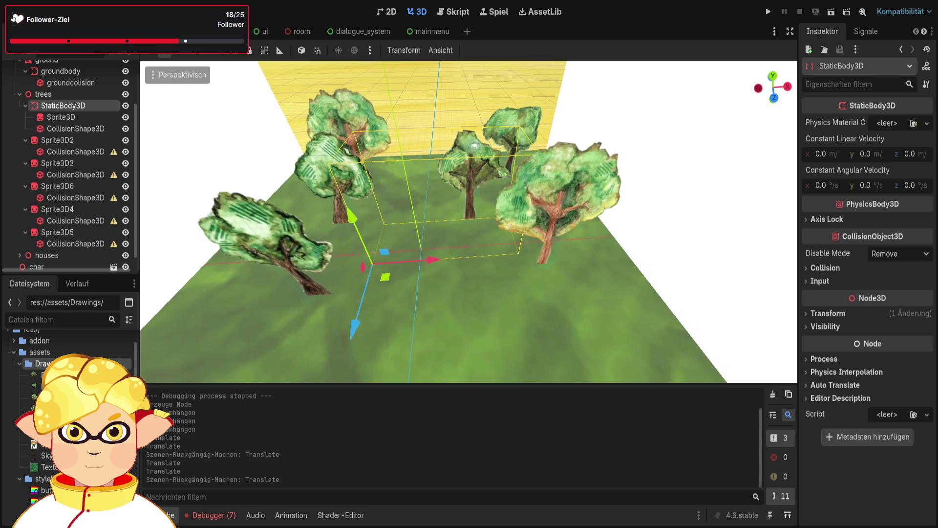
{"action": "scroll", "coordinate": [298, 196], "scroll_direction": "up", "scroll_amount": 2}
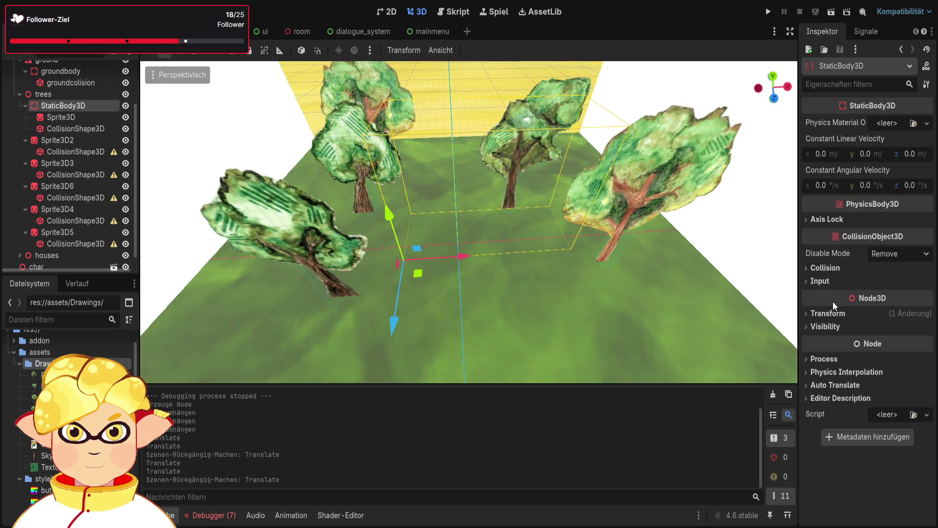
{"action": "left_click", "coordinate": [828, 313]}
{"action": "left_click", "coordinate": [830, 342]}
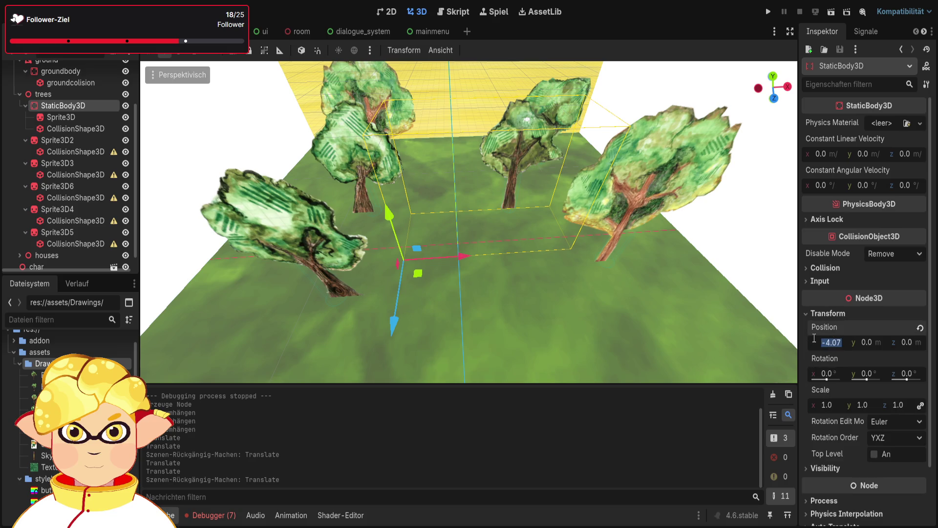
{"action": "type", "text": "0"}
{"action": "key", "text": "Return"}
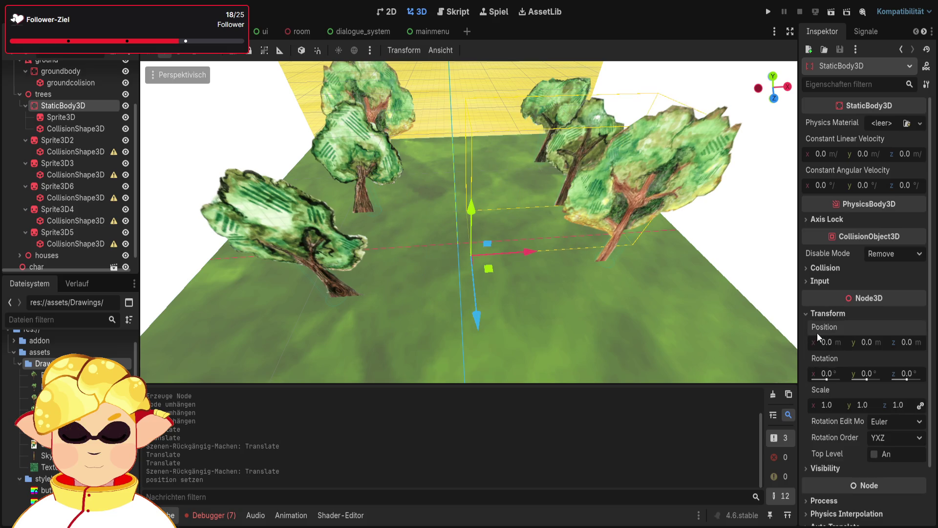
{"action": "left_click", "coordinate": [484, 85]}
{"action": "scroll", "coordinate": [489, 122], "scroll_direction": "up", "scroll_amount": 3}
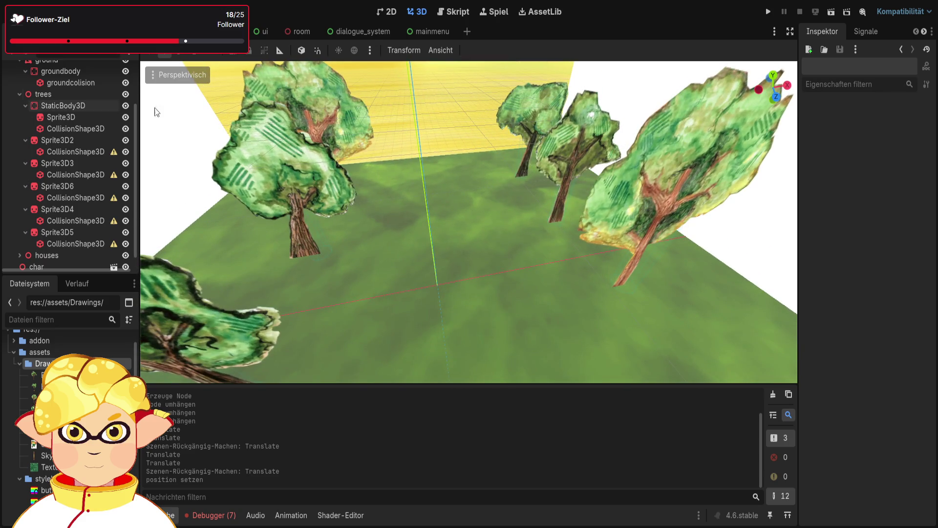
- Add StaticBody3D2 and StaticBody3D3 under trees, placed beside Sprite3D2 and Sprite3D3
{"action": "left_click", "coordinate": [77, 105]}
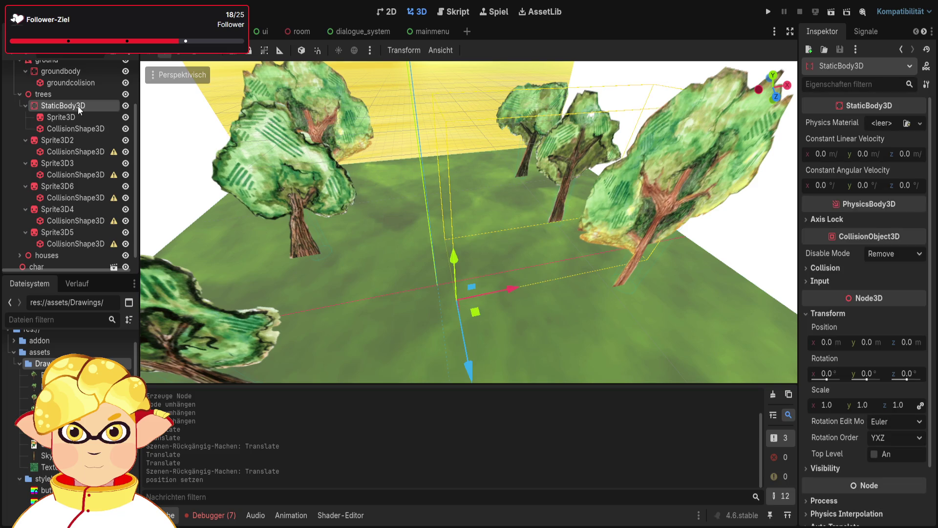
{"action": "left_click", "coordinate": [77, 96]}
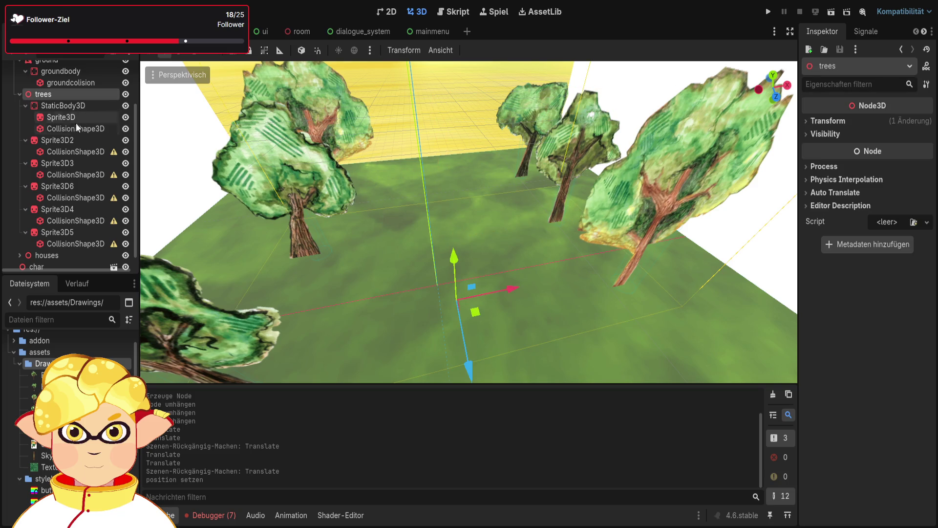
{"action": "left_click", "coordinate": [66, 140]}
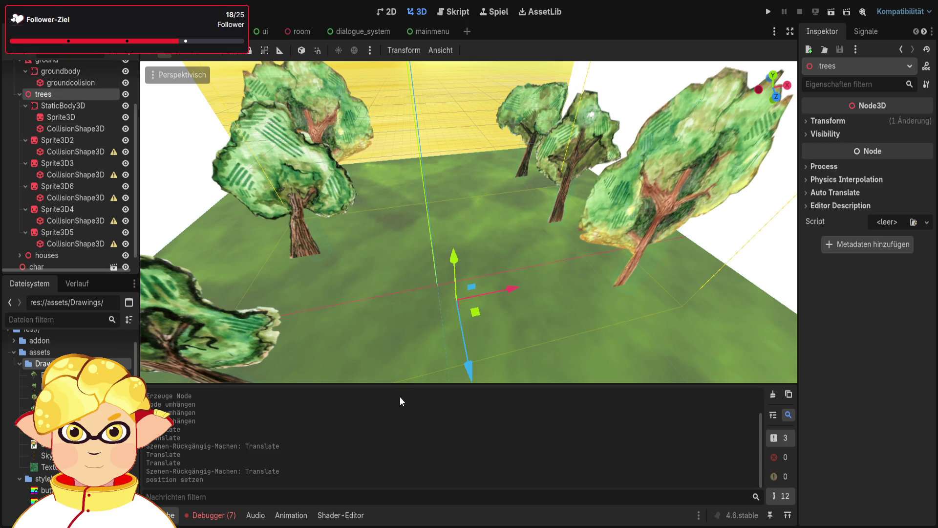
{"action": "mouse_move", "coordinate": [59, 255]}
{"action": "left_mouse_down"}
{"action": "mouse_move", "coordinate": [51, 137]}
{"action": "mouse_move", "coordinate": [66, 140]}
{"action": "mouse_move", "coordinate": [68, 162]}
{"action": "mouse_move", "coordinate": [65, 146]}
{"action": "left_mouse_up"}
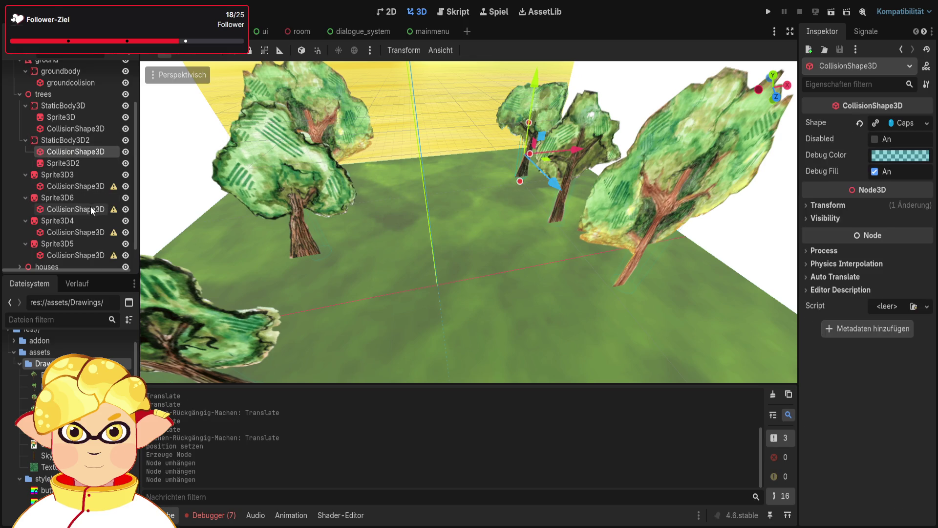
{"action": "left_click", "coordinate": [49, 93]}
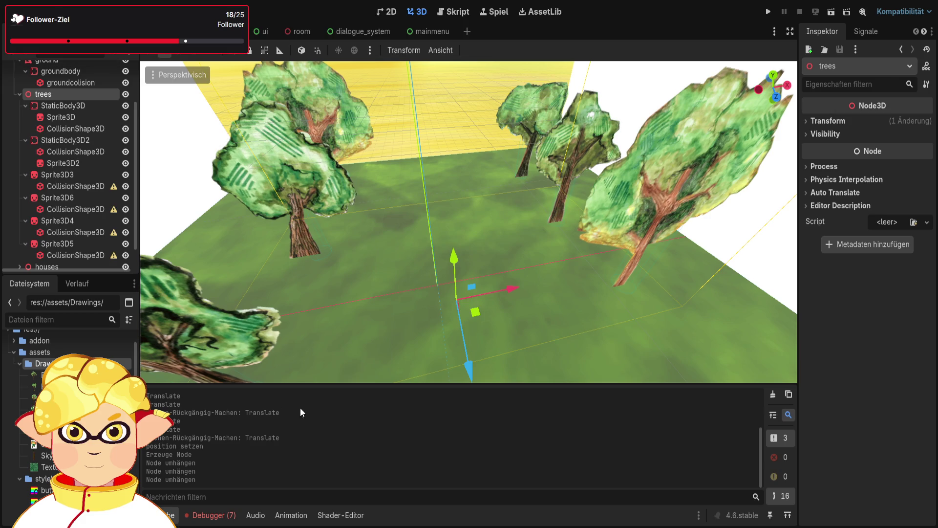
{"action": "left_click", "coordinate": [396, 432]}
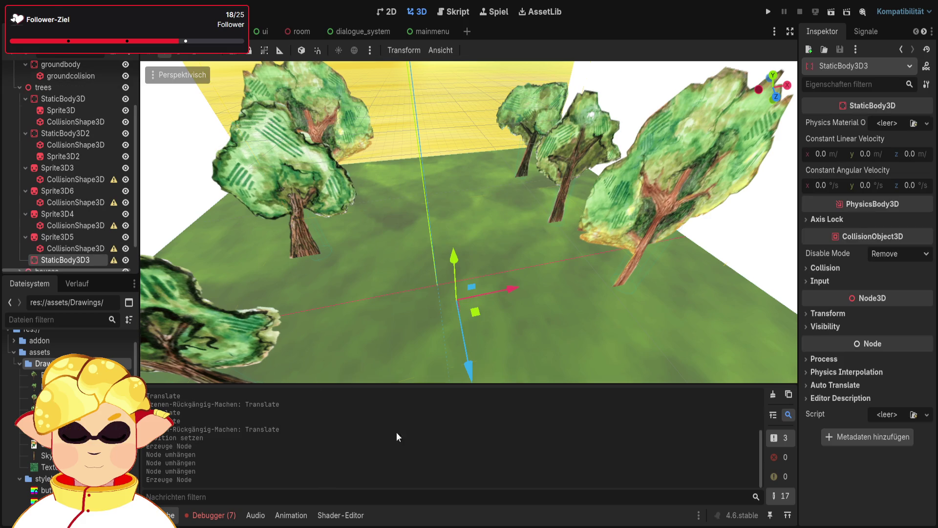
{"action": "left_click_drag", "start_coordinate": [56, 264], "coordinate": [72, 168]}
{"action": "scroll", "coordinate": [79, 198], "scroll_direction": "down", "scroll_amount": 1}
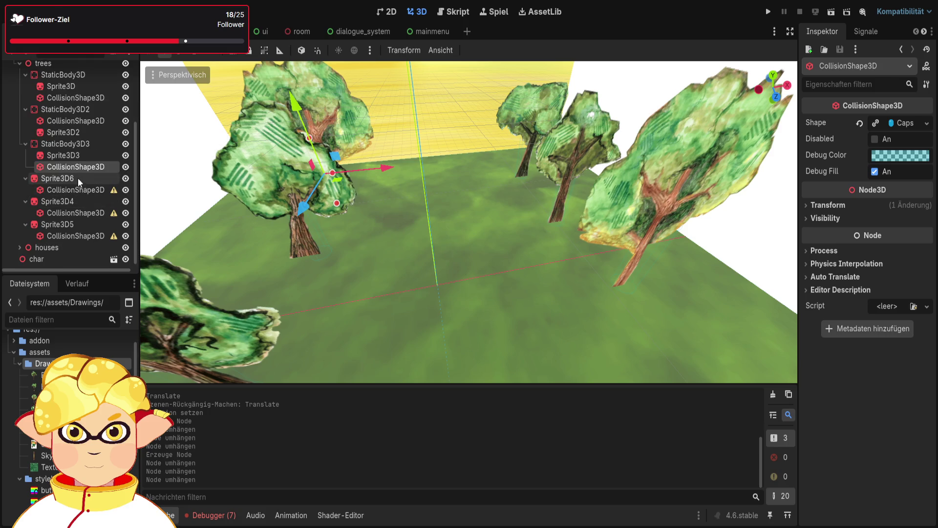
- Add StaticBody3D4 under trees and remove the extra nested StaticBody3D nodes created by mistake
{"action": "left_click", "coordinate": [68, 179]}
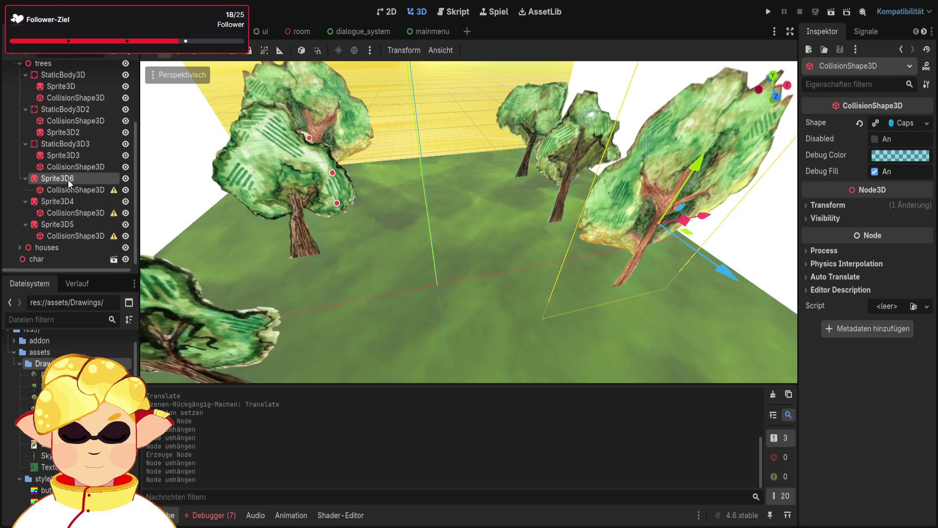
{"action": "left_click", "coordinate": [49, 62]}
{"action": "left_click", "coordinate": [392, 440]}
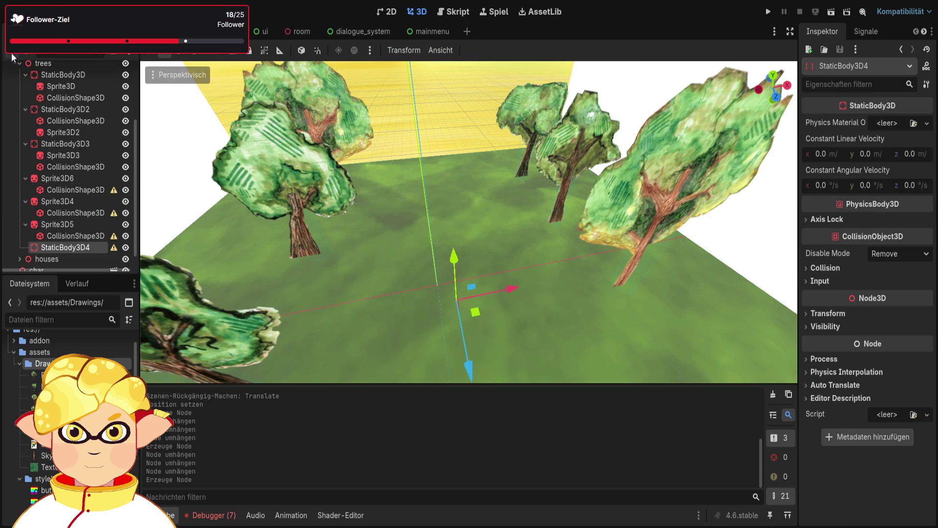
{"action": "key", "text": "ctrl+a"}
{"action": "key", "text": "Return"}
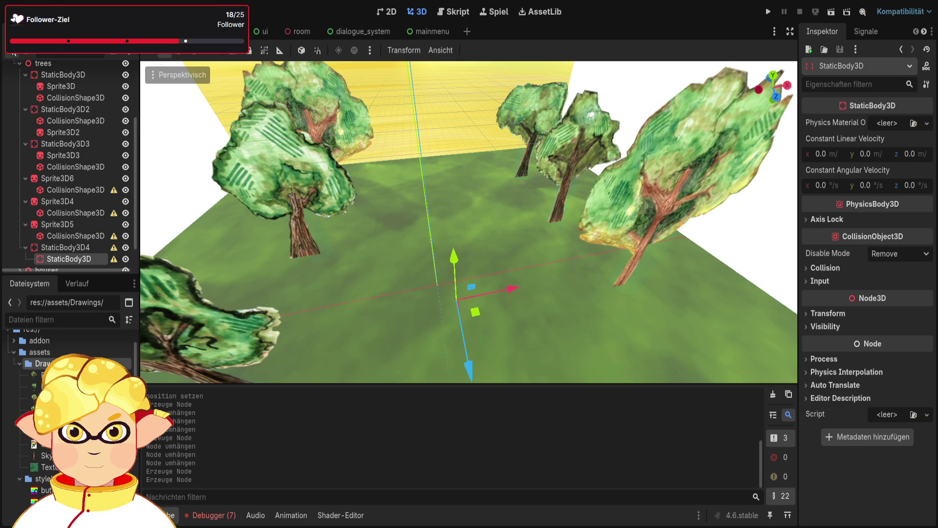
{"action": "key", "text": "ctrl+a"}
{"action": "key", "text": "Return"}
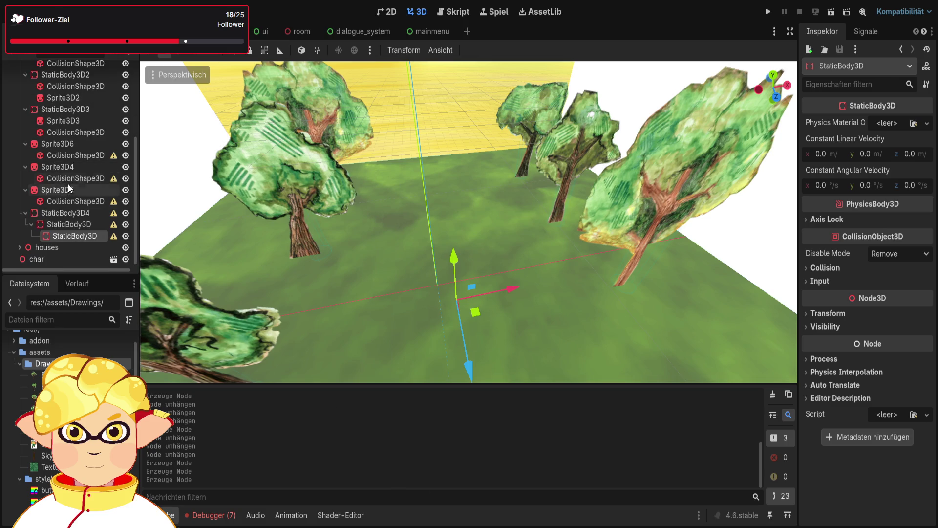
{"action": "key", "text": "ctrl+x"}
{"action": "left_click", "coordinate": [68, 227]}
{"action": "key", "text": "ctrl+x"}
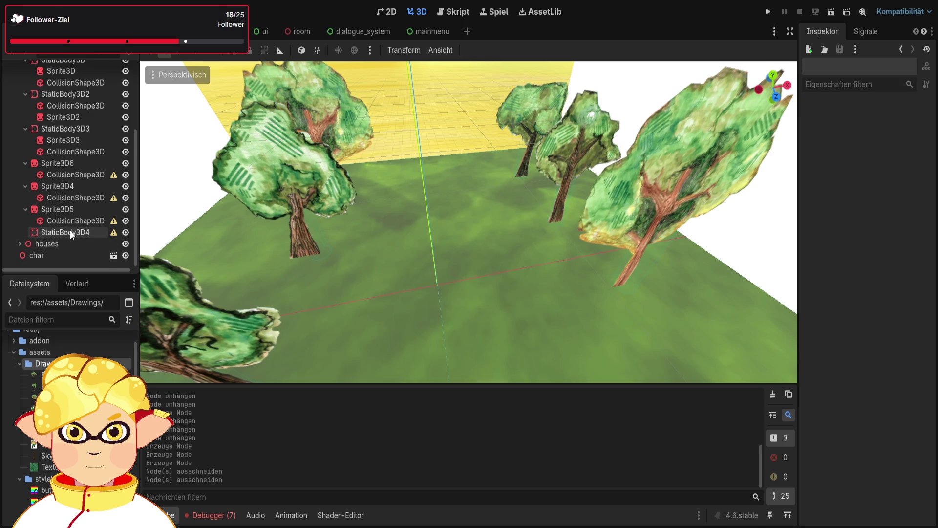
- After undoing wrong drops, move the collision shape and Sprite3D4 under StaticBody3D4
{"action": "left_click_drag", "start_coordinate": [62, 190], "coordinate": [67, 232]}
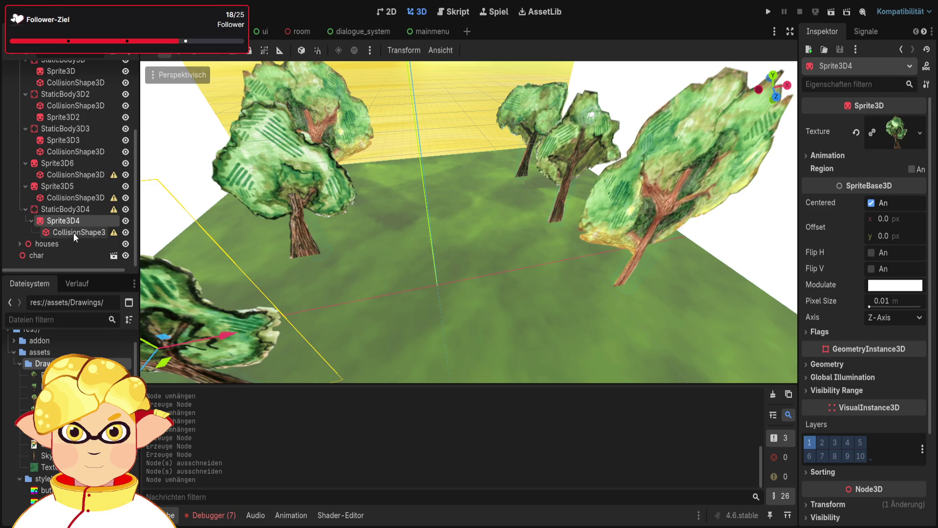
{"action": "key", "text": "ctrl+z"}
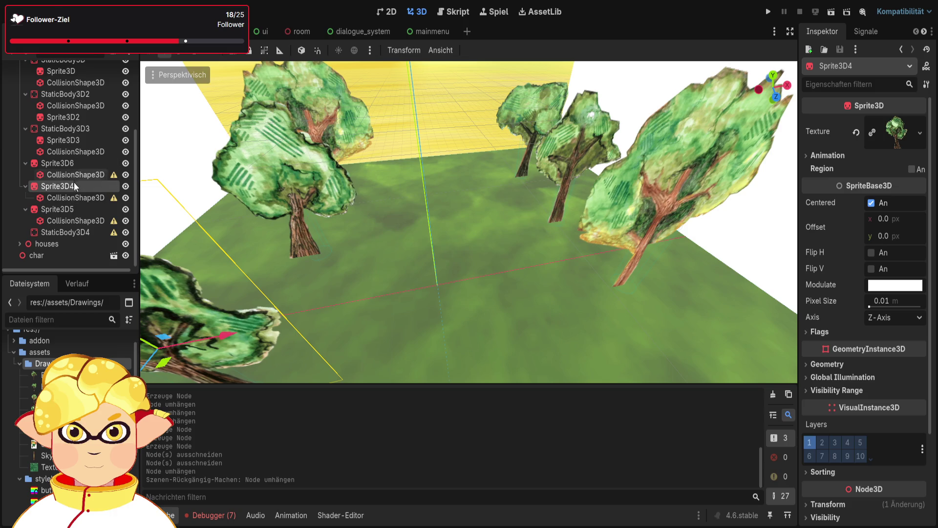
{"action": "left_click_drag", "start_coordinate": [65, 184], "coordinate": [64, 237]}
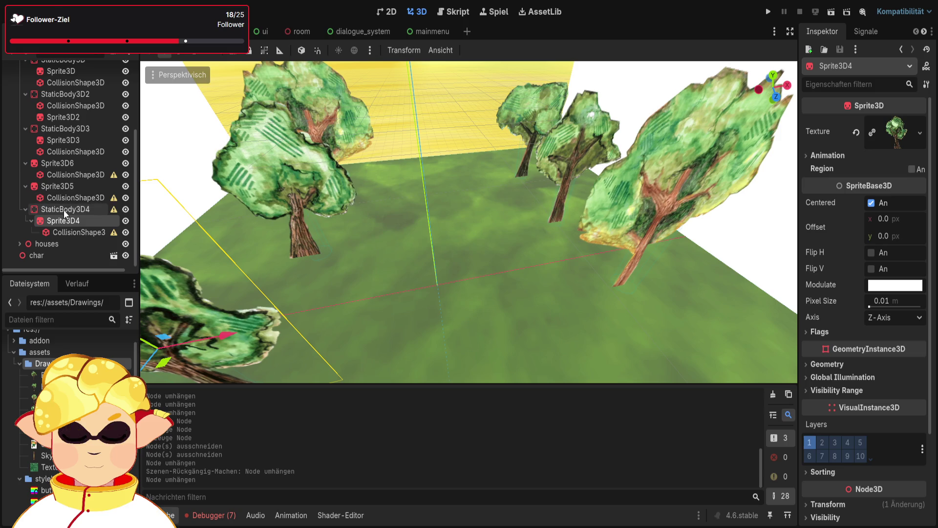
{"action": "key", "text": "ctrl+z"}
{"action": "left_click_drag", "start_coordinate": [72, 200], "coordinate": [65, 232]}
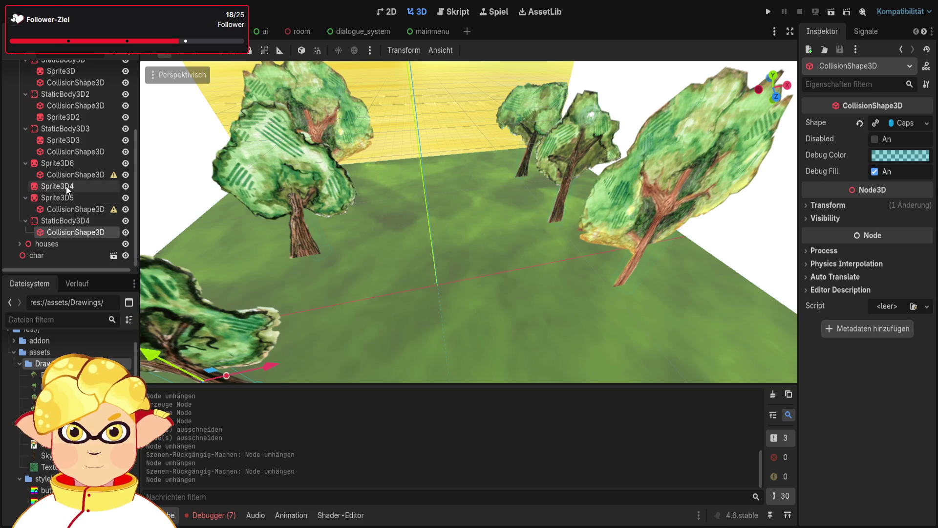
{"action": "left_click_drag", "start_coordinate": [66, 186], "coordinate": [67, 229]}
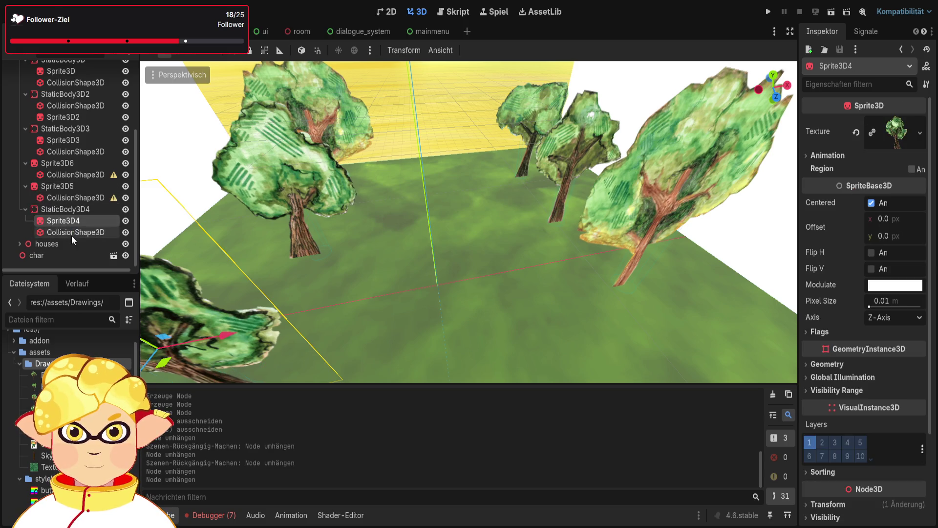
{"action": "left_click", "coordinate": [62, 198]}
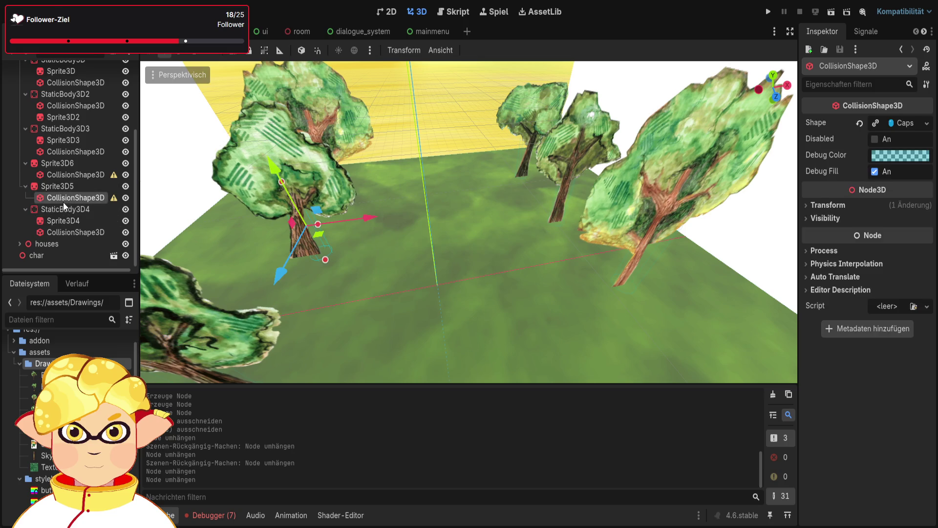
{"action": "scroll", "coordinate": [58, 93], "scroll_direction": "up", "scroll_amount": 1}
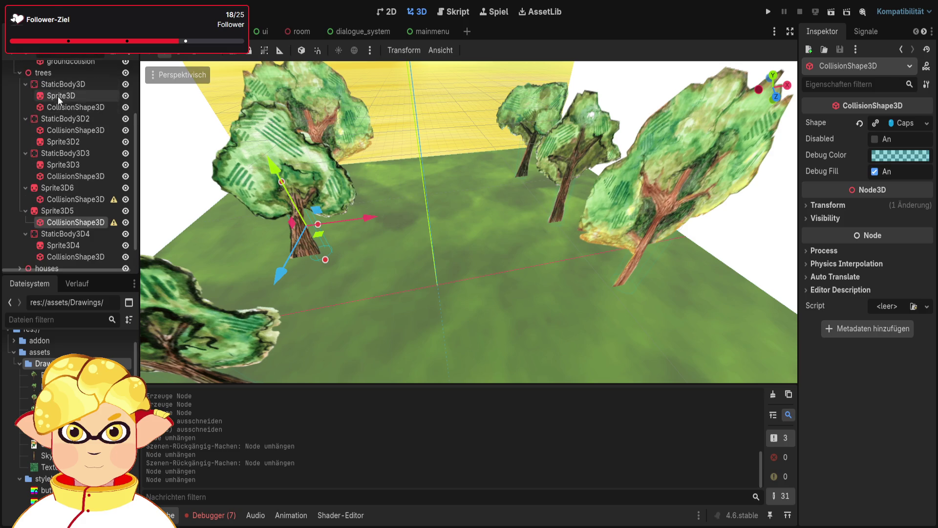
{"action": "left_click", "coordinate": [51, 73]}
- Create StaticBody3D5 under trees and move Sprite3D5 and its collision shape into it
{"action": "key", "text": "ctrl+a"}
{"action": "key", "text": "Return"}
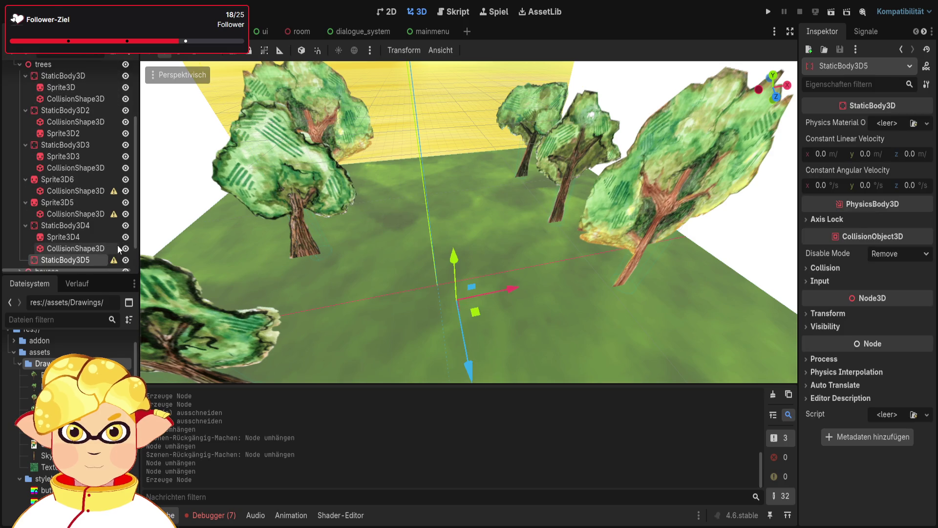
{"action": "scroll", "coordinate": [80, 210], "scroll_direction": "down", "scroll_amount": 1}
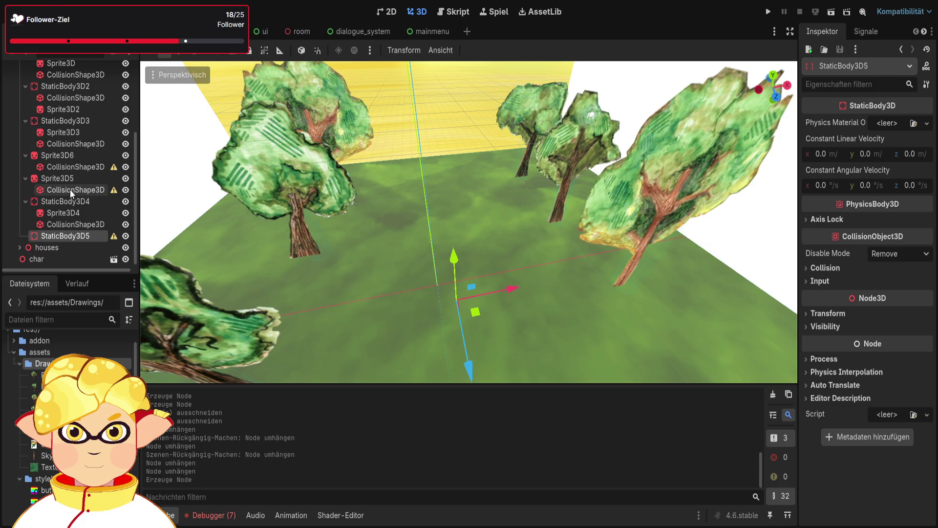
{"action": "mouse_move", "coordinate": [69, 189]}
{"action": "left_mouse_down"}
{"action": "mouse_move", "coordinate": [64, 239]}
{"action": "mouse_move", "coordinate": [59, 226]}
{"action": "mouse_move", "coordinate": [68, 223]}
{"action": "left_mouse_up"}
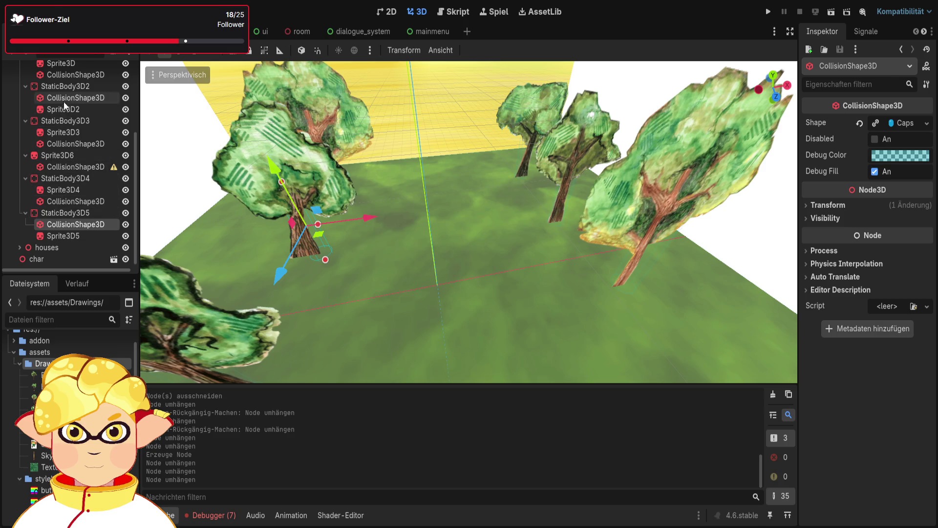
- Move the sixth tree's collision shape under StaticBody3D6, collapse trees, and run the game
{"action": "scroll", "coordinate": [64, 101], "scroll_direction": "up", "scroll_amount": 2}
{"action": "left_click", "coordinate": [54, 89]}
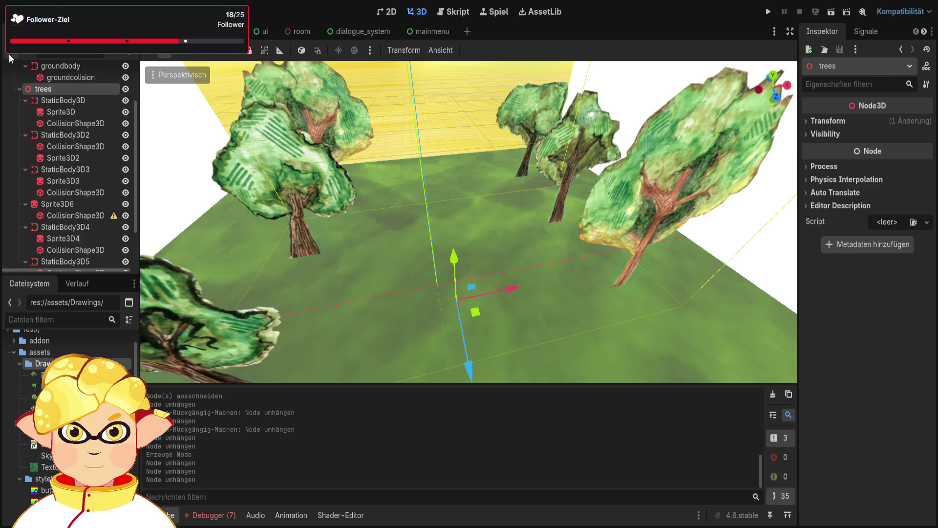
{"action": "scroll", "coordinate": [86, 209], "scroll_direction": "down", "scroll_amount": 1}
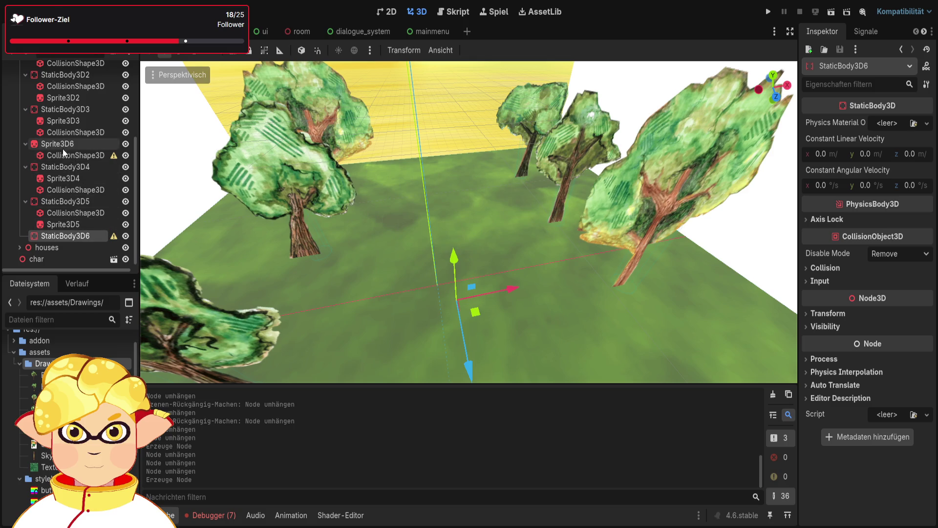
{"action": "mouse_move", "coordinate": [60, 150]}
{"action": "left_mouse_down"}
{"action": "mouse_move", "coordinate": [64, 235]}
{"action": "mouse_move", "coordinate": [52, 145]}
{"action": "mouse_move", "coordinate": [59, 238]}
{"action": "left_mouse_up"}
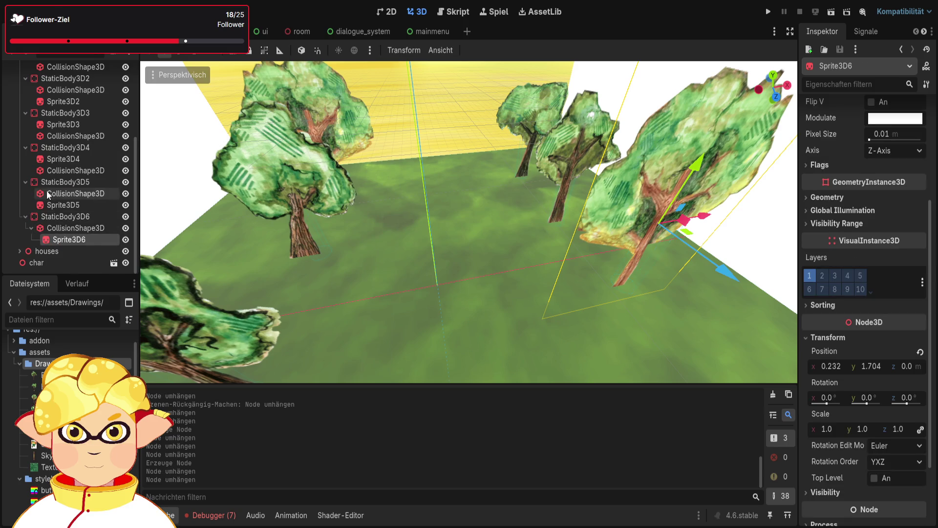
{"action": "scroll", "coordinate": [37, 159], "scroll_direction": "up", "scroll_amount": 5}
{"action": "left_click", "coordinate": [20, 135]}
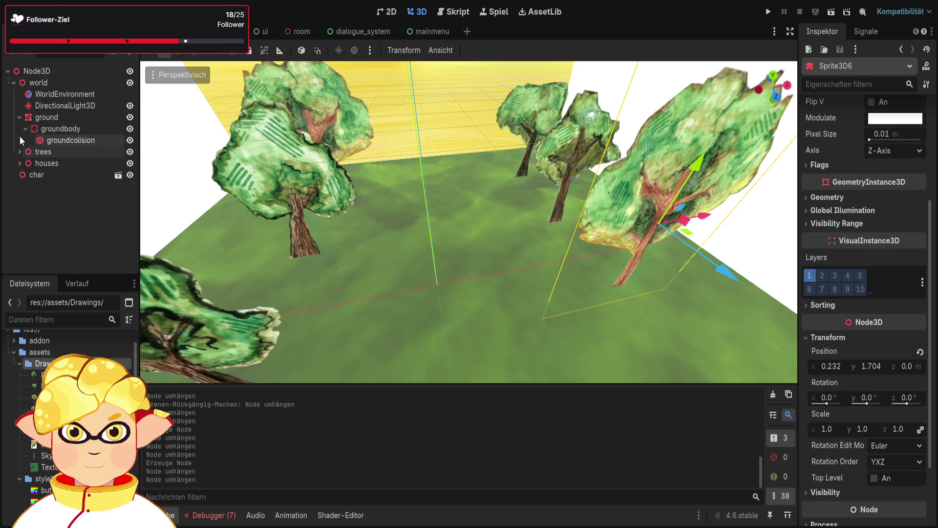
{"action": "left_click", "coordinate": [109, 219]}
- Save the scene for the test run, watch the game, then stop it
{"action": "key", "text": "F6"}
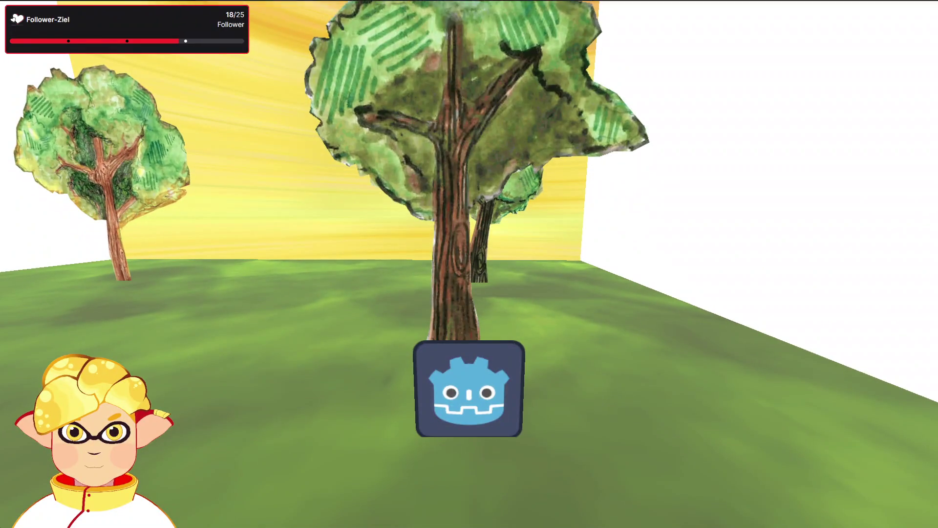
{"action": "key", "text": "F8"}
- Expand trees and frame the first tree's collision capsule in the viewport
{"action": "left_click", "coordinate": [19, 152]}
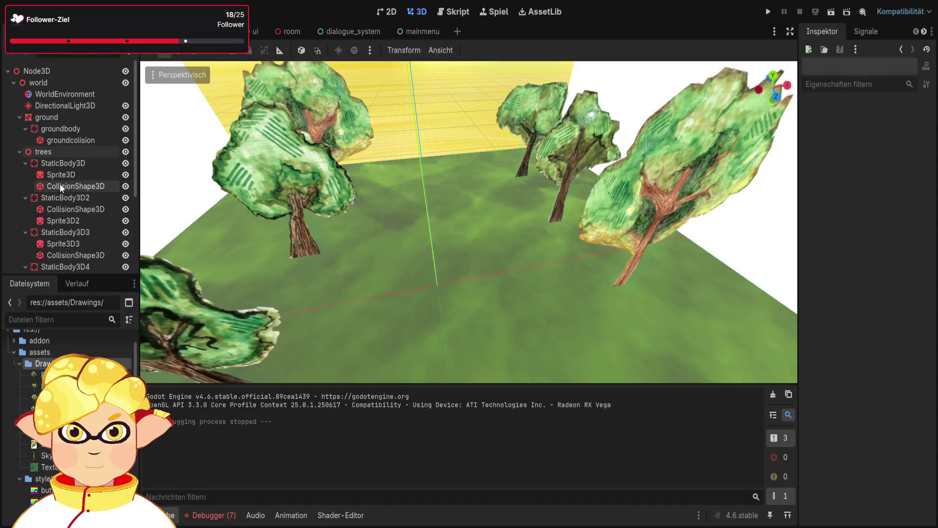
{"action": "left_click", "coordinate": [60, 185]}
{"action": "right_click", "coordinate": [221, 224]}
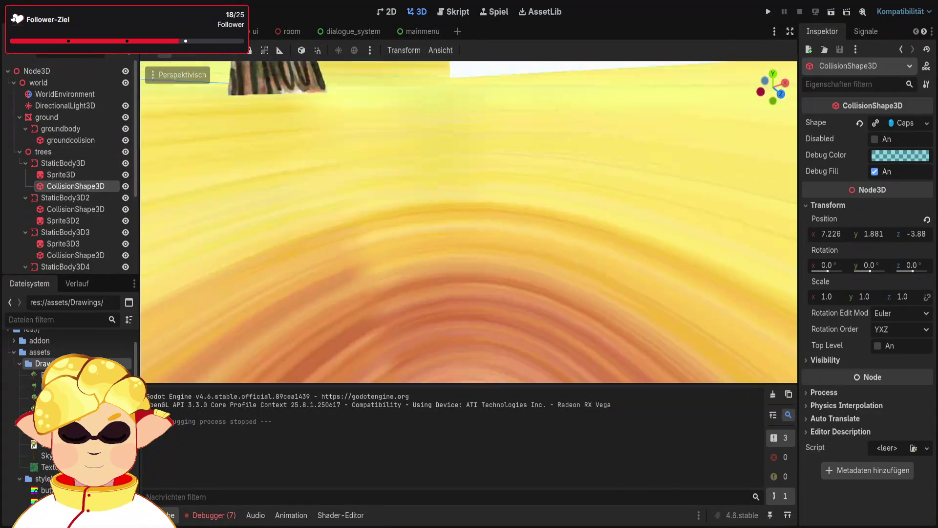
{"action": "key", "text": "s"}
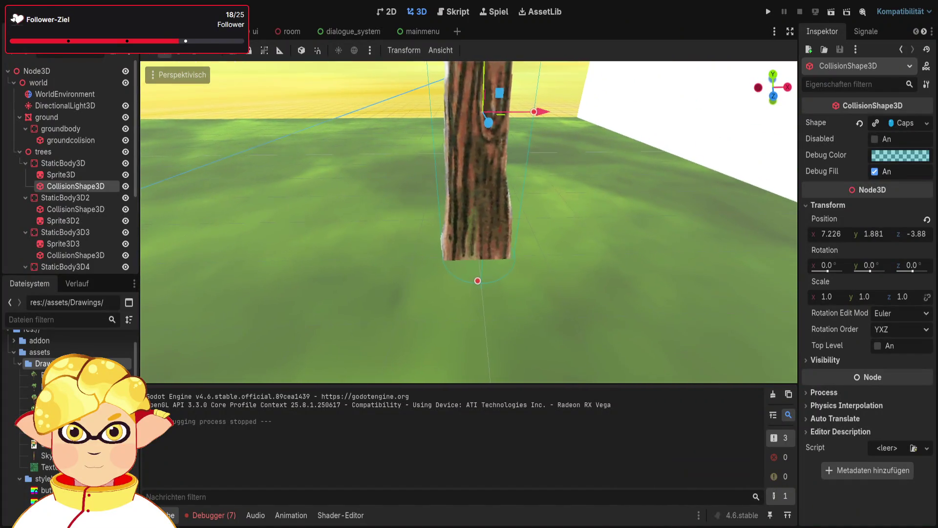
{"action": "key", "text": "f"}
{"action": "key", "text": "s"}
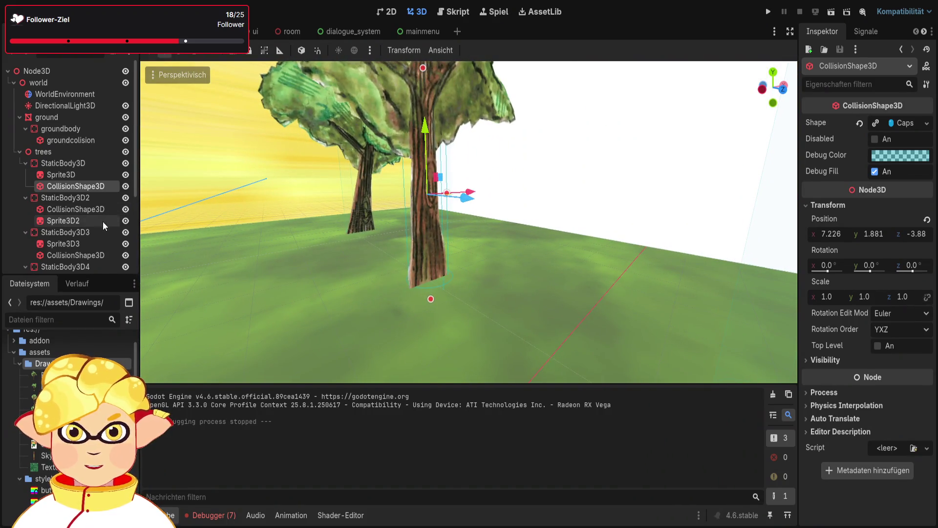
- Nudge the second tree's capsule onto its trunk and shrink the third tree's capsule radius
{"action": "left_click", "coordinate": [76, 209]}
{"action": "key", "text": "w"}
{"action": "key", "text": "w"}
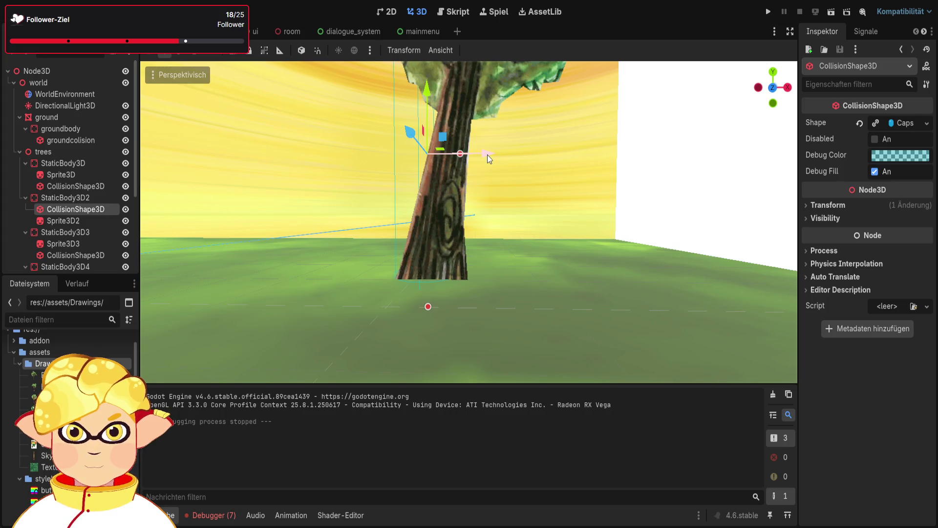
{"action": "mouse_move", "coordinate": [488, 154]}
{"action": "left_mouse_down"}
{"action": "mouse_move", "coordinate": [462, 158]}
{"action": "mouse_move", "coordinate": [494, 153]}
{"action": "left_mouse_up"}
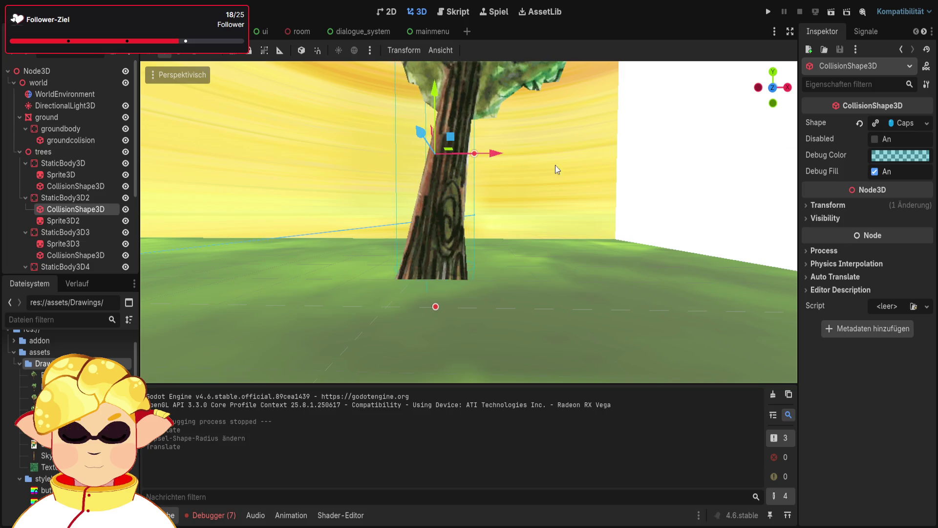
{"action": "mouse_move", "coordinate": [555, 165]}
{"action": "left_mouse_down"}
{"action": "mouse_move", "coordinate": [513, 123]}
{"action": "mouse_move", "coordinate": [469, 171]}
{"action": "mouse_move", "coordinate": [464, 220]}
{"action": "mouse_move", "coordinate": [506, 244]}
{"action": "mouse_move", "coordinate": [487, 272]}
{"action": "left_mouse_up"}
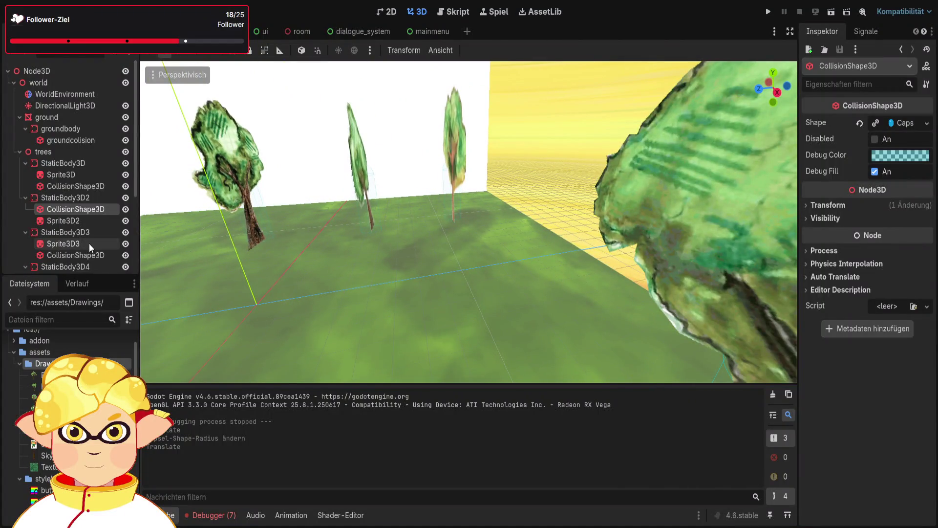
{"action": "left_click", "coordinate": [95, 254]}
{"action": "left_click_drag", "start_coordinate": [341, 257], "coordinate": [371, 198]}
{"action": "mouse_move", "coordinate": [461, 161]}
{"action": "left_mouse_down"}
{"action": "mouse_move", "coordinate": [447, 162]}
{"action": "mouse_move", "coordinate": [496, 160]}
{"action": "left_mouse_up"}
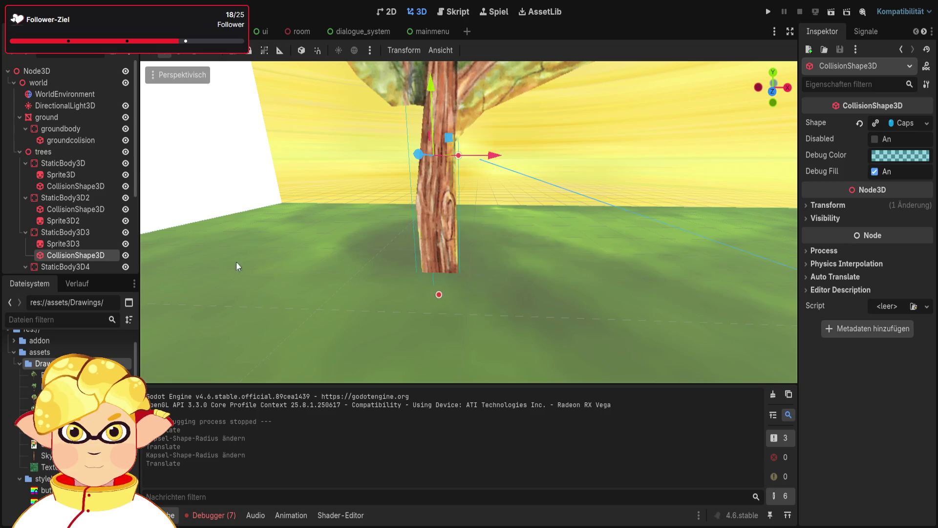
- Widen the fourth tree's collision capsule radius, undoing an accidental Z-axis shift
{"action": "scroll", "coordinate": [93, 253], "scroll_direction": "down", "scroll_amount": 2}
{"action": "double_click", "coordinate": [90, 239]}
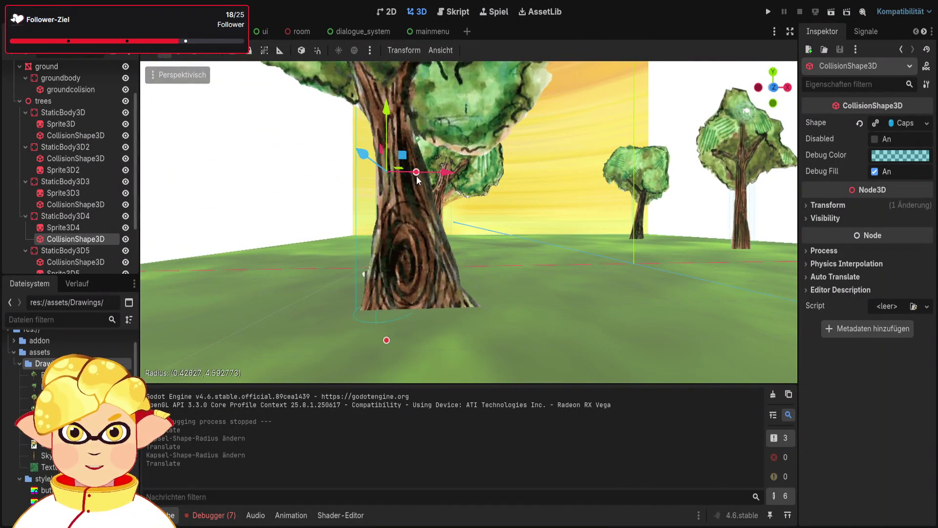
{"action": "left_click_drag", "start_coordinate": [426, 175], "coordinate": [480, 174]}
{"action": "left_click_drag", "start_coordinate": [405, 154], "coordinate": [390, 163]}
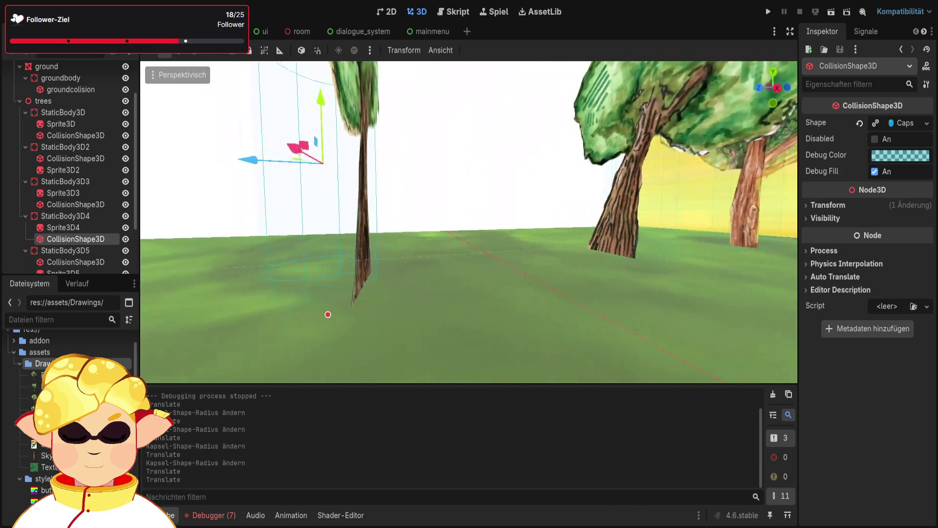
{"action": "left_click_drag", "start_coordinate": [528, 220], "coordinate": [539, 222]}
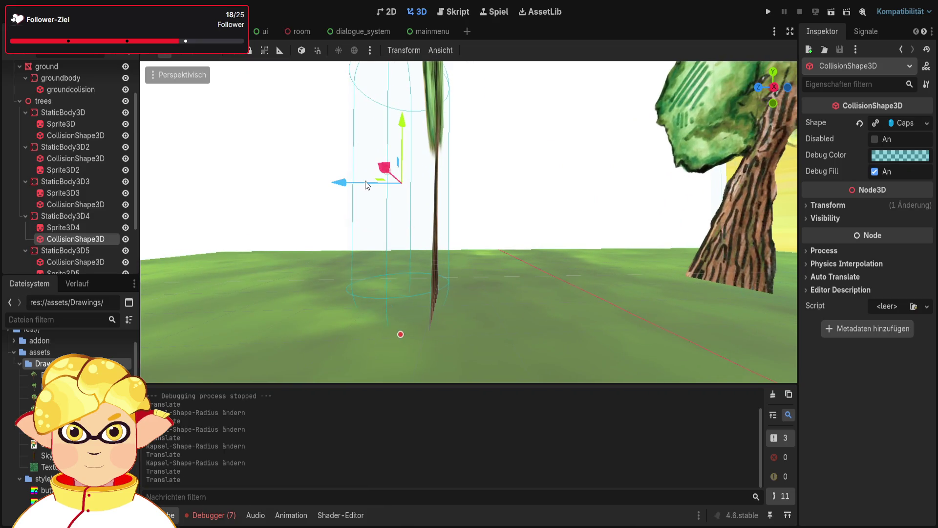
{"action": "key", "text": "ctrl+z"}
{"action": "left_click_drag", "start_coordinate": [385, 206], "coordinate": [445, 168]}
{"action": "left_click_drag", "start_coordinate": [415, 236], "coordinate": [493, 256]}
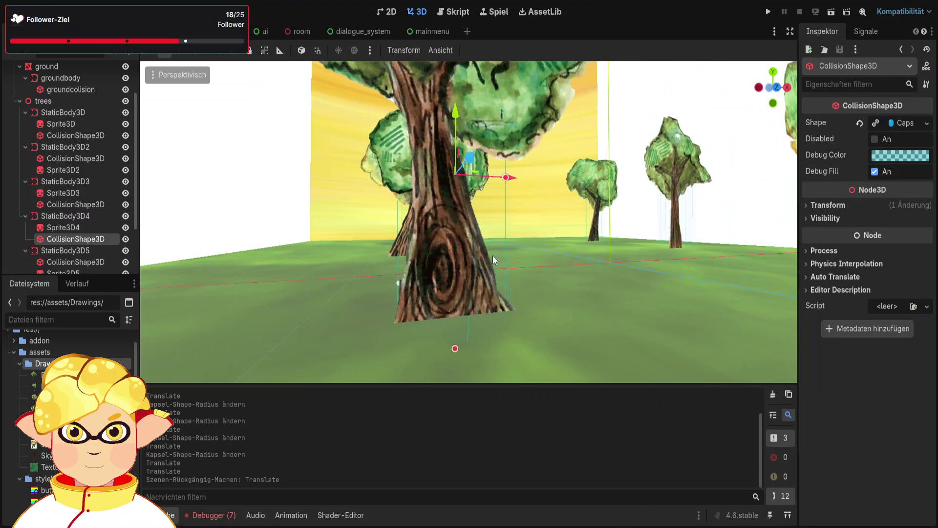
{"action": "left_click_drag", "start_coordinate": [505, 180], "coordinate": [517, 180]}
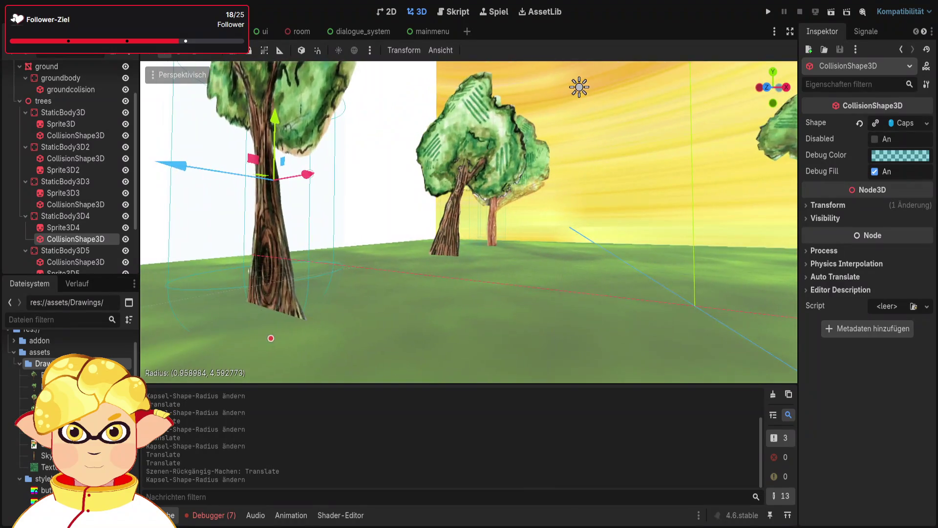
{"action": "scroll", "coordinate": [331, 250], "scroll_direction": "down", "scroll_amount": 10}
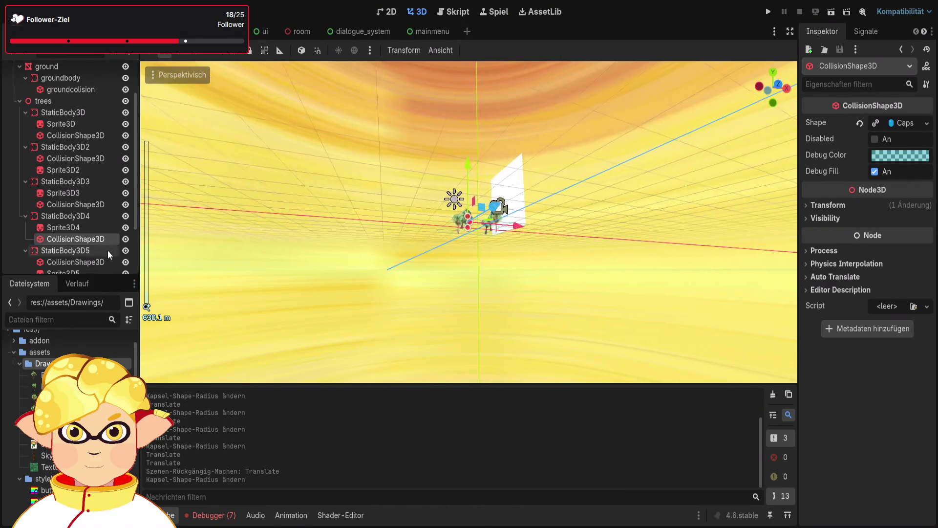
{"action": "scroll", "coordinate": [108, 251], "scroll_direction": "down", "scroll_amount": 2}
{"action": "scroll", "coordinate": [454, 216], "scroll_direction": "up", "scroll_amount": 10}
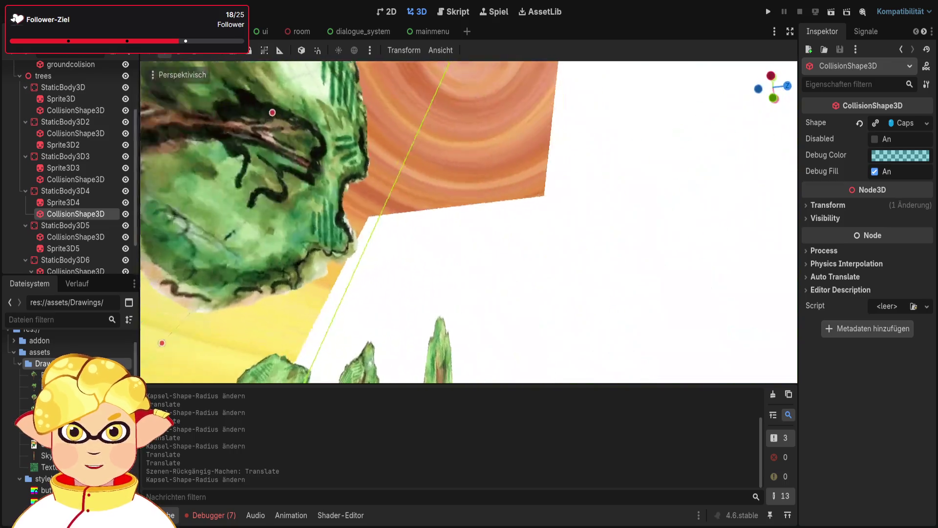
{"action": "mouse_move", "coordinate": [526, 234]}
{"action": "left_mouse_down"}
{"action": "mouse_move", "coordinate": [518, 229]}
{"action": "mouse_move", "coordinate": [527, 234]}
{"action": "left_mouse_up"}
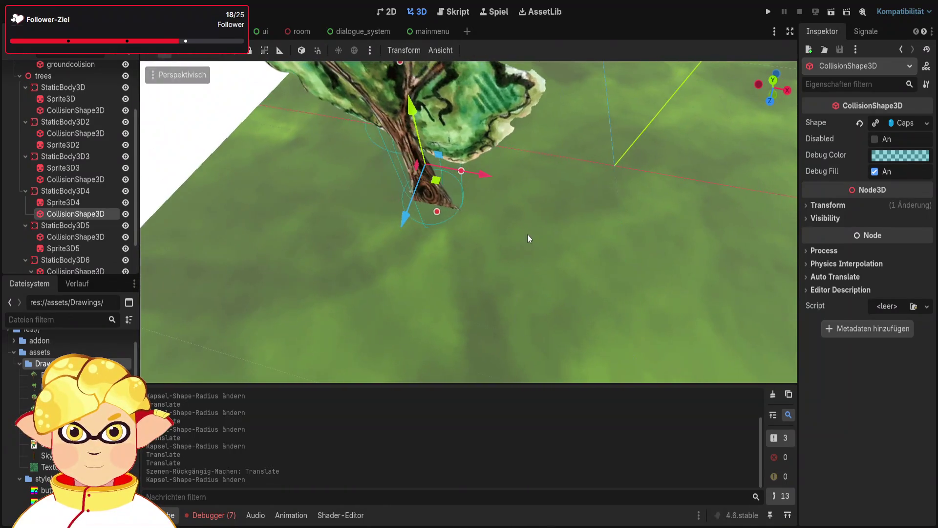
- Resize the fifth tree's capsule to about 0.78 radius and shift it onto its trunk
{"action": "left_click", "coordinate": [81, 237]}
{"action": "mouse_move", "coordinate": [419, 224]}
{"action": "left_mouse_down"}
{"action": "mouse_move", "coordinate": [492, 200]}
{"action": "mouse_move", "coordinate": [450, 204]}
{"action": "left_mouse_up"}
{"action": "left_click_drag", "start_coordinate": [448, 205], "coordinate": [474, 203]}
{"action": "scroll", "coordinate": [90, 240], "scroll_direction": "down", "scroll_amount": 2}
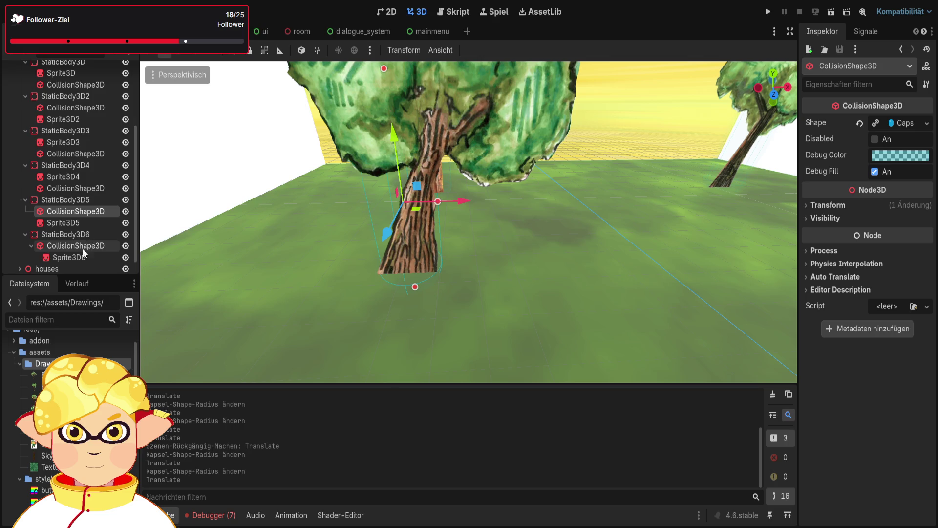
- Widen the sixth tree's collision capsule, undoing an accidental move
{"action": "double_click", "coordinate": [87, 247]}
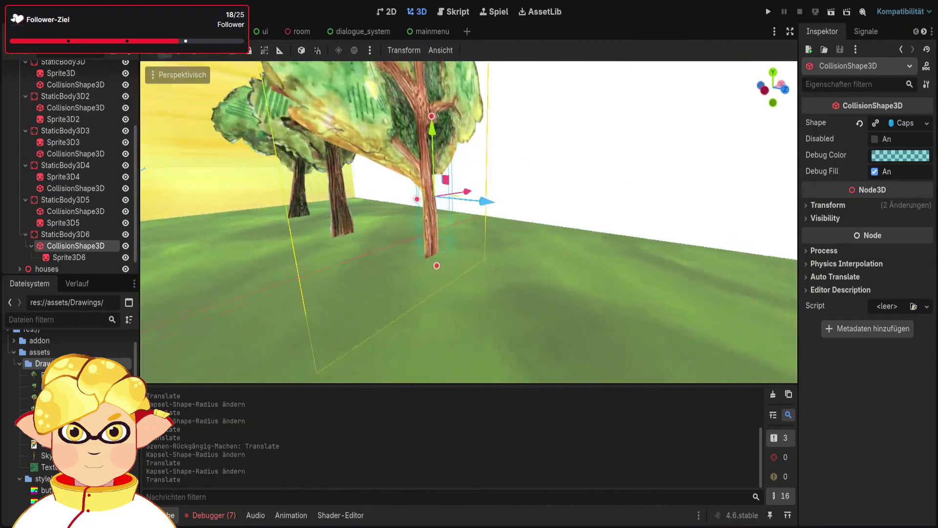
{"action": "left_click_drag", "start_coordinate": [435, 189], "coordinate": [464, 194]}
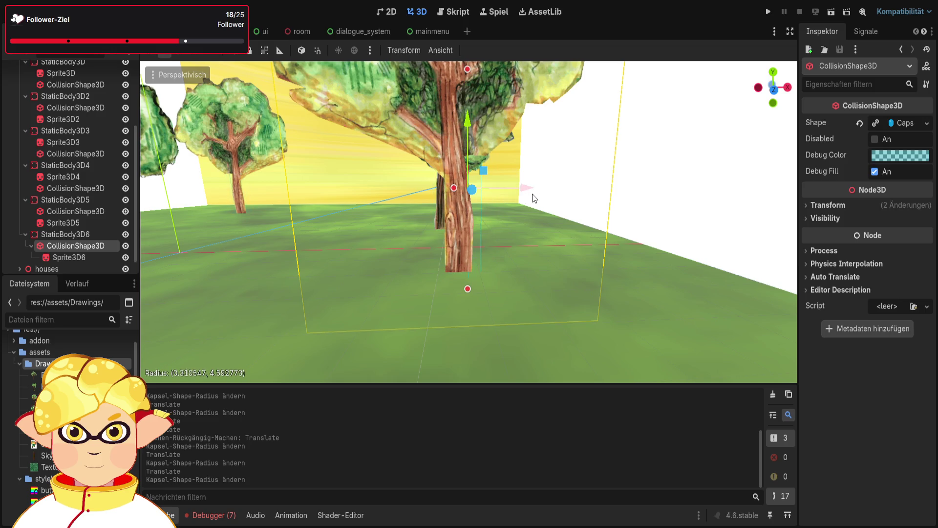
{"action": "left_click_drag", "start_coordinate": [524, 195], "coordinate": [528, 198]}
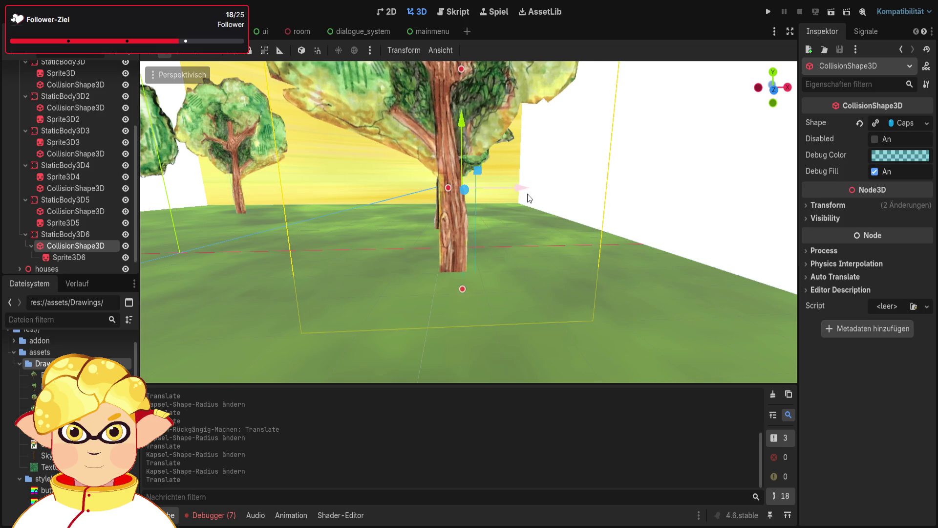
{"action": "key", "text": "ctrl+z"}
- Move Sprite3D6 out from under CollisionShape3D, slide the capsule left, and run the scene
{"action": "left_click", "coordinate": [87, 257]}
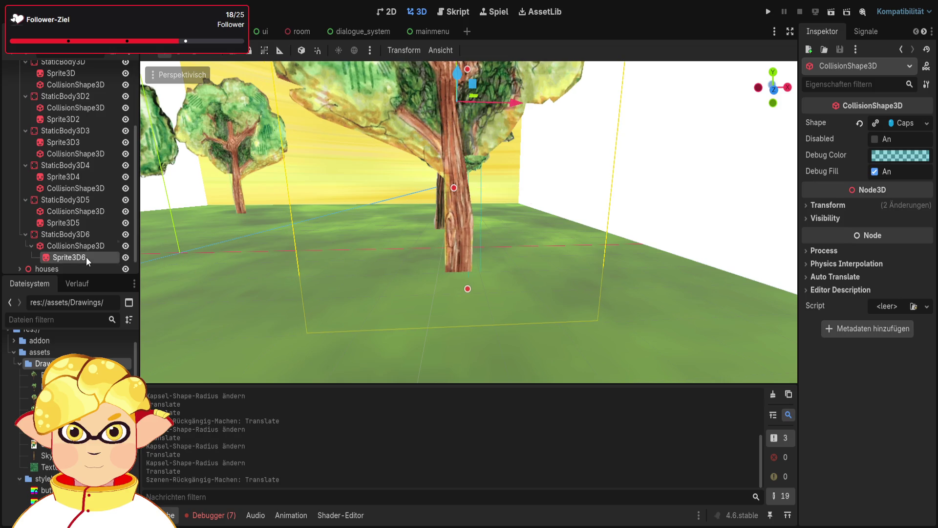
{"action": "left_click_drag", "start_coordinate": [86, 256], "coordinate": [80, 247]}
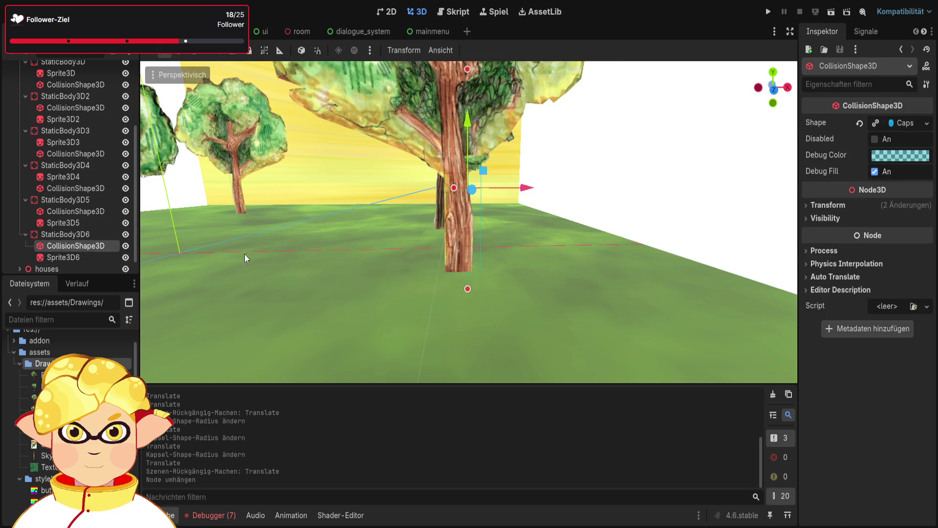
{"action": "left_click_drag", "start_coordinate": [523, 191], "coordinate": [523, 197]}
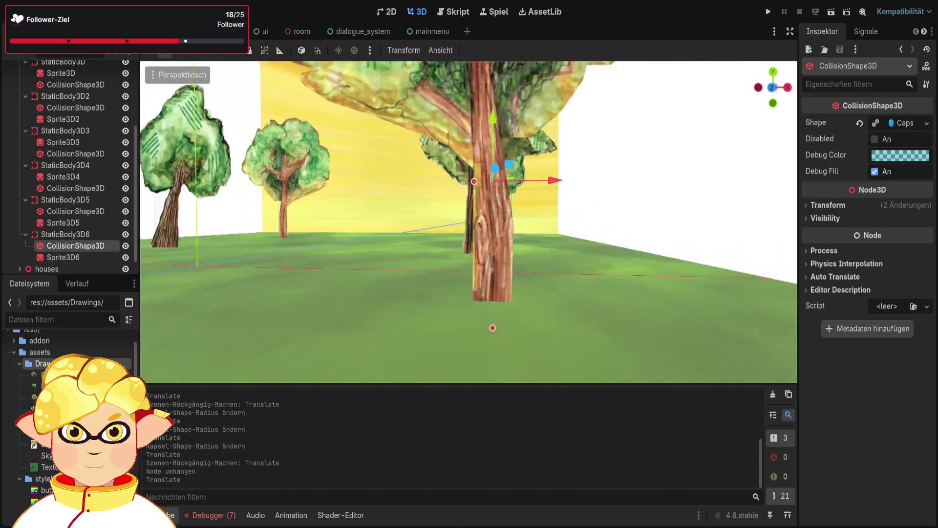
{"action": "left_click", "coordinate": [834, 11]}
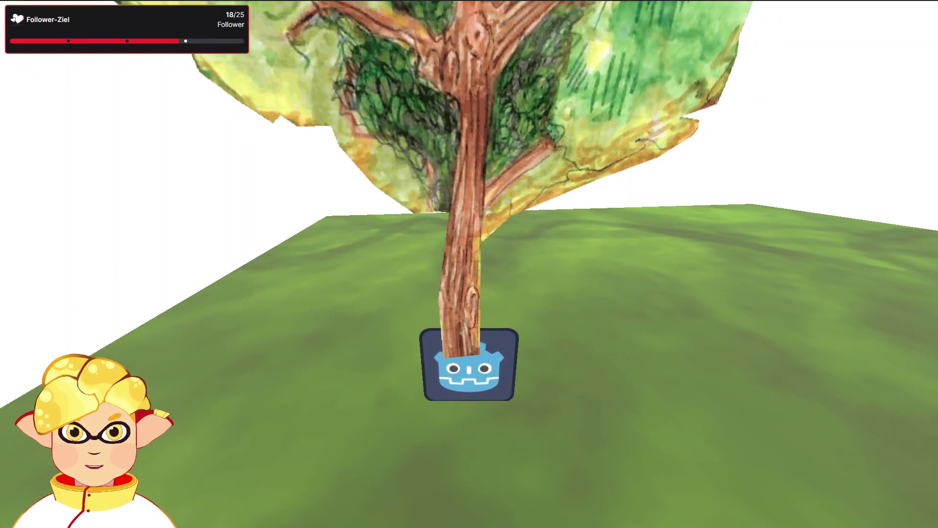
- Close the running game and orbit the editor view around the tree's collision shape
{"action": "key", "text": "Escape"}
{"action": "left_click_drag", "start_coordinate": [469, 220], "coordinate": [303, 220]}
{"action": "key", "text": "a"}
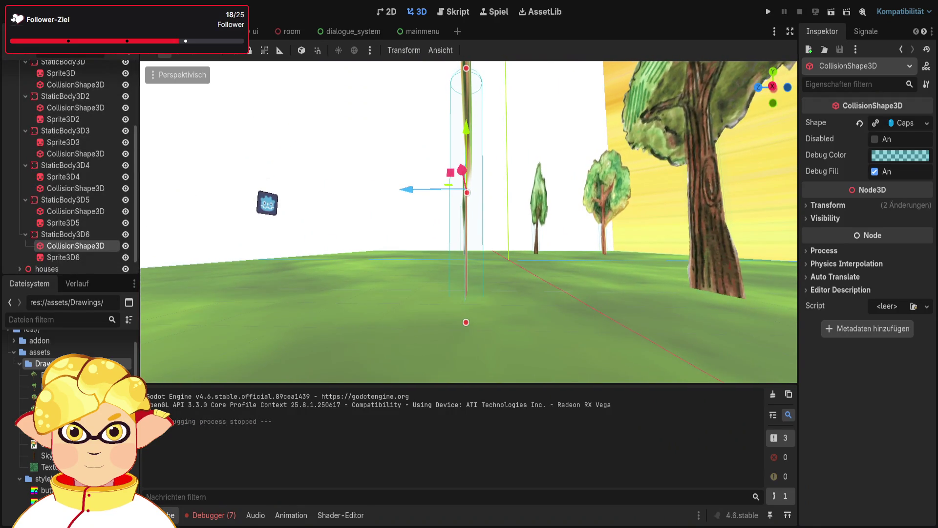
{"action": "mouse_move", "coordinate": [469, 220]}
{"action": "left_mouse_down"}
{"action": "mouse_move", "coordinate": [313, 220]}
{"action": "mouse_move", "coordinate": [440, 220]}
{"action": "mouse_move", "coordinate": [333, 220]}
{"action": "left_mouse_up"}
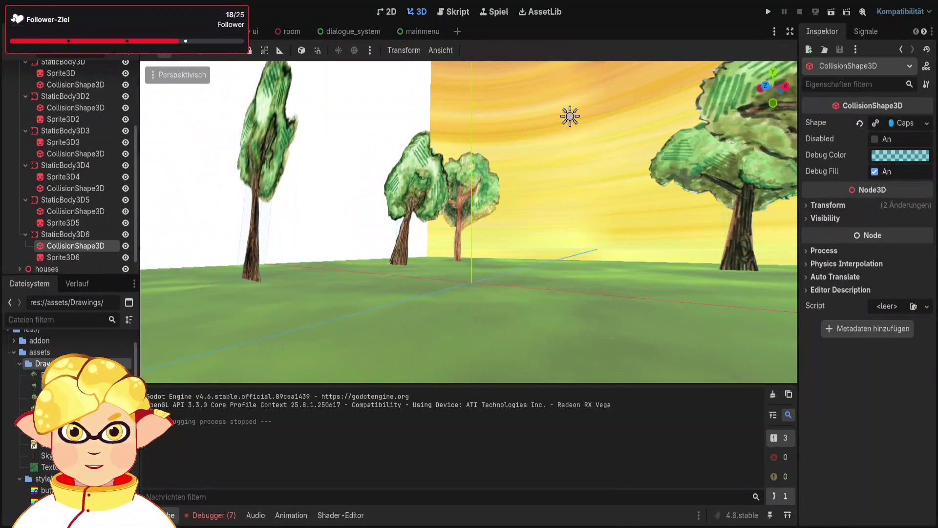
- In the char scene, frame the character's CollisionShape3D and revert a trial radius change
{"action": "left_click", "coordinate": [224, 31]}
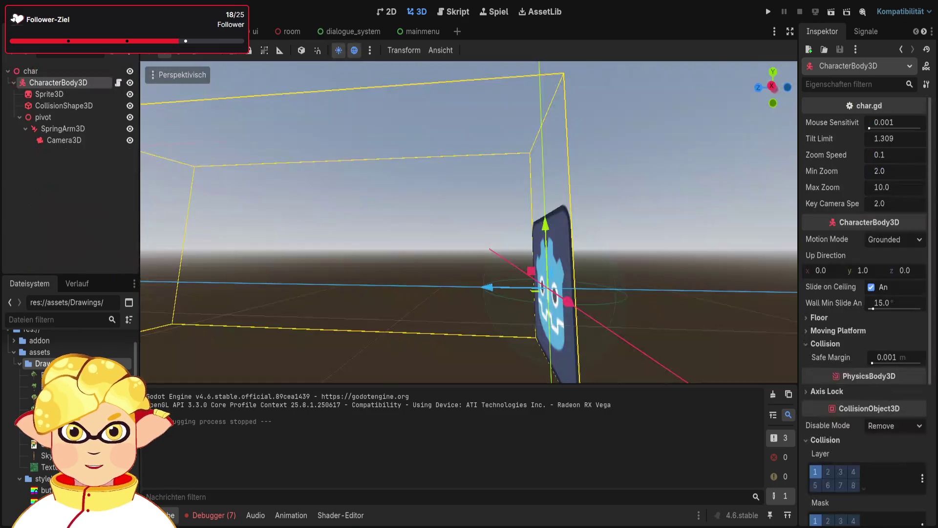
{"action": "left_click_drag", "start_coordinate": [410, 203], "coordinate": [352, 202]}
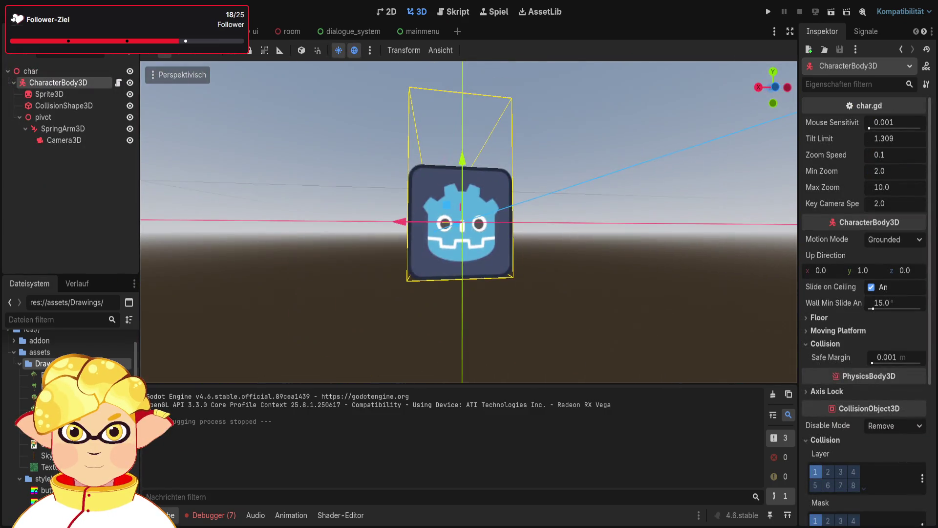
{"action": "scroll", "coordinate": [469, 222], "scroll_direction": "up", "scroll_amount": 5}
{"action": "left_click", "coordinate": [64, 105]}
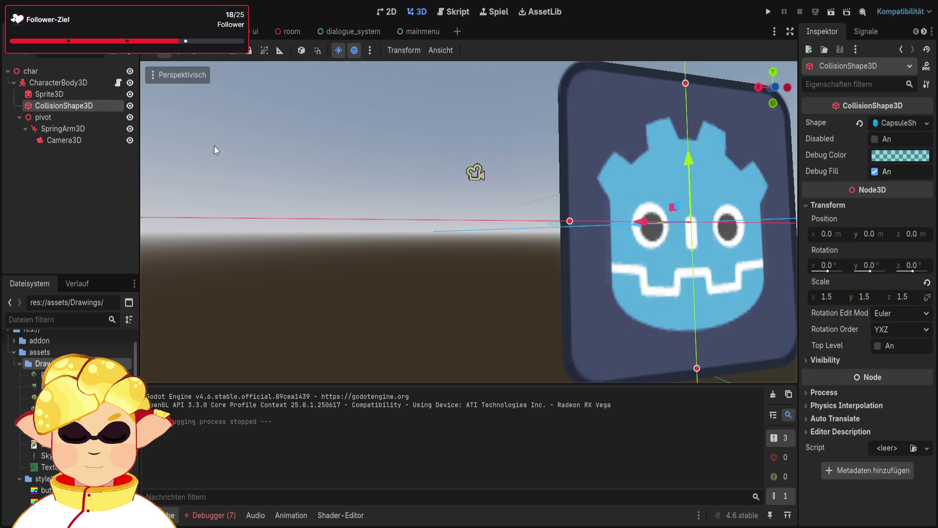
{"action": "key", "text": "f"}
{"action": "scroll", "coordinate": [424, 102], "scroll_direction": "up", "scroll_amount": 4}
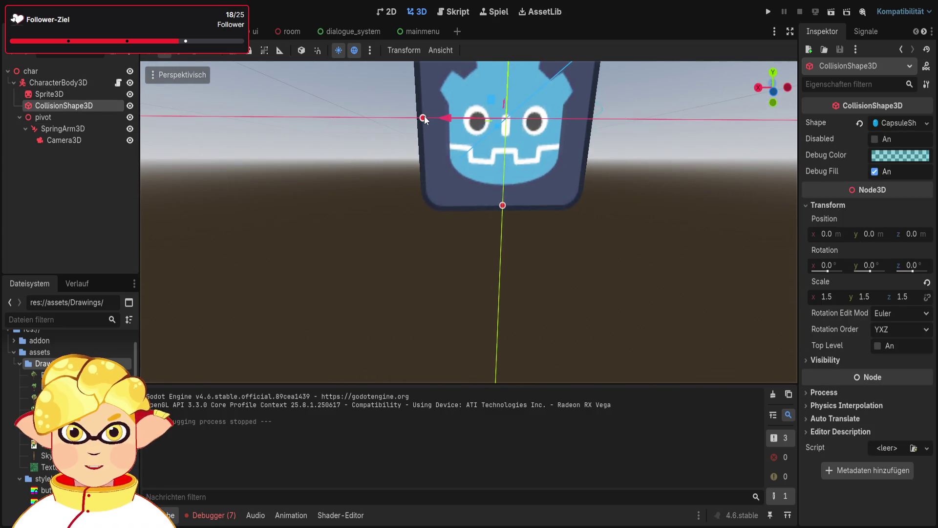
{"action": "left_click_drag", "start_coordinate": [424, 118], "coordinate": [395, 119]}
{"action": "key", "text": "ctrl+z"}
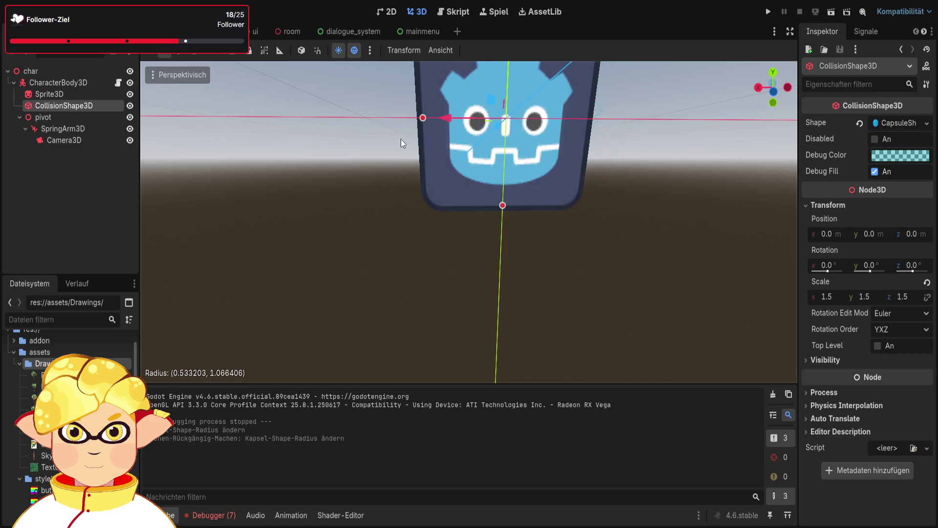
- Return to the tree scene and launch the game
{"action": "left_click", "coordinate": [350, 176]}
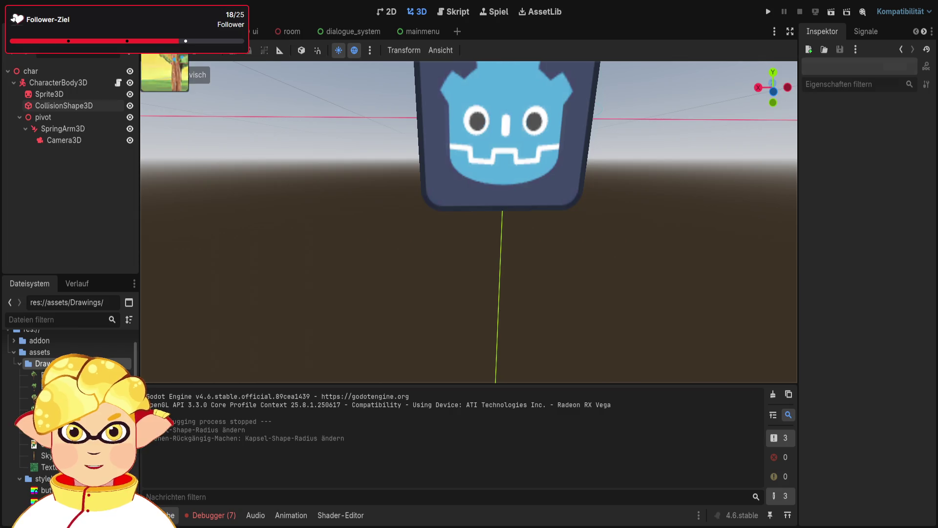
{"action": "left_click", "coordinate": [166, 31]}
{"action": "left_click", "coordinate": [830, 15]}
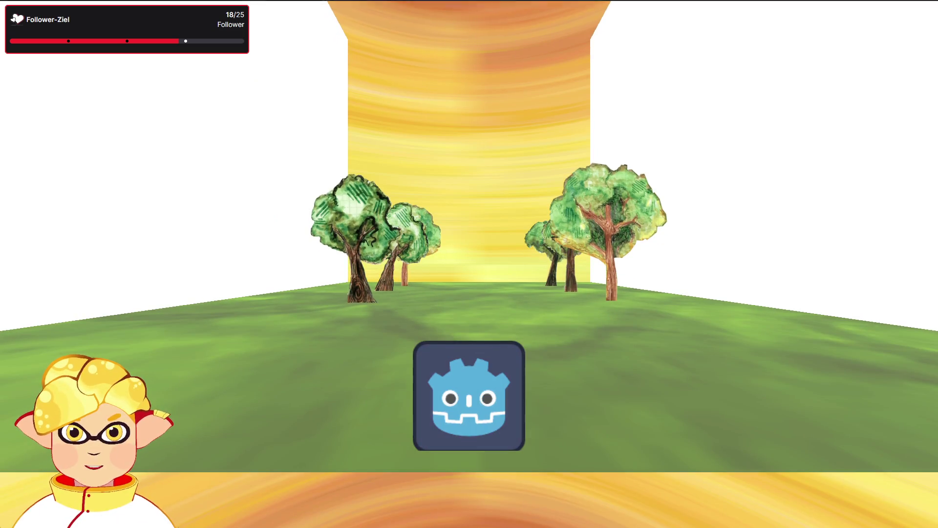
- Walk among the trees with WASD, then close the game and look down over the scene
{"action": "key", "text": "w"}
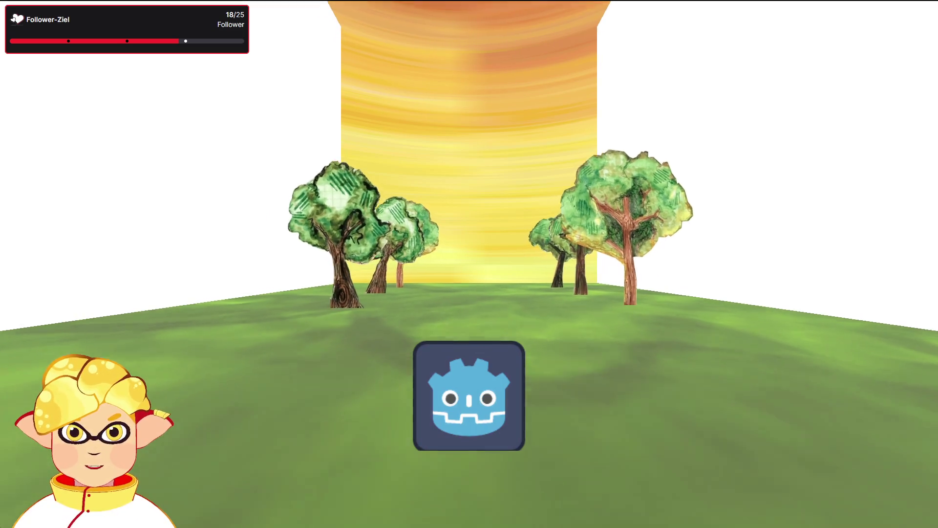
{"action": "key", "text": "a"}
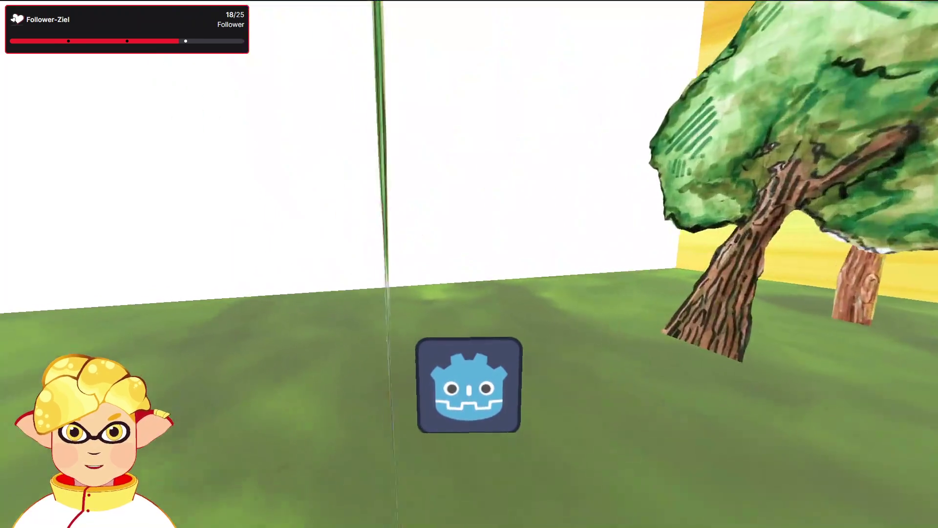
{"action": "key", "text": "a"}
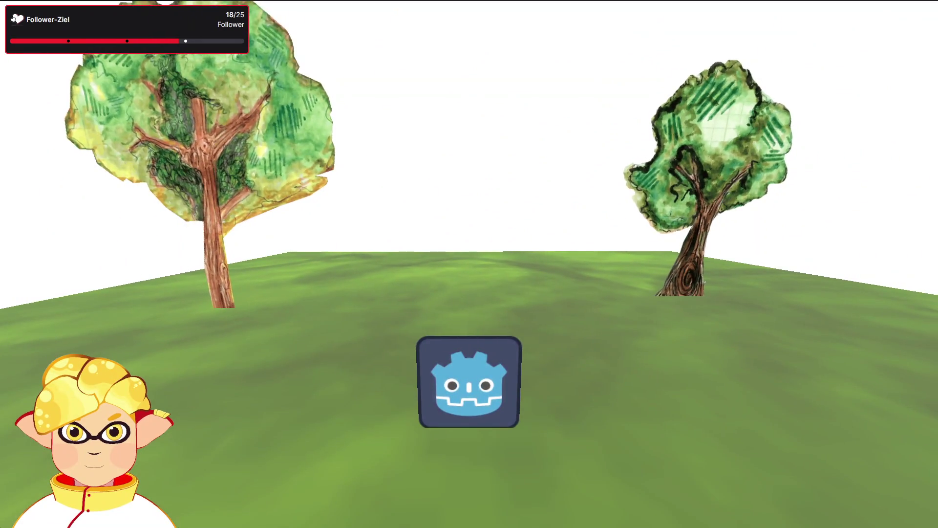
{"action": "key", "text": "w"}
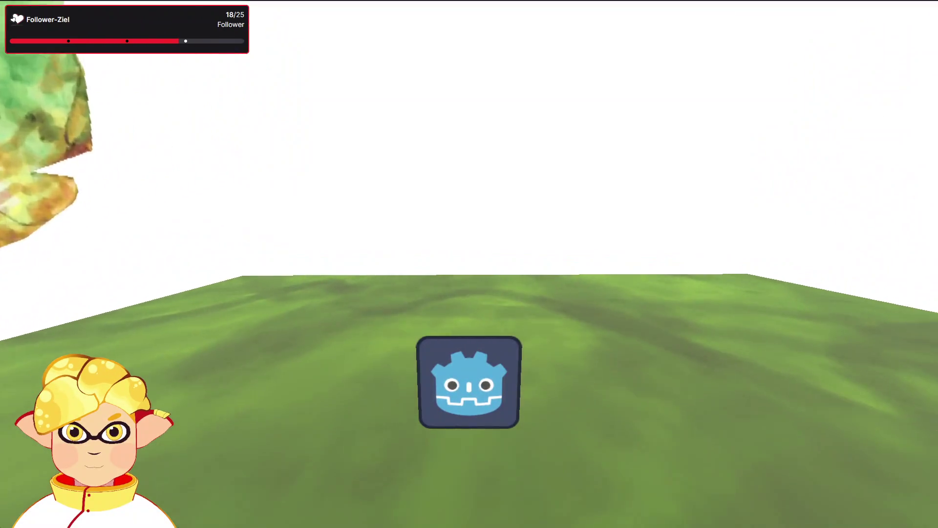
{"action": "key", "text": "d"}
{"action": "key", "text": "d"}
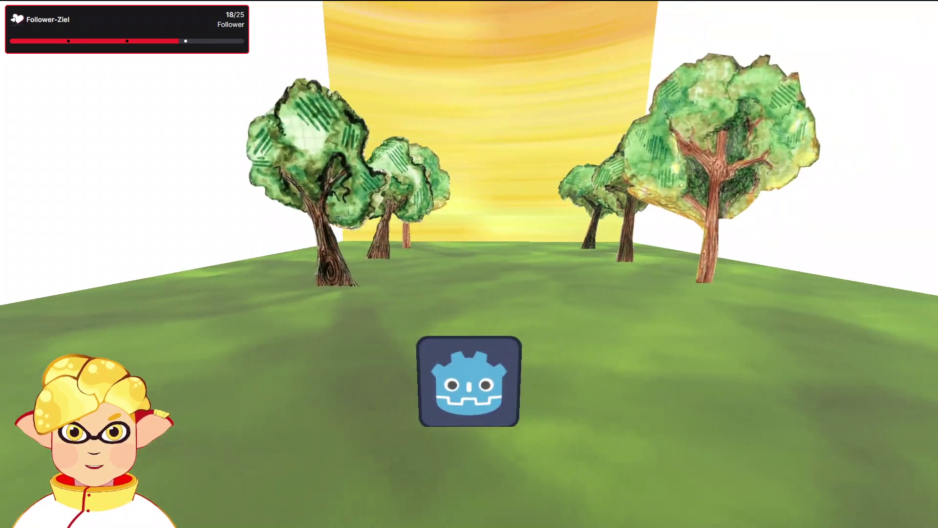
{"action": "key", "text": "w"}
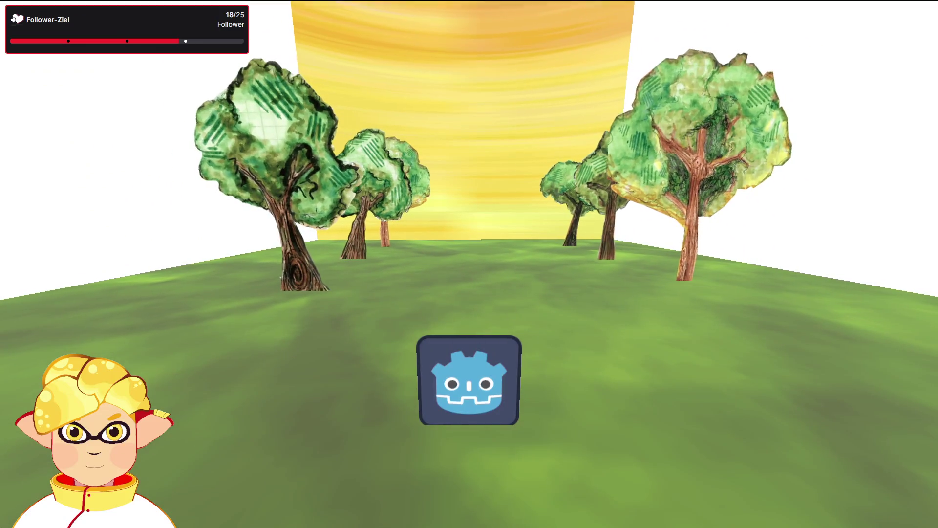
{"action": "key", "text": "Escape"}
{"action": "mouse_move", "coordinate": [517, 270]}
{"action": "left_mouse_down"}
{"action": "mouse_move", "coordinate": [488, 254]}
{"action": "mouse_move", "coordinate": [450, 205]}
{"action": "mouse_move", "coordinate": [540, 254]}
{"action": "mouse_move", "coordinate": [515, 245]}
{"action": "left_mouse_up"}
- Fold the trees node, then inspect the groundbody and ground nodes
{"action": "left_click", "coordinate": [541, 254]}
{"action": "scroll", "coordinate": [25, 150], "scroll_direction": "up", "scroll_amount": 5}
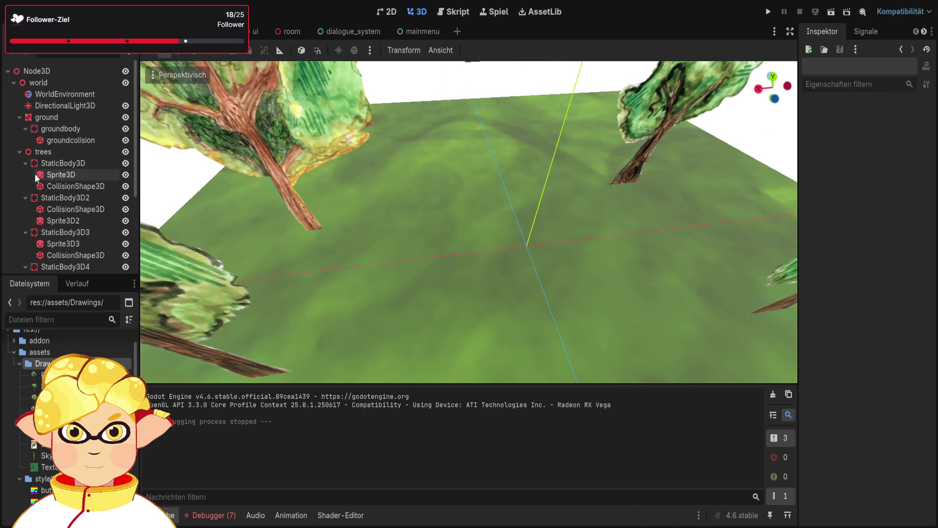
{"action": "left_click", "coordinate": [19, 151]}
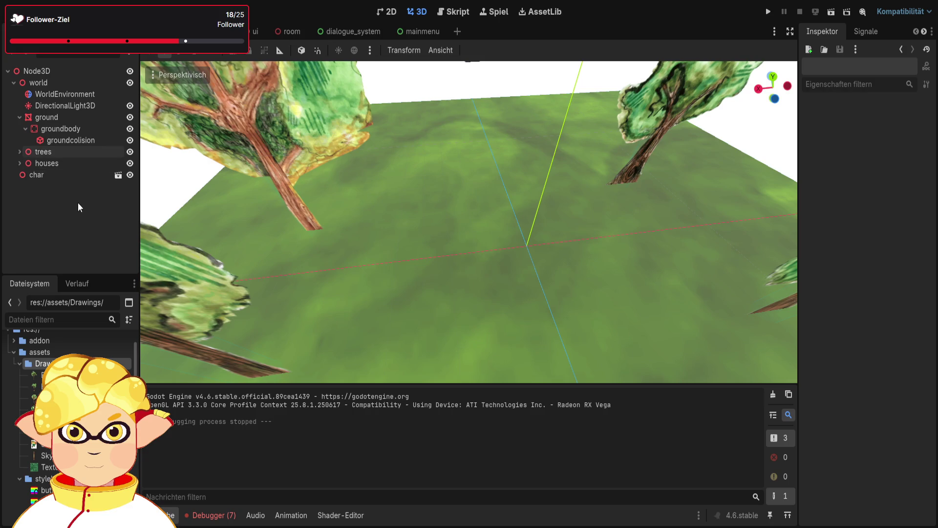
{"action": "left_click", "coordinate": [61, 129]}
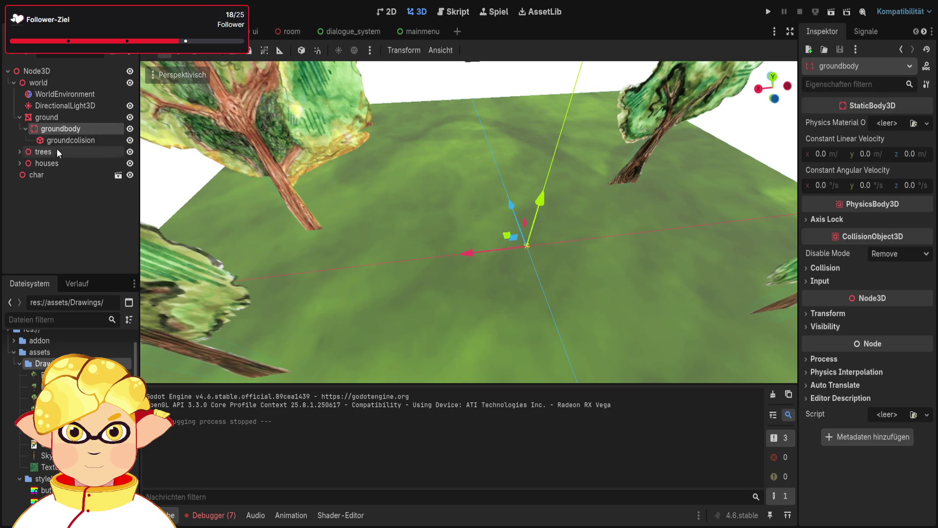
{"action": "left_click", "coordinate": [46, 117]}
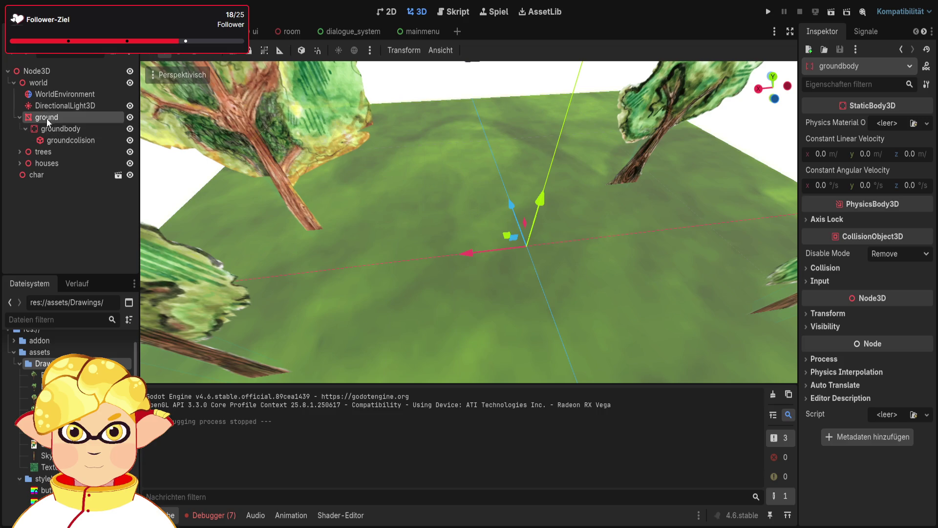
{"action": "left_click", "coordinate": [75, 219]}
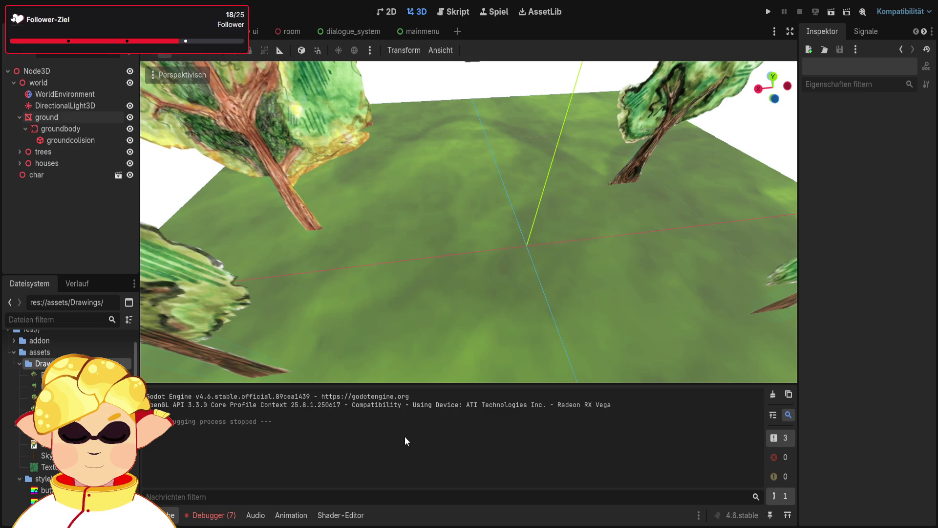
- Add a Decal node, nest it under the ground node, and shift it slightly upward
{"action": "key", "text": "ctrl+v"}
{"action": "left_click_drag", "start_coordinate": [60, 188], "coordinate": [51, 120]}
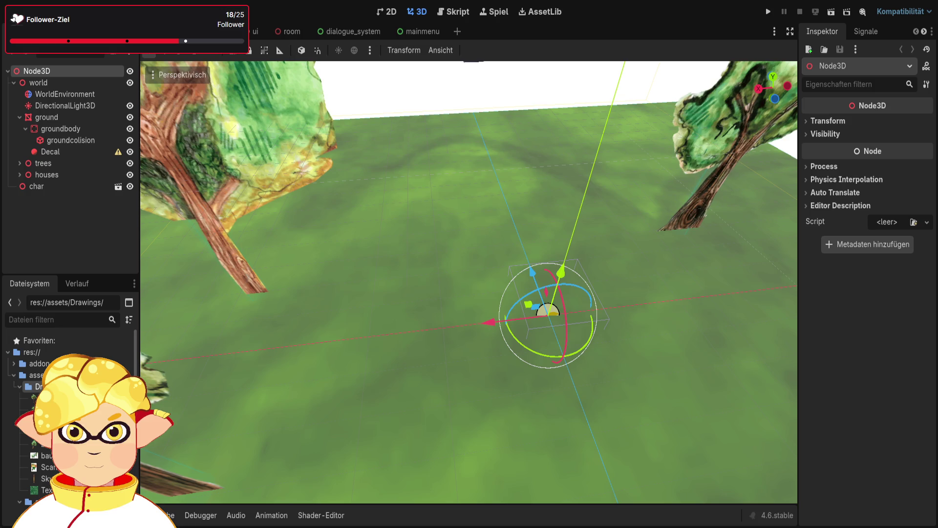
{"action": "mouse_move", "coordinate": [562, 271]}
{"action": "left_mouse_down"}
{"action": "mouse_move", "coordinate": [559, 245]}
{"action": "mouse_move", "coordinate": [556, 272]}
{"action": "mouse_move", "coordinate": [557, 255]}
{"action": "left_mouse_up"}
- Cancel the accidental upward move and give the Decal a new Normal texture
{"action": "right_click", "coordinate": [557, 255]}
{"action": "left_click", "coordinate": [78, 152]}
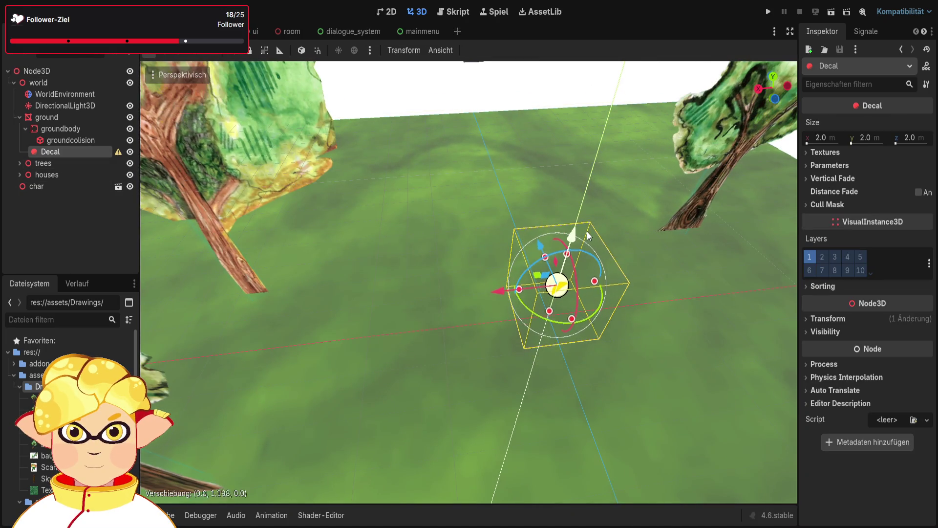
{"action": "left_click", "coordinate": [836, 154]}
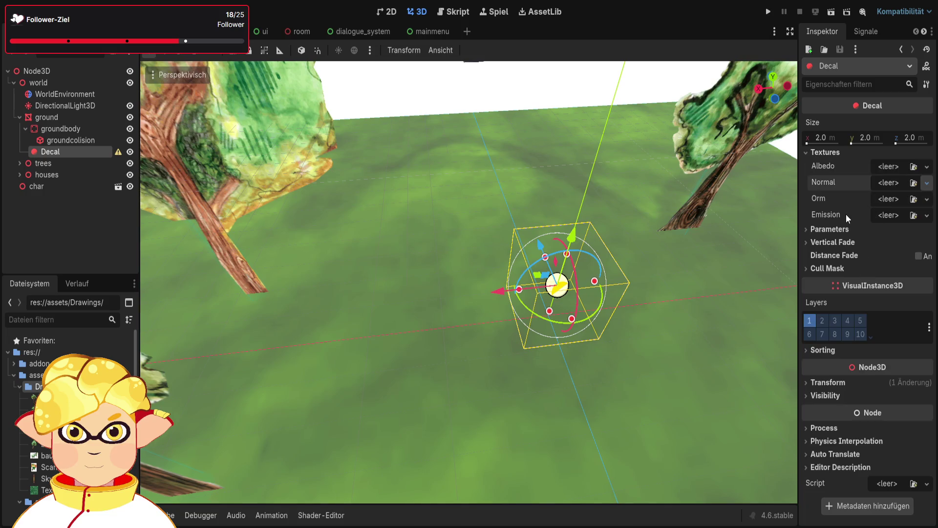
{"action": "left_click", "coordinate": [846, 216]}
- Inspect the Normal texture's settings, then delete the Decal node
{"action": "left_click", "coordinate": [908, 197]}
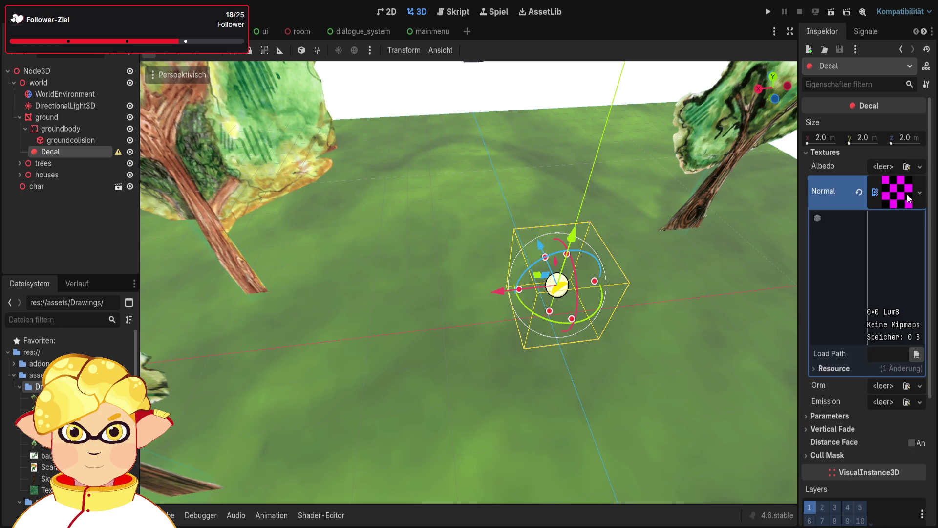
{"action": "left_click", "coordinate": [887, 185]}
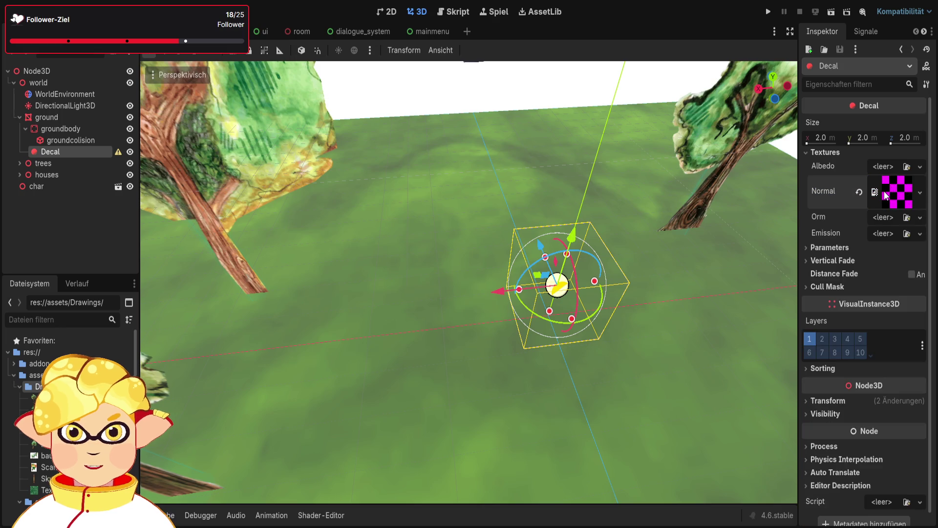
{"action": "left_click", "coordinate": [874, 194]}
{"action": "left_click", "coordinate": [874, 194]}
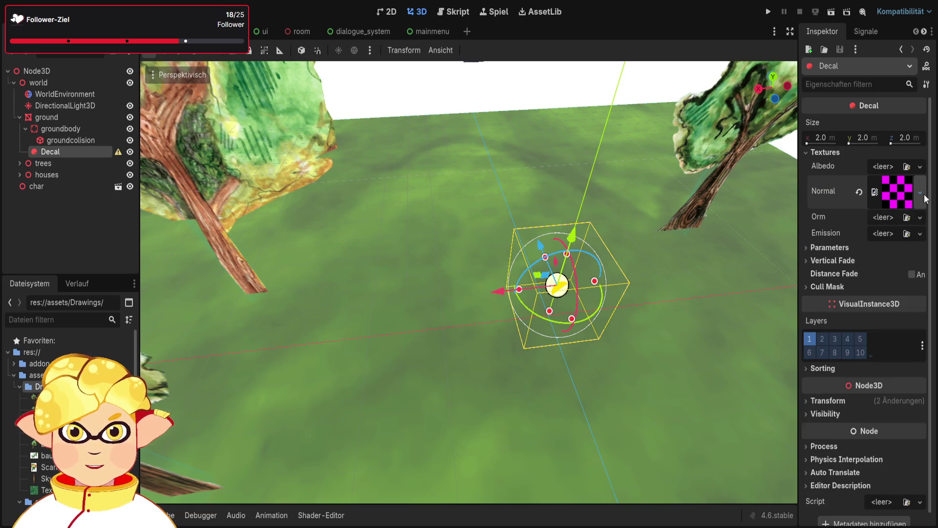
{"action": "left_click", "coordinate": [892, 199]}
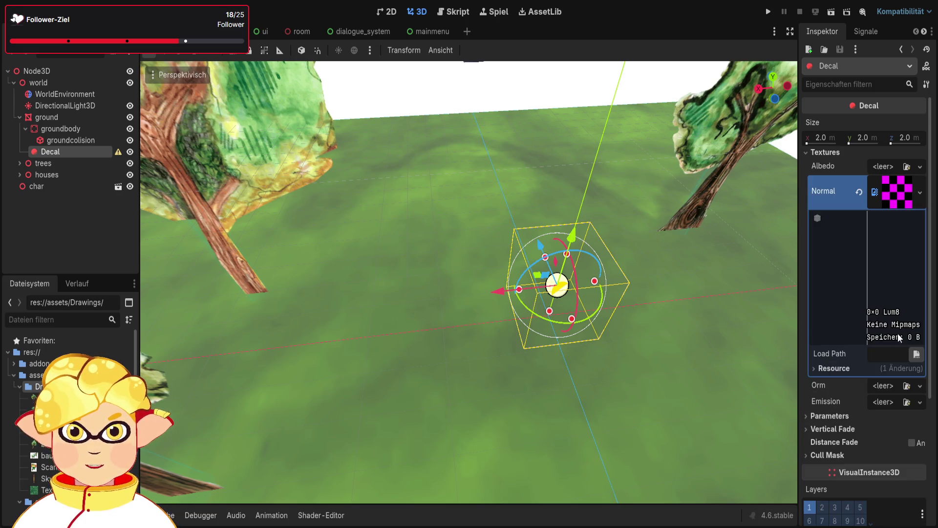
{"action": "left_click", "coordinate": [840, 371]}
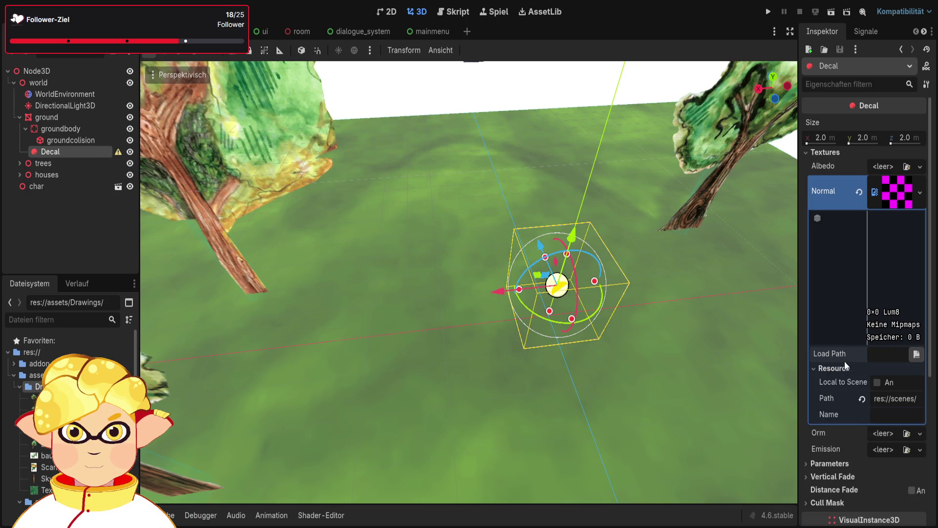
{"action": "left_click", "coordinate": [877, 194]}
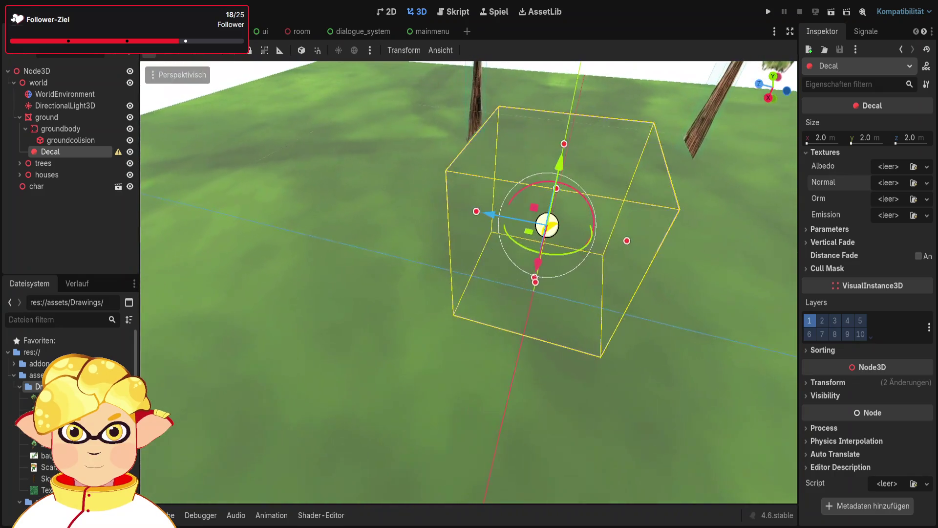
{"action": "key", "text": "Delete"}
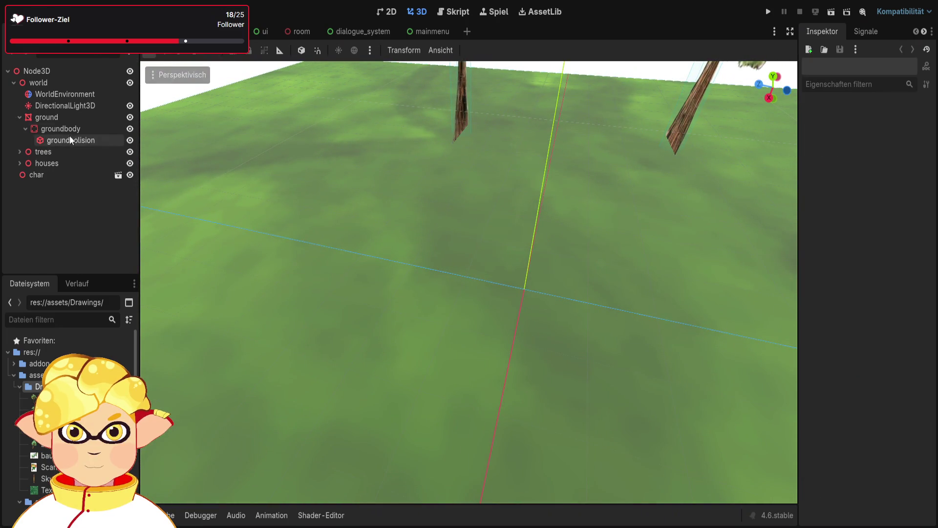
- Create a new empty Node3D and move the ground mesh inside it
{"action": "left_click", "coordinate": [51, 116]}
{"action": "left_click", "coordinate": [95, 232]}
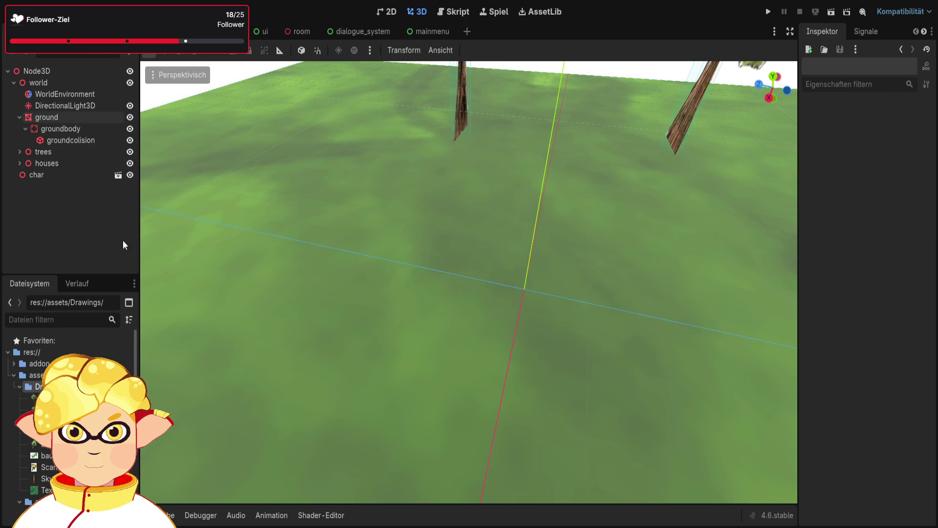
{"action": "key", "text": "ctrl+a"}
{"action": "key", "text": "Return"}
{"action": "left_click_drag", "start_coordinate": [55, 118], "coordinate": [61, 187]}
- Rename the new parent Node3D to 'ground'
{"action": "left_click", "coordinate": [50, 151]}
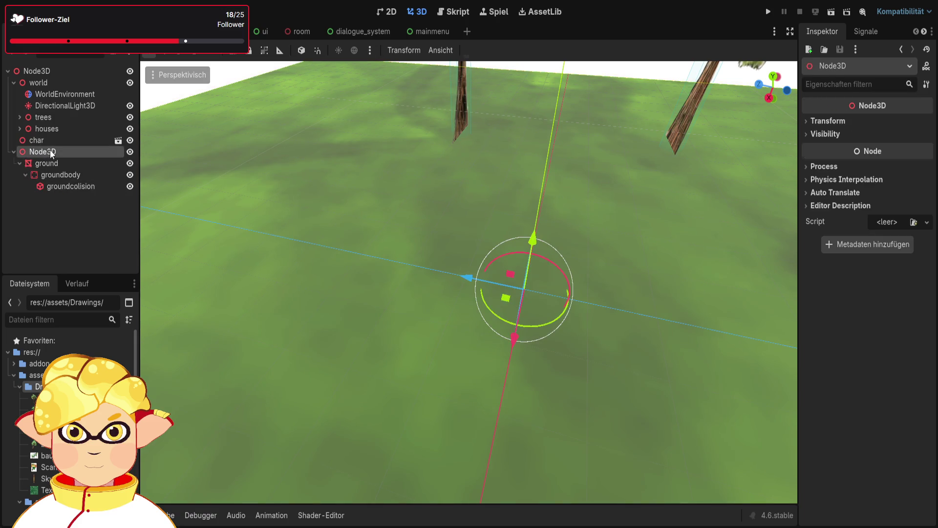
{"action": "type", "text": "groun d"}
{"action": "key", "text": "Return"}
{"action": "left_click", "coordinate": [50, 151]}
{"action": "key", "text": "BackSpace"}
{"action": "key", "text": "Return"}
- Add a MeshInstance3D under ground and run the scene
{"action": "key", "text": "ctrl+v"}
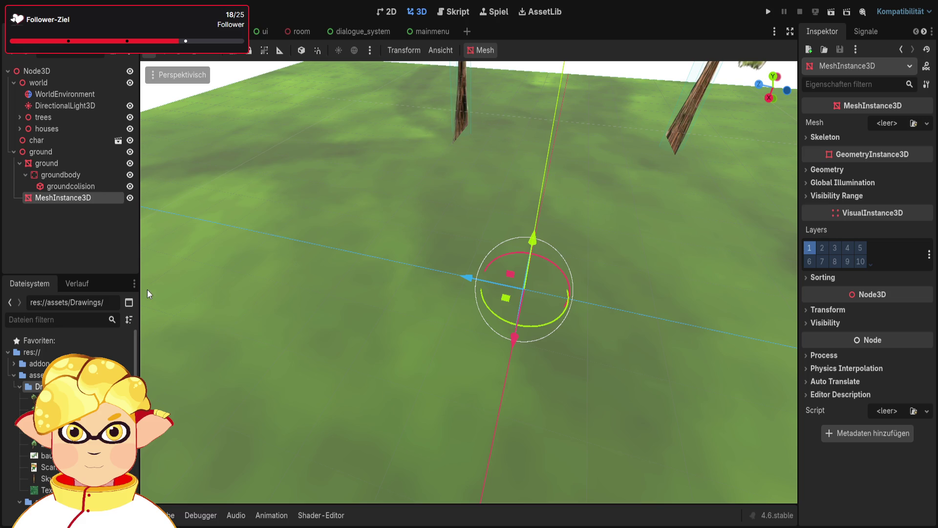
{"action": "scroll", "coordinate": [361, 280], "scroll_direction": "down", "scroll_amount": 5}
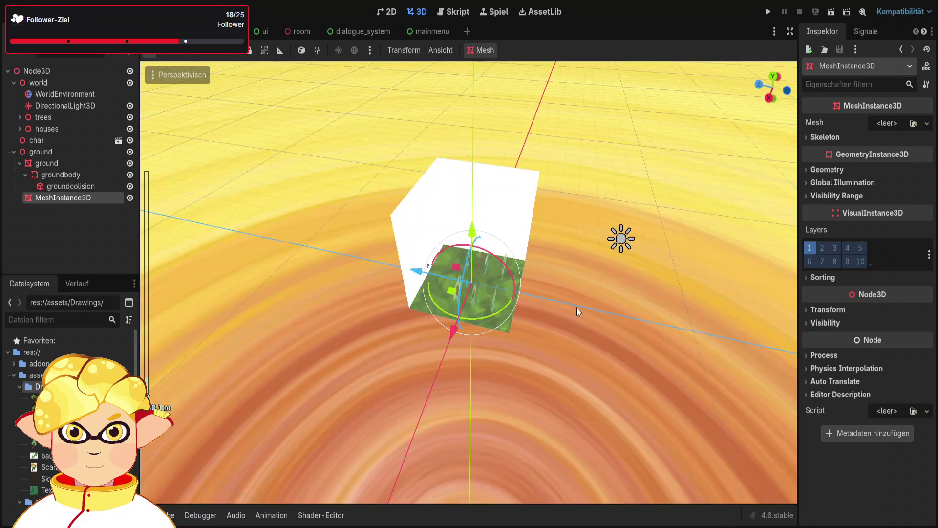
{"action": "scroll", "coordinate": [573, 311], "scroll_direction": "up", "scroll_amount": 5}
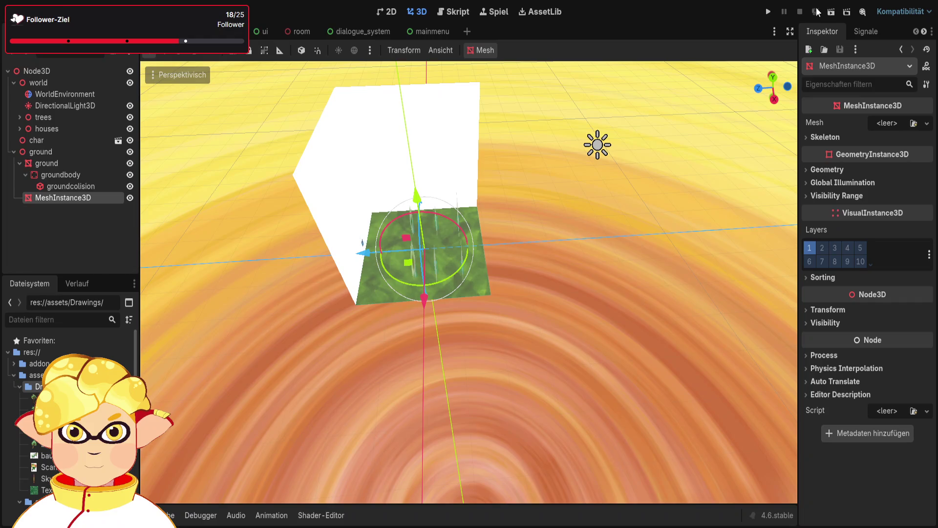
{"action": "left_click", "coordinate": [830, 18]}
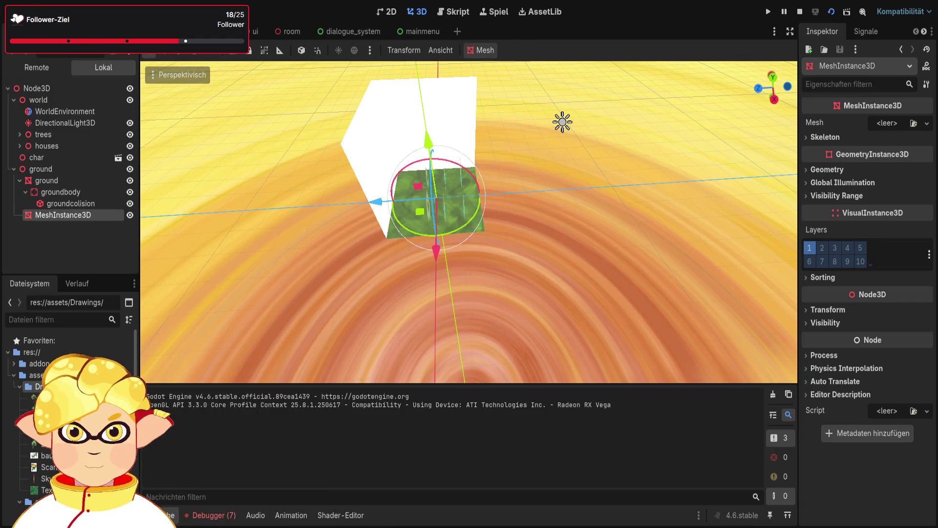
- Walk the player forward toward the watercolour trees, then stop the game
{"action": "key", "text": "w"}
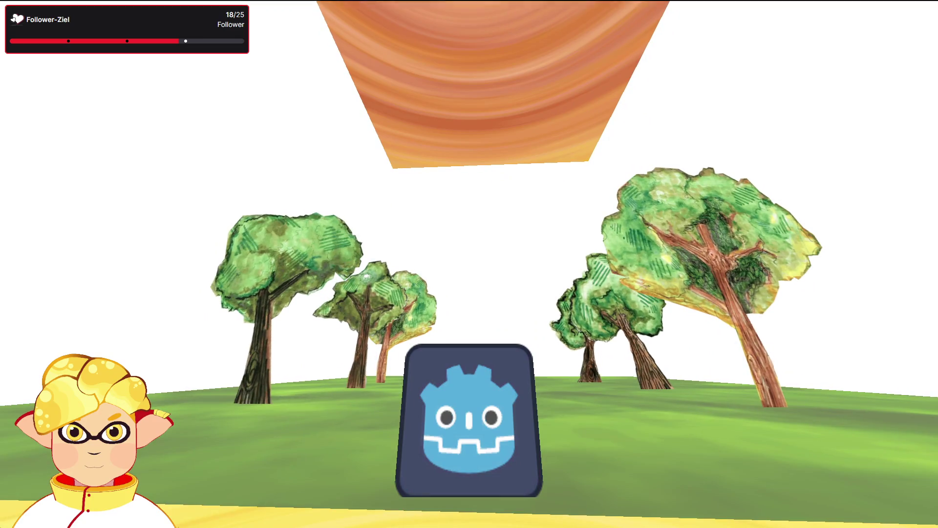
{"action": "key", "text": "Escape"}
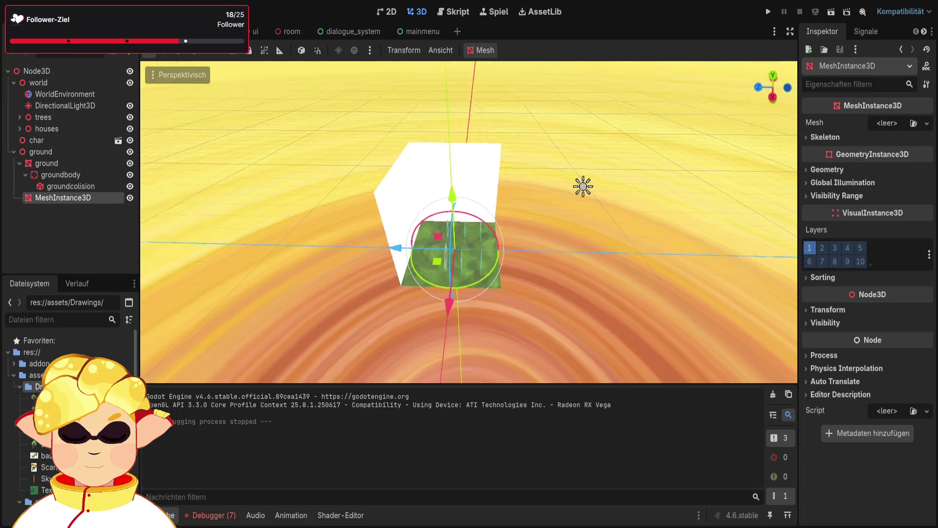
- Fly the editor view over the cube toward the trees and assign a new ImmediateMesh
{"action": "key", "text": "w"}
{"action": "scroll", "coordinate": [469, 222], "scroll_direction": "up", "scroll_amount": 2}
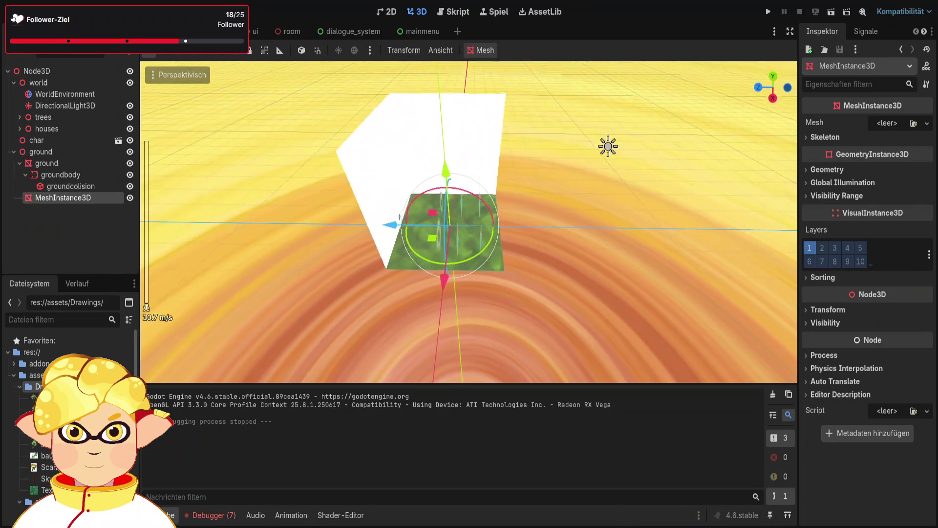
{"action": "key", "text": "w"}
{"action": "scroll", "coordinate": [469, 222], "scroll_direction": "up", "scroll_amount": 6}
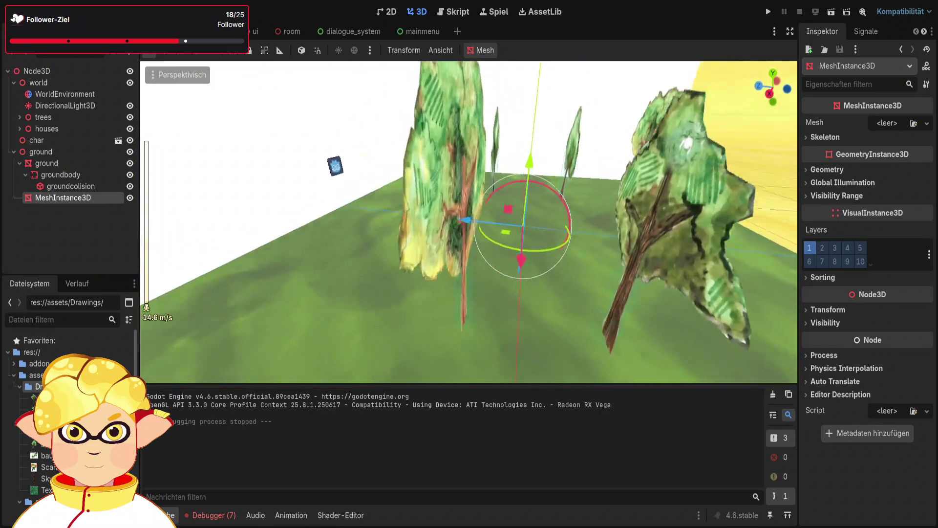
{"action": "key", "text": "w"}
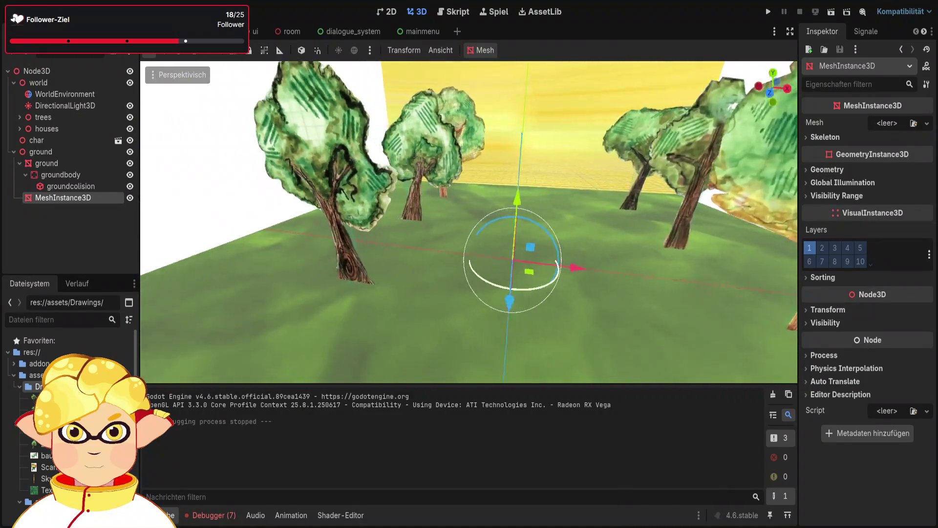
{"action": "key", "text": "w"}
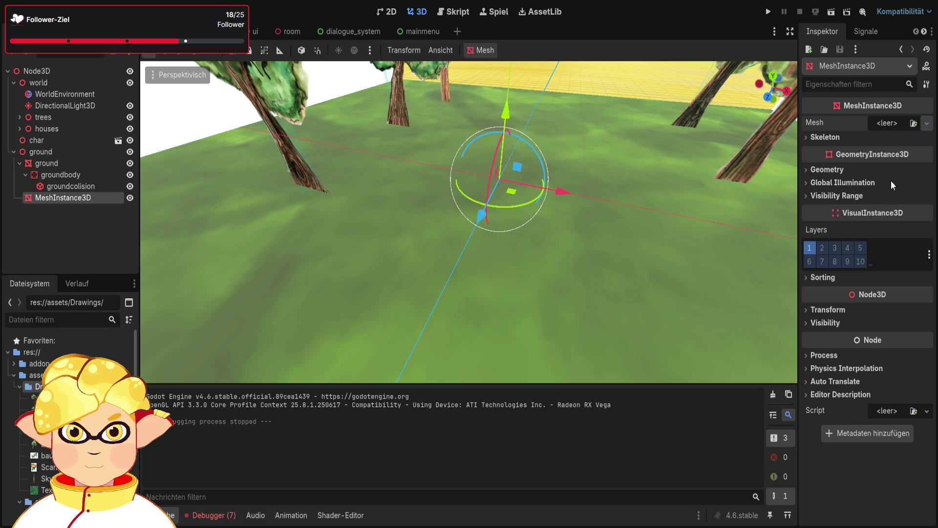
{"action": "key", "text": "ctrl+z"}
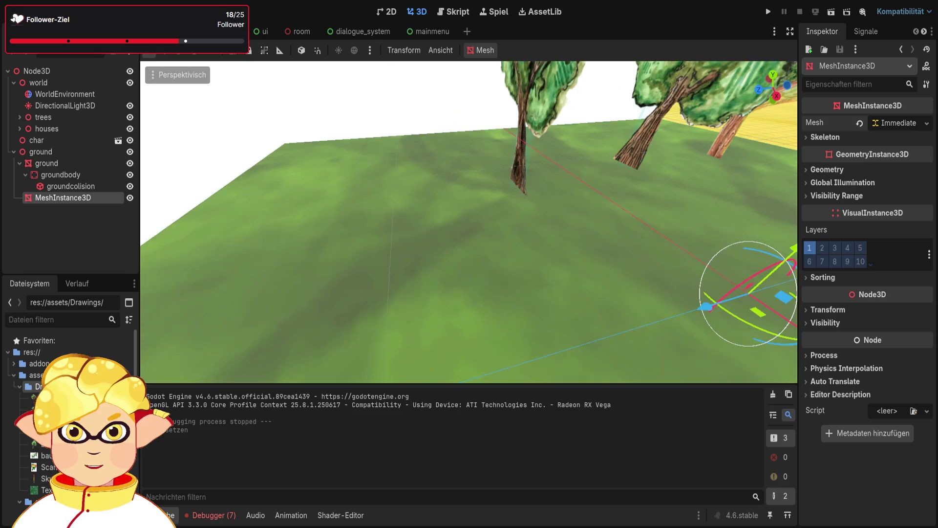
- Undo an accidental Z nudge and inspect the transform and ImmediateMesh resource settings
{"action": "mouse_move", "coordinate": [487, 240]}
{"action": "left_mouse_down"}
{"action": "mouse_move", "coordinate": [446, 286]}
{"action": "mouse_move", "coordinate": [480, 239]}
{"action": "left_mouse_up"}
{"action": "key", "text": "ctrl+z"}
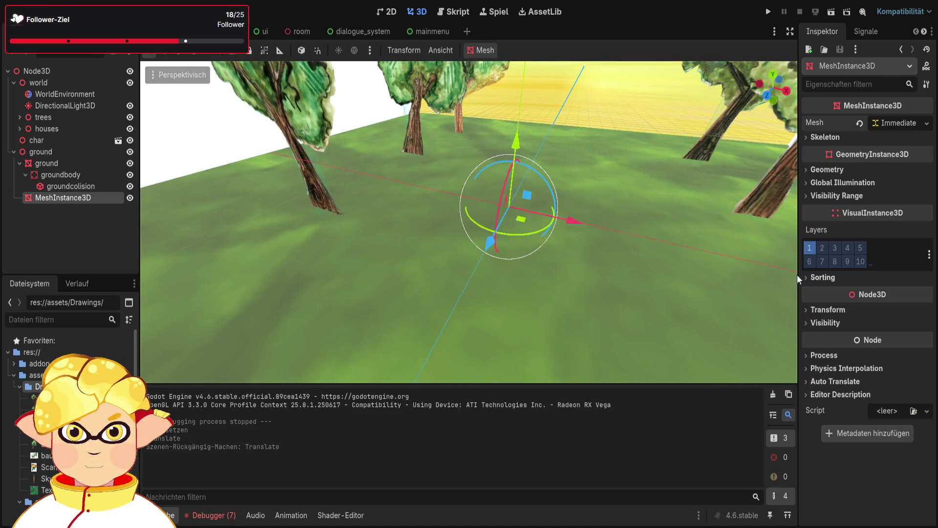
{"action": "left_click", "coordinate": [825, 309]}
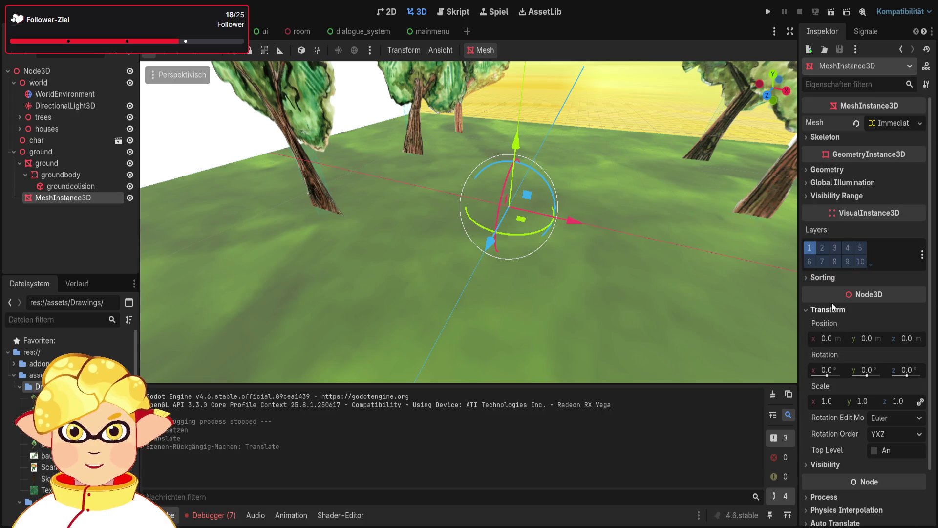
{"action": "left_click", "coordinate": [832, 137]}
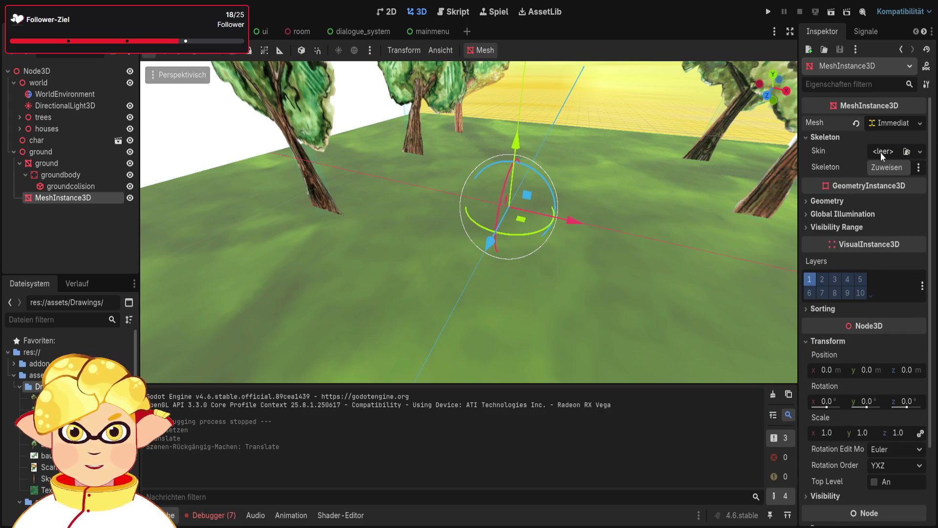
{"action": "left_click", "coordinate": [882, 125]}
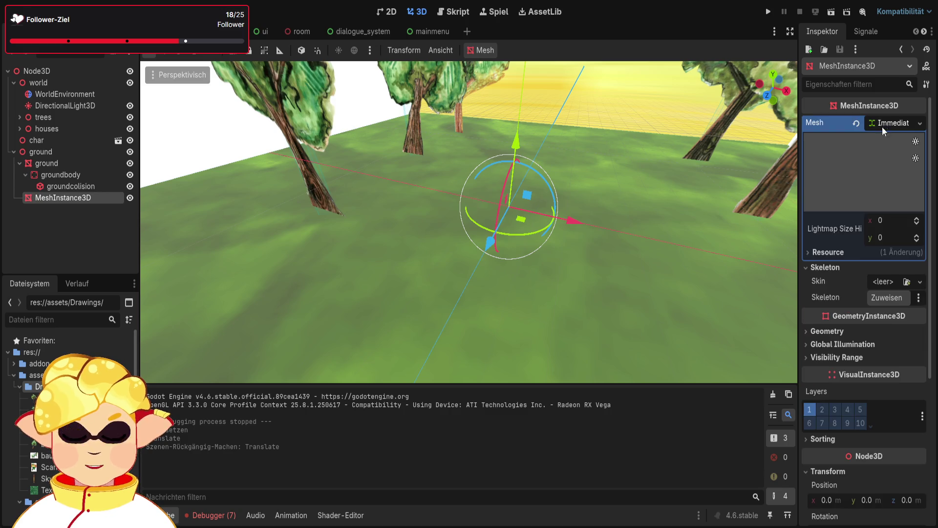
{"action": "left_click", "coordinate": [831, 254]}
{"action": "left_click", "coordinate": [832, 254]}
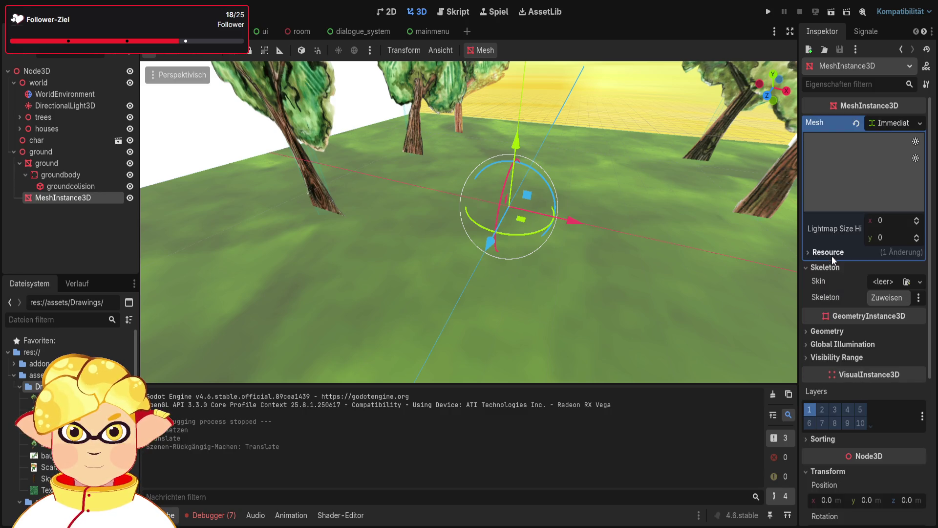
{"action": "left_click", "coordinate": [896, 123]}
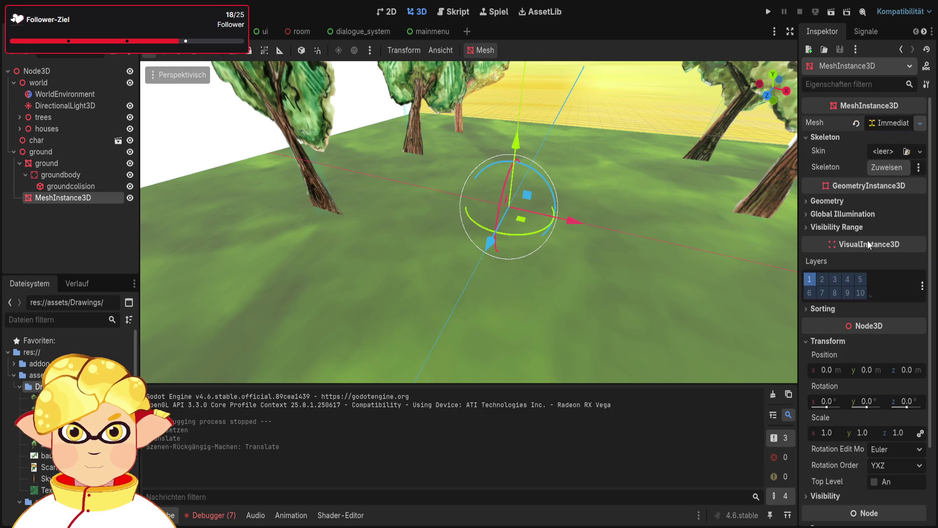
- Switch the mesh to a New PointMesh and create a material in surface override slot 0
{"action": "left_click", "coordinate": [861, 321]}
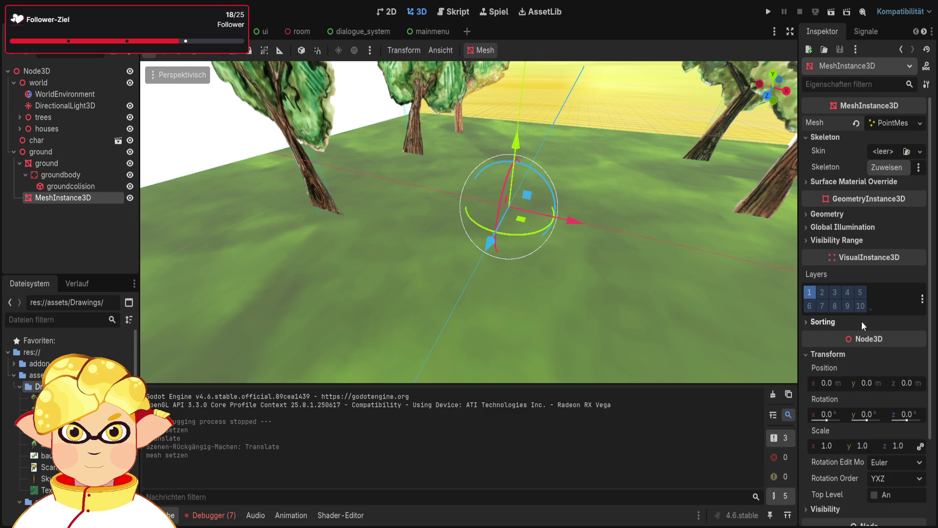
{"action": "left_click", "coordinate": [823, 138]}
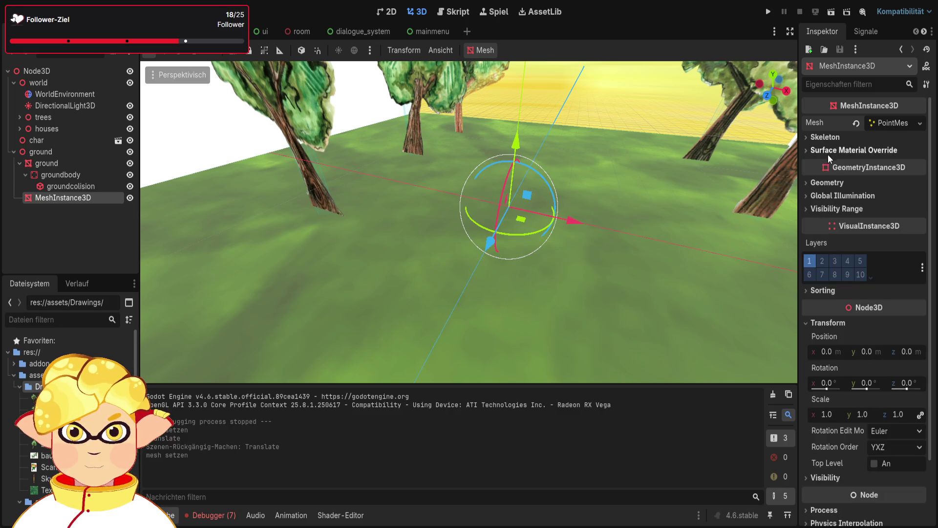
{"action": "left_click", "coordinate": [831, 151]}
{"action": "left_click", "coordinate": [919, 164]}
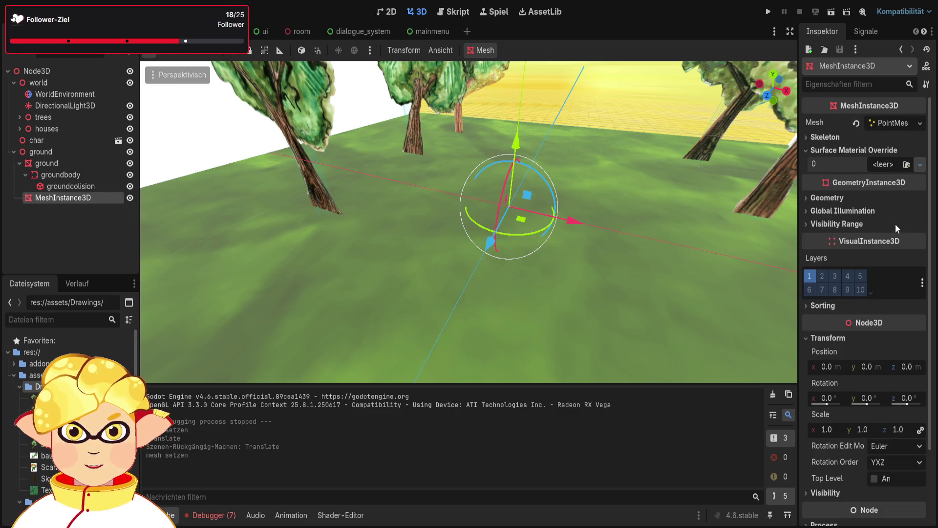
- Finish the surface override material and enable vertex colour as albedo
{"action": "left_click", "coordinate": [887, 193]}
{"action": "left_click", "coordinate": [898, 174]}
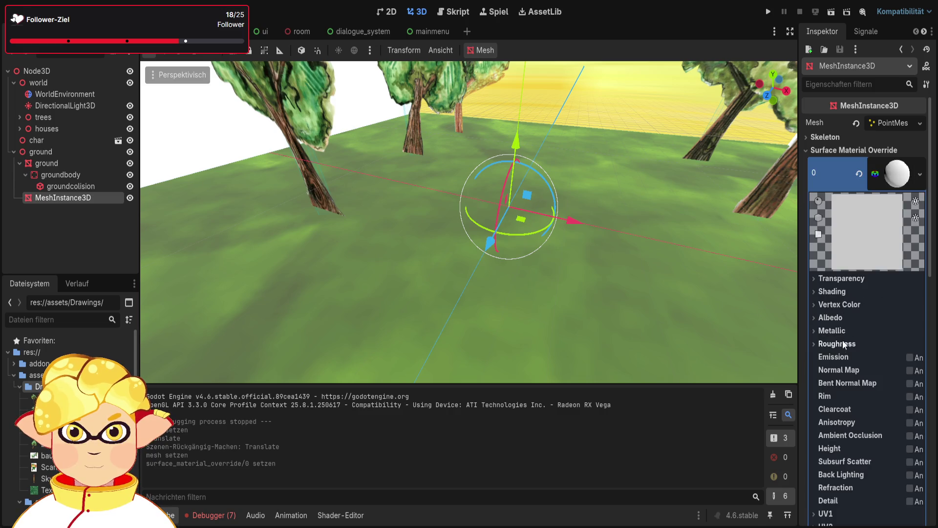
{"action": "scroll", "coordinate": [840, 277], "scroll_direction": "down", "scroll_amount": 4}
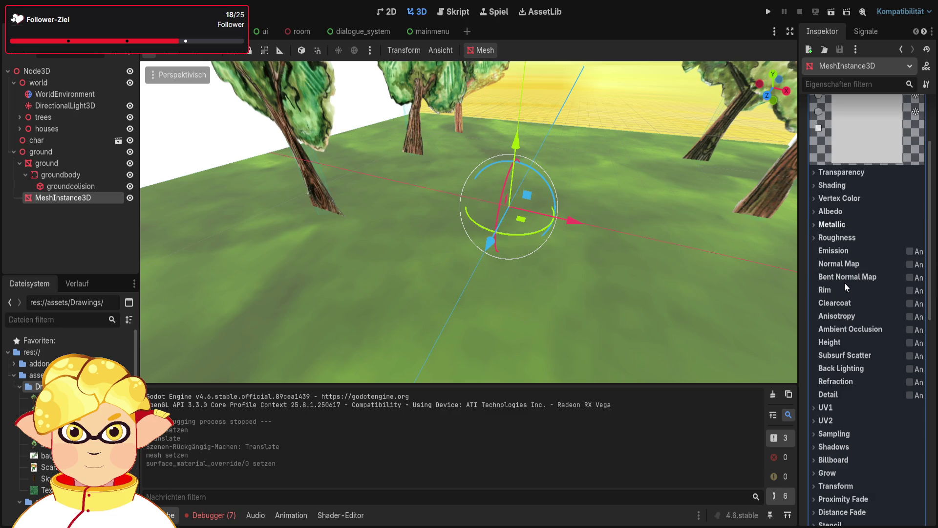
{"action": "left_click", "coordinate": [848, 199]}
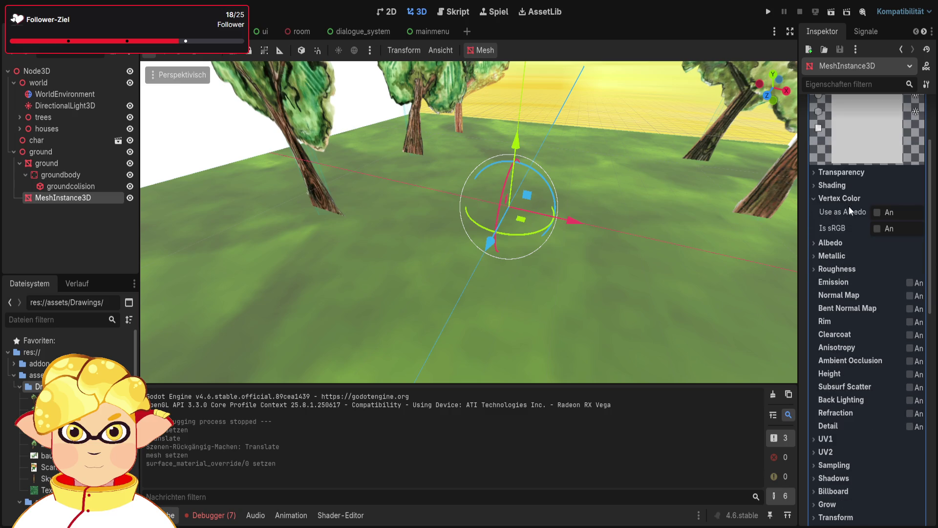
{"action": "double_click", "coordinate": [878, 220]}
{"action": "left_click", "coordinate": [878, 212]}
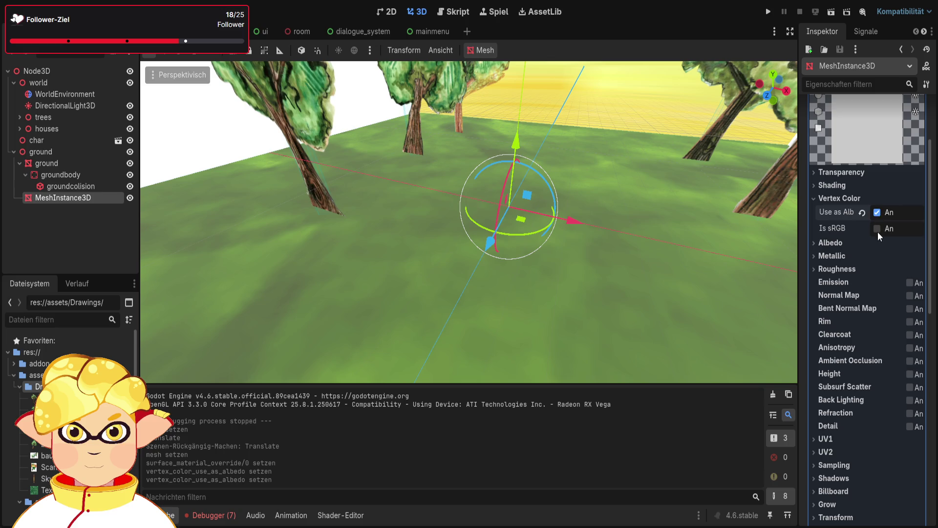
{"action": "scroll", "coordinate": [861, 235], "scroll_direction": "down", "scroll_amount": 5}
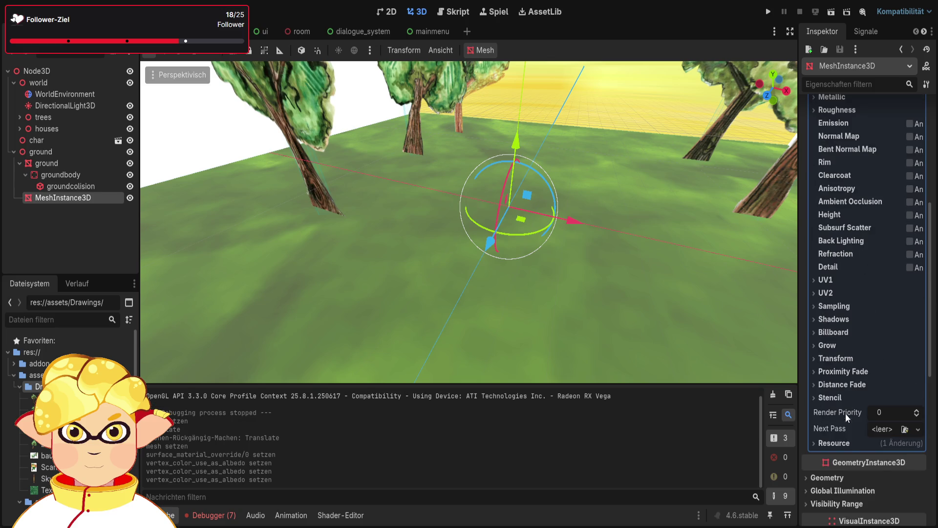
{"action": "left_click", "coordinate": [843, 443]}
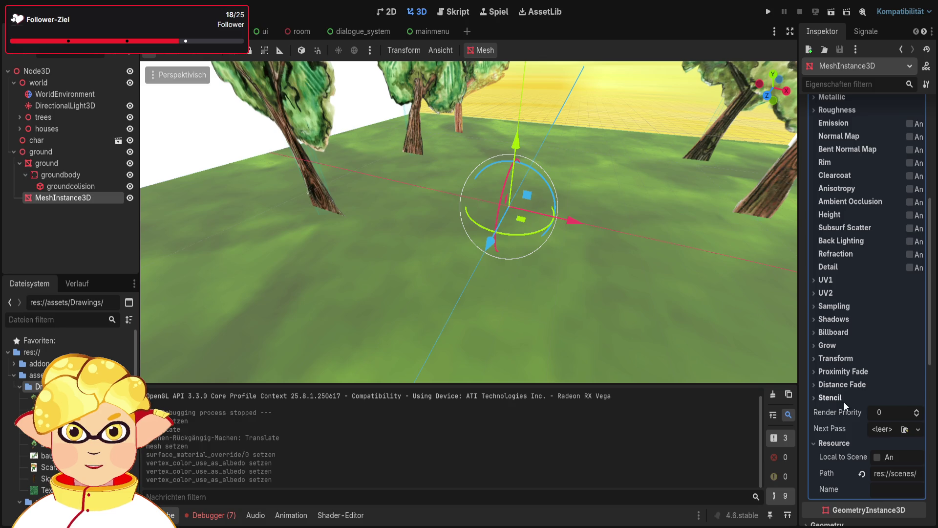
{"action": "scroll", "coordinate": [837, 321], "scroll_direction": "up", "scroll_amount": 3}
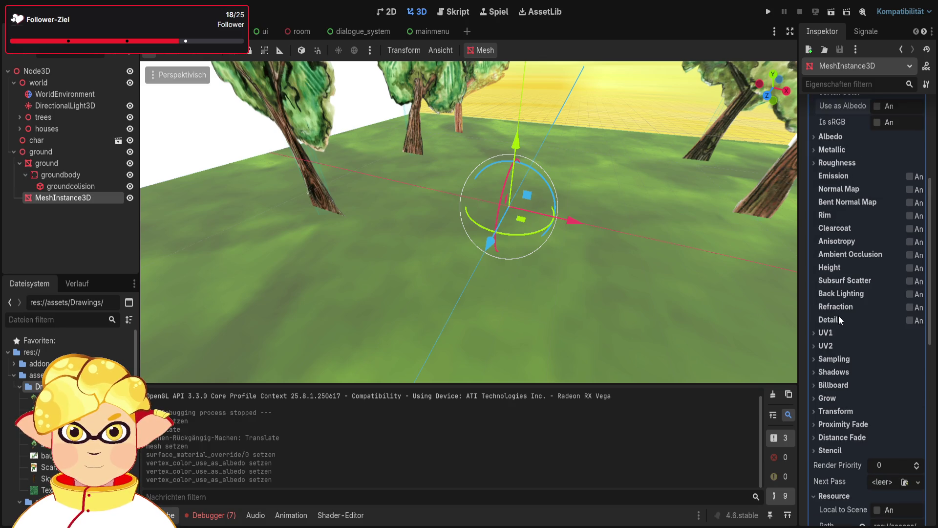
{"action": "scroll", "coordinate": [835, 303], "scroll_direction": "up", "scroll_amount": 5}
- Clear surface material override slot 0 and expand the PointMesh resource
{"action": "left_click", "coordinate": [839, 304]}
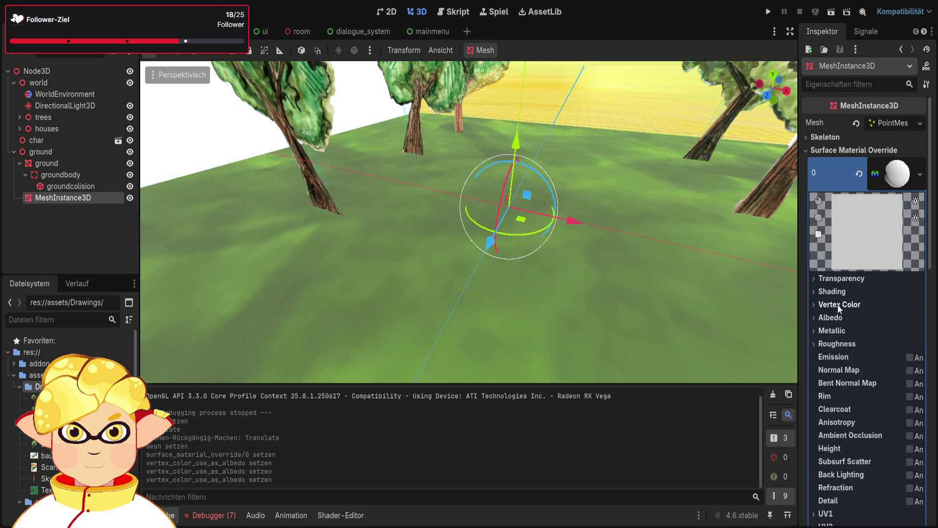
{"action": "scroll", "coordinate": [844, 319], "scroll_direction": "down", "scroll_amount": 5}
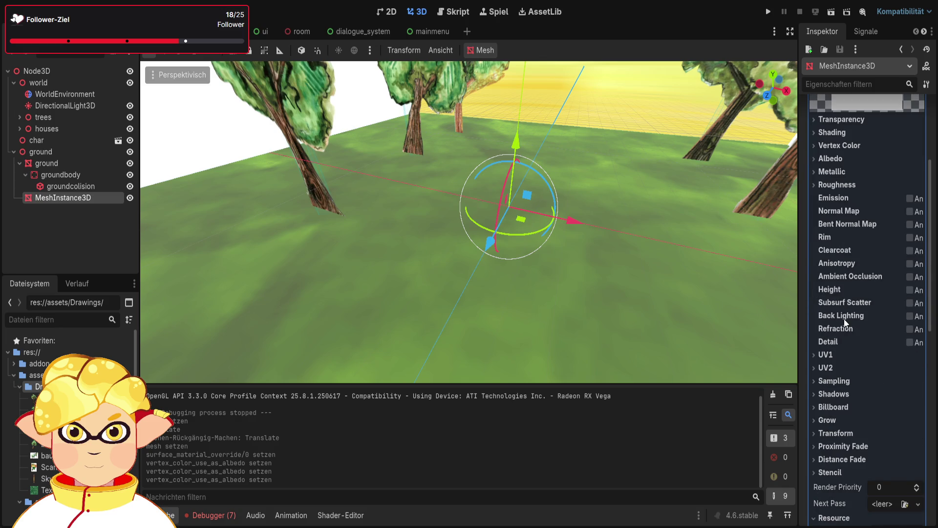
{"action": "scroll", "coordinate": [839, 367], "scroll_direction": "down", "scroll_amount": 2}
{"action": "scroll", "coordinate": [844, 418], "scroll_direction": "up", "scroll_amount": 4}
{"action": "scroll", "coordinate": [843, 415], "scroll_direction": "up", "scroll_amount": 4}
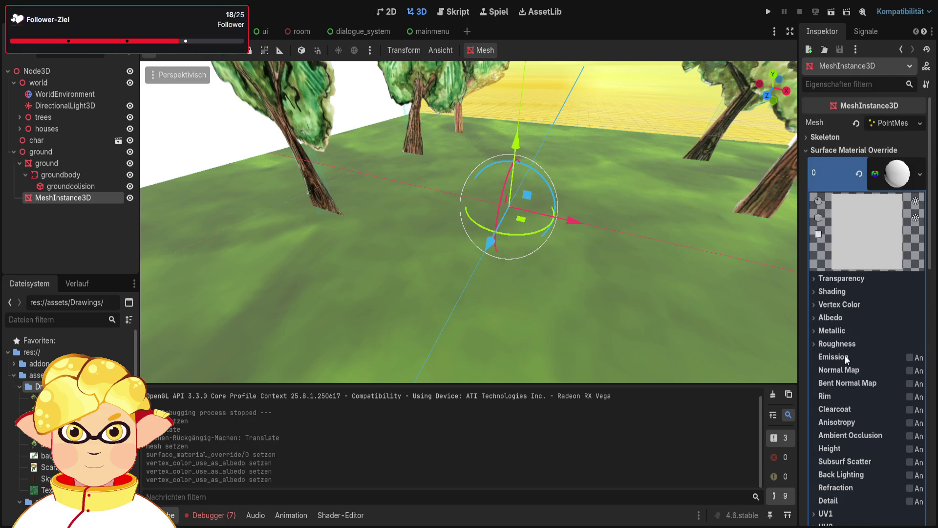
{"action": "left_click", "coordinate": [859, 174]}
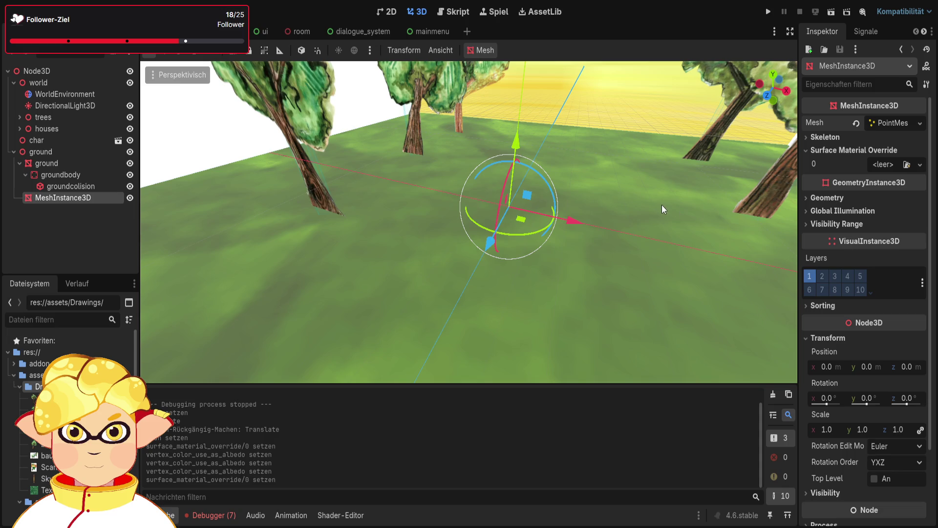
{"action": "left_click", "coordinate": [895, 122]}
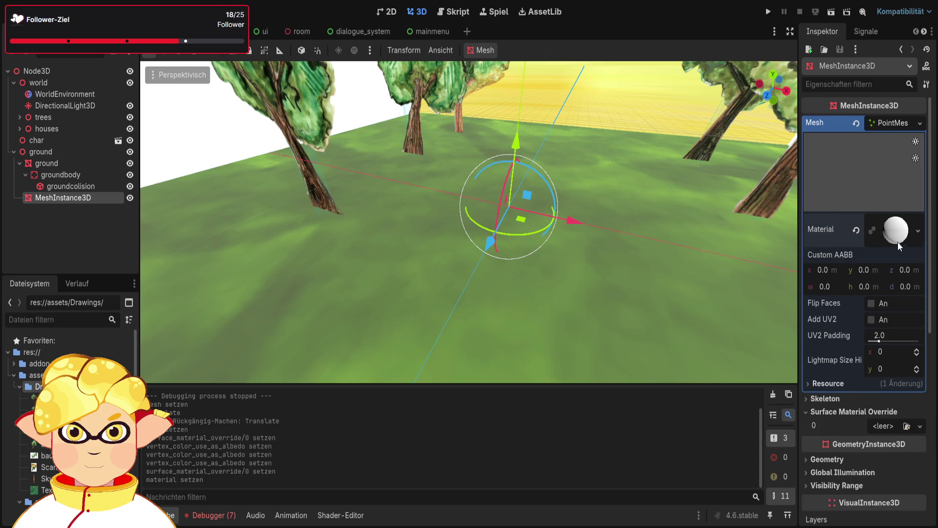
- Set the PointMesh material's Albedo colour to brown, leaving its albedo texture empty
{"action": "left_click", "coordinate": [911, 234]}
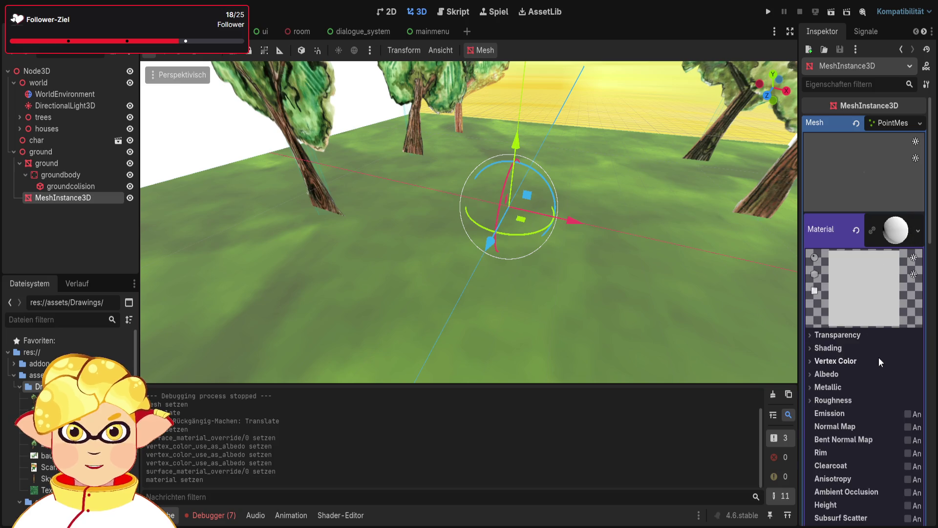
{"action": "left_click", "coordinate": [847, 375]}
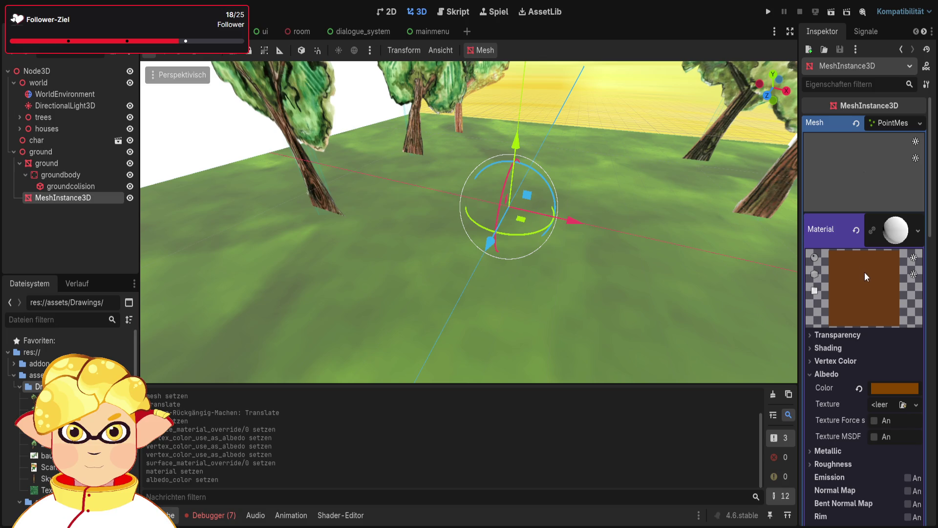
{"action": "scroll", "coordinate": [863, 269], "scroll_direction": "down", "scroll_amount": 2}
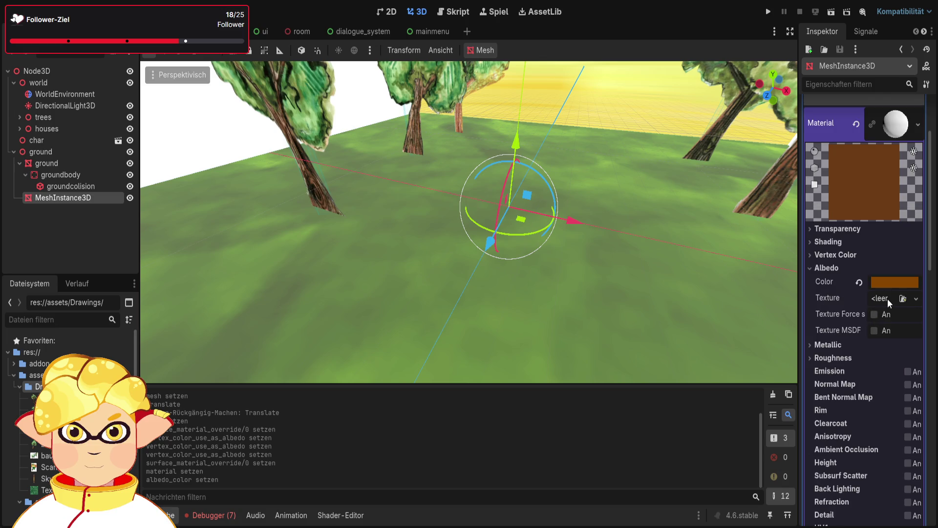
{"action": "left_click", "coordinate": [905, 303]}
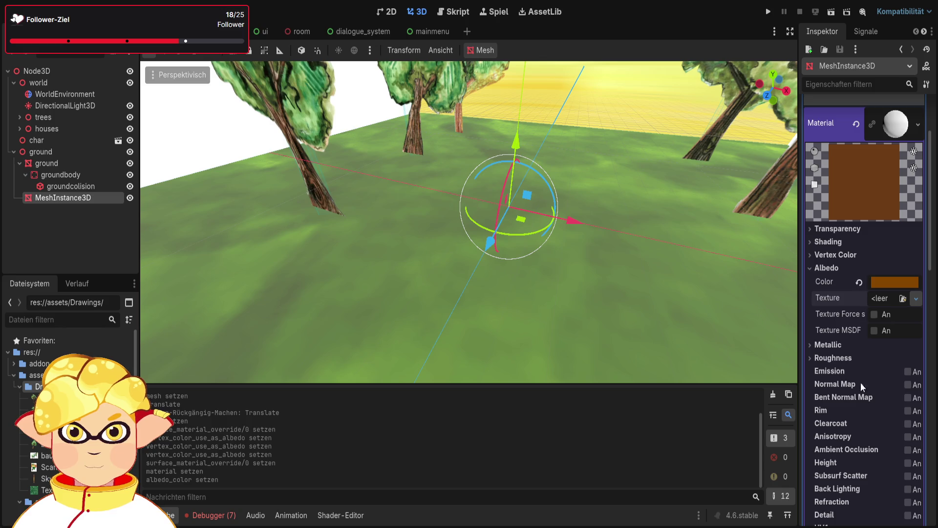
- Assign a NoiseTexture2D with new FastNoiseLite noise as albedo texture, toggling mipmaps and normalization
{"action": "key", "text": "ctrl+v"}
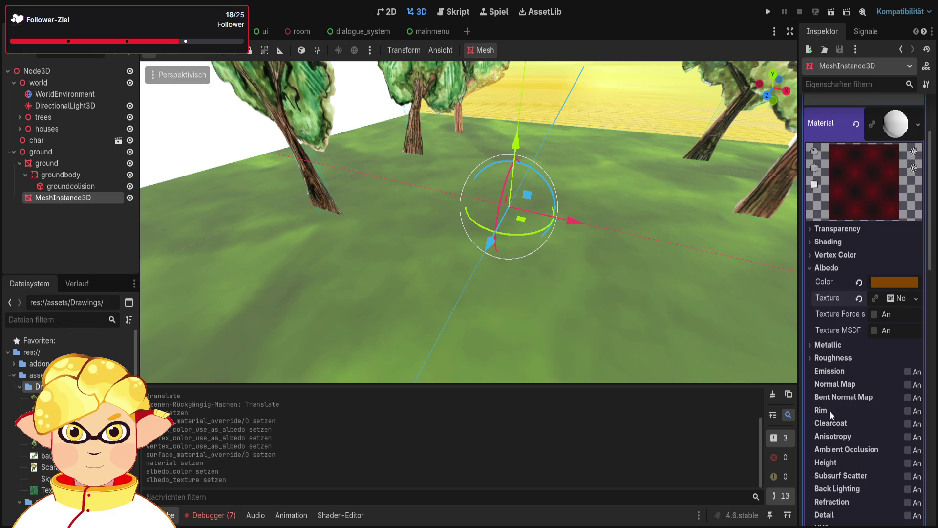
{"action": "left_click", "coordinate": [891, 299]}
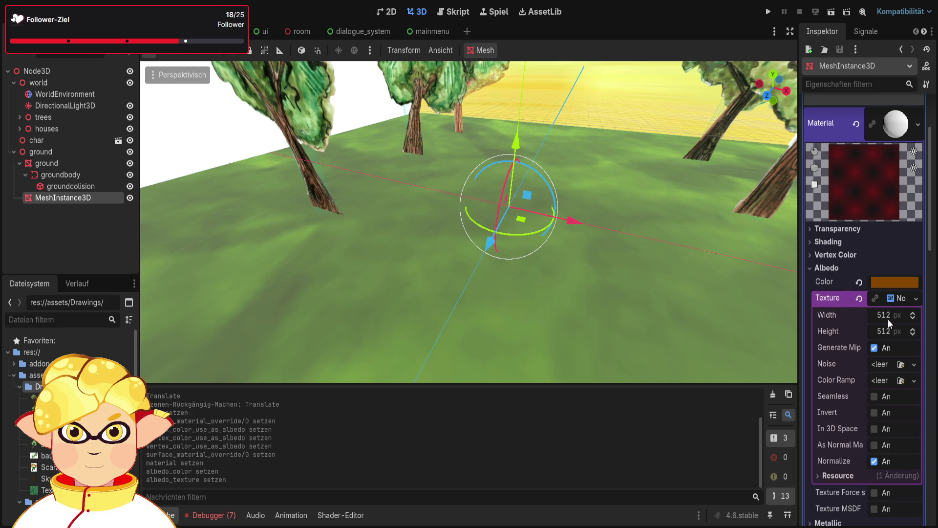
{"action": "left_click", "coordinate": [874, 348]}
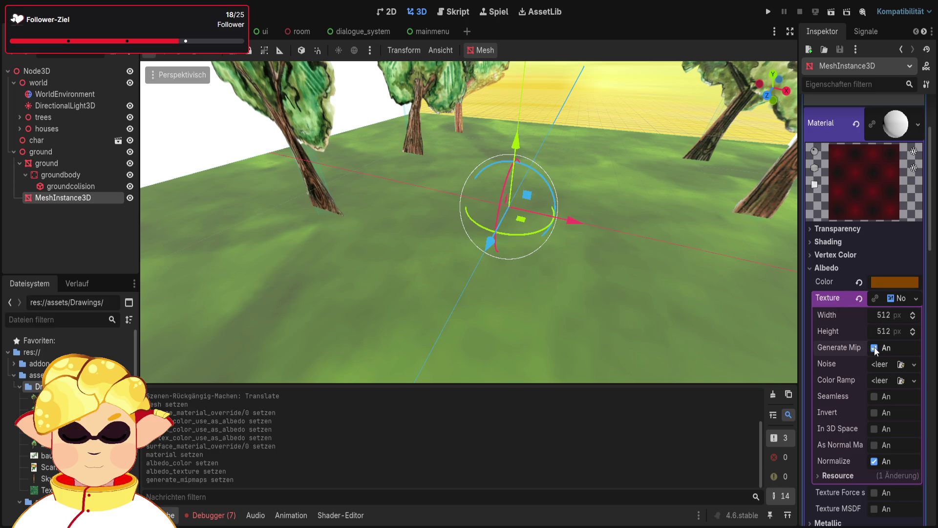
{"action": "left_click", "coordinate": [875, 462]}
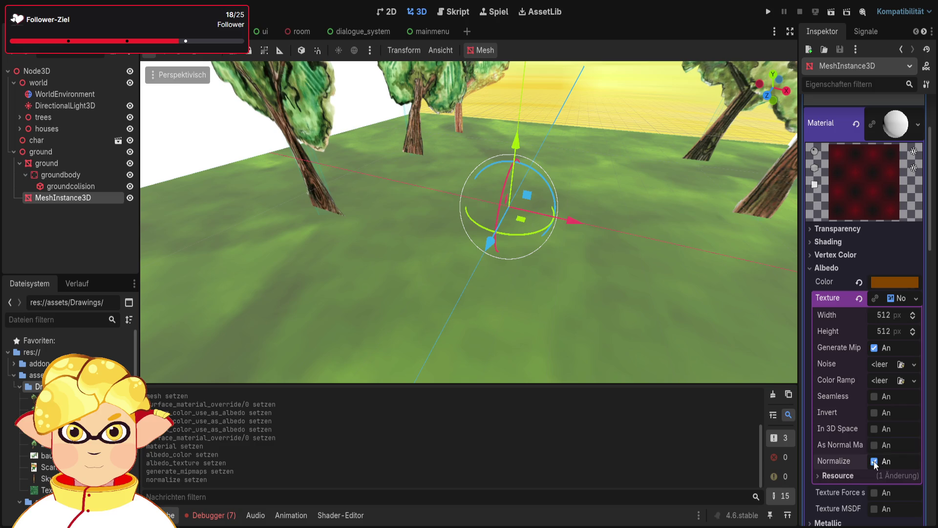
{"action": "left_click", "coordinate": [886, 364]}
{"action": "left_click", "coordinate": [886, 374]}
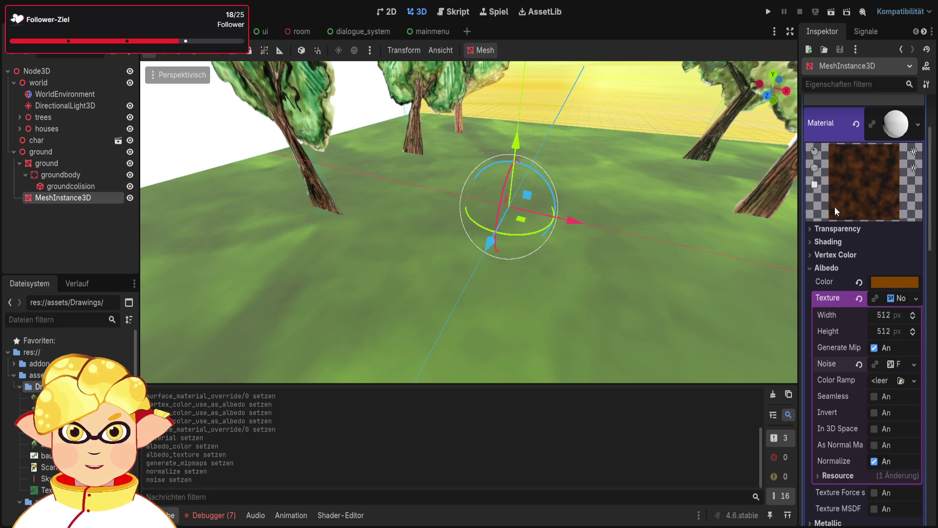
- Change the material's albedo colour to a greyish beige
{"action": "key", "text": "ctrl+v"}
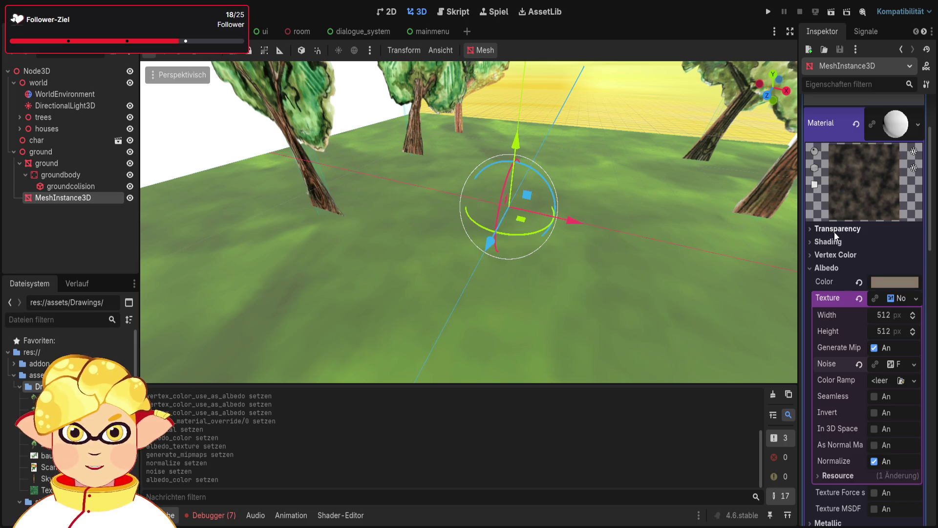
{"action": "scroll", "coordinate": [881, 195], "scroll_direction": "up", "scroll_amount": 3}
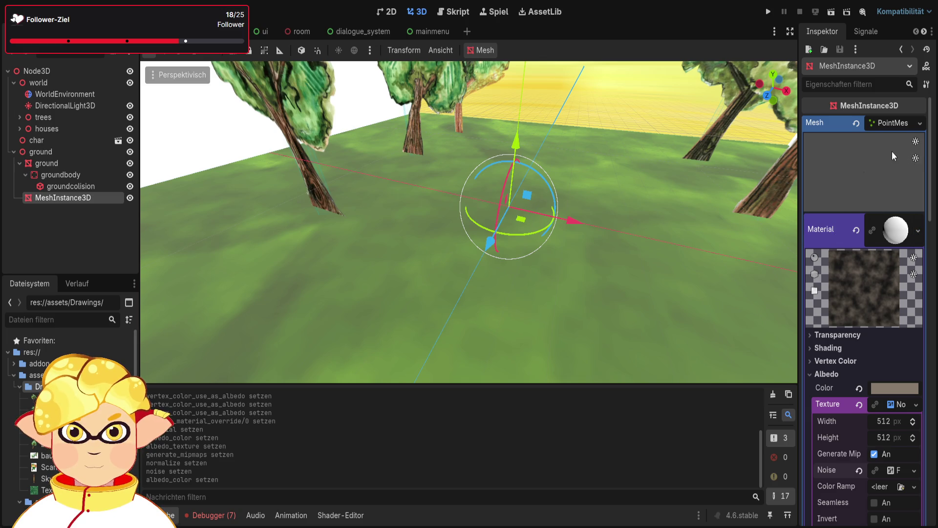
{"action": "scroll", "coordinate": [836, 278], "scroll_direction": "down", "scroll_amount": 6}
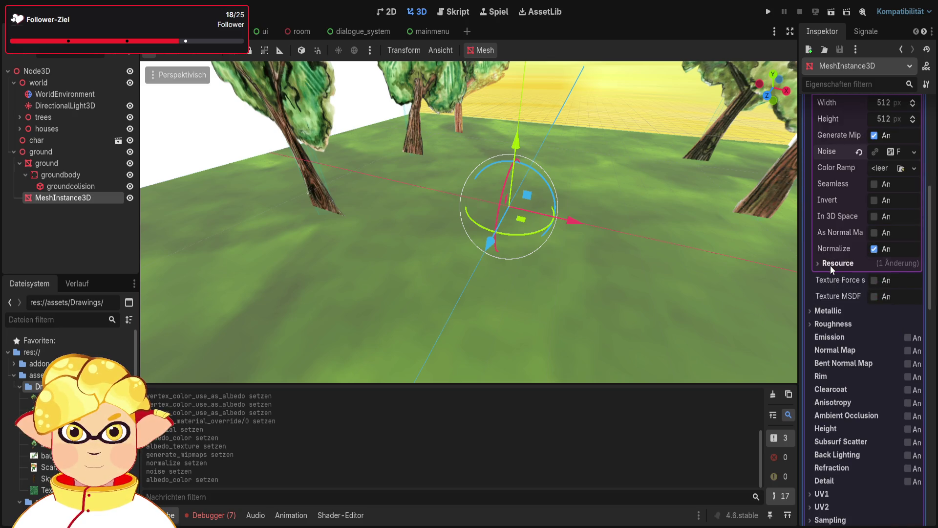
{"action": "scroll", "coordinate": [834, 266], "scroll_direction": "up", "scroll_amount": 5}
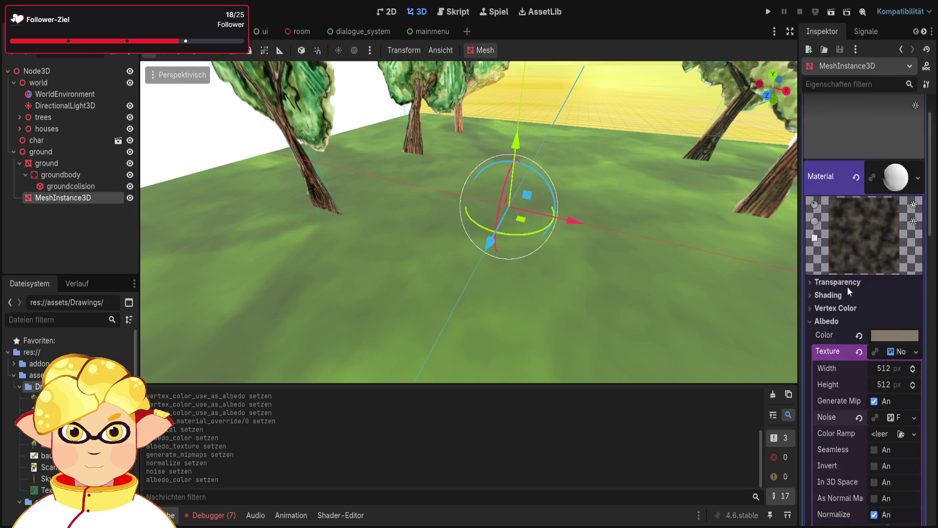
{"action": "scroll", "coordinate": [847, 286], "scroll_direction": "up", "scroll_amount": 1}
- In the Geometry settings, set the MeshInstance3D's Cast Shadow to Off
{"action": "left_click", "coordinate": [899, 125]}
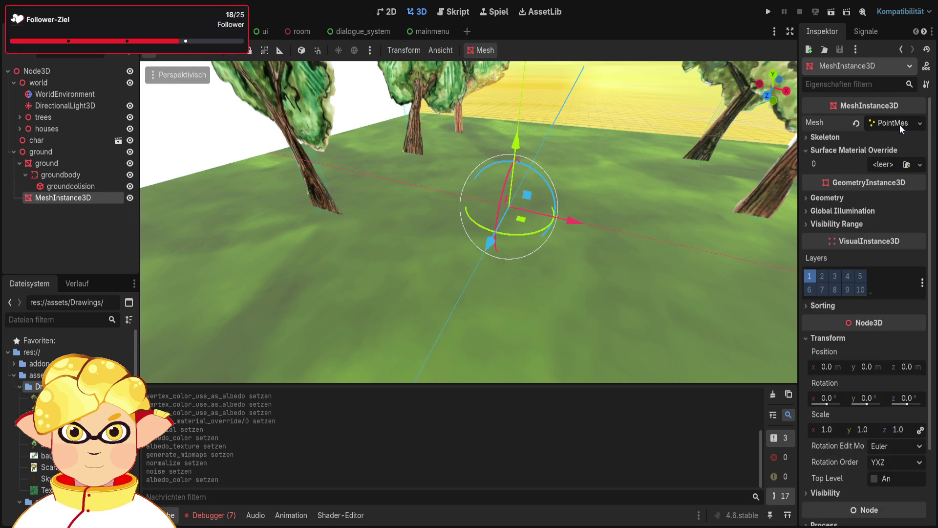
{"action": "left_click", "coordinate": [851, 151]}
{"action": "left_click", "coordinate": [846, 182]}
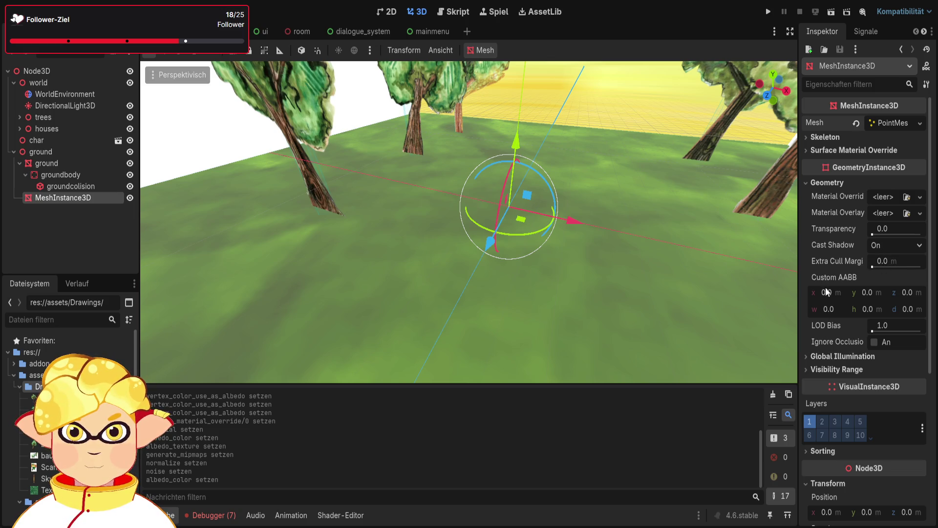
{"action": "left_click", "coordinate": [877, 235]}
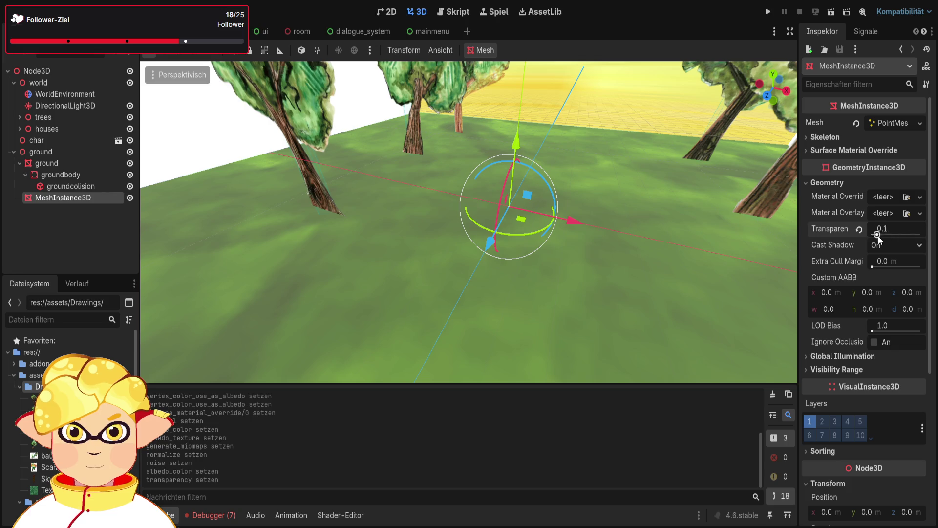
{"action": "mouse_move", "coordinate": [877, 261]}
{"action": "left_mouse_down"}
{"action": "mouse_move", "coordinate": [918, 261]}
{"action": "mouse_move", "coordinate": [860, 261]}
{"action": "left_mouse_up"}
{"action": "left_click", "coordinate": [889, 245]}
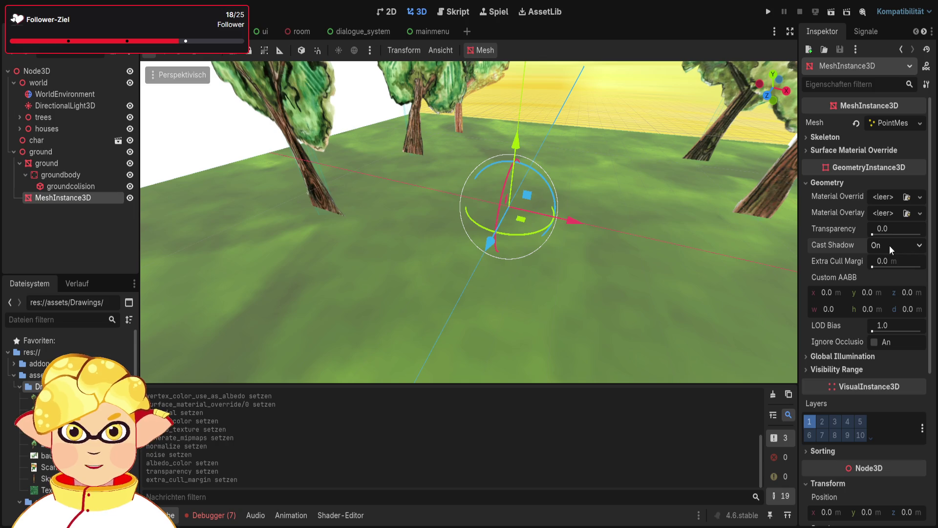
{"action": "left_click", "coordinate": [890, 260]}
- Raise the mesh to a Y position of 1.0 and turn on move snapping
{"action": "left_click_drag", "start_coordinate": [516, 146], "coordinate": [517, 130]}
{"action": "mouse_move", "coordinate": [518, 132]}
{"action": "left_mouse_down"}
{"action": "mouse_move", "coordinate": [518, 143]}
{"action": "mouse_move", "coordinate": [528, 108]}
{"action": "left_mouse_up"}
{"action": "left_click", "coordinate": [317, 51]}
- Expand the MeshInstance3D's PointMesh in the Inspector to reveal its material and noise texture
{"action": "scroll", "coordinate": [594, 180], "scroll_direction": "down", "scroll_amount": 5}
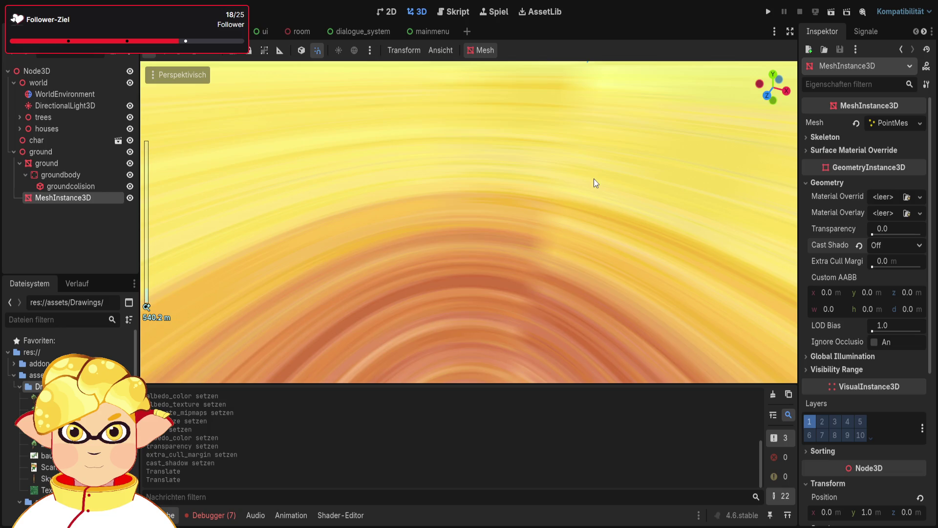
{"action": "scroll", "coordinate": [321, 232], "scroll_direction": "up", "scroll_amount": 2}
{"action": "scroll", "coordinate": [241, 283], "scroll_direction": "down", "scroll_amount": 3}
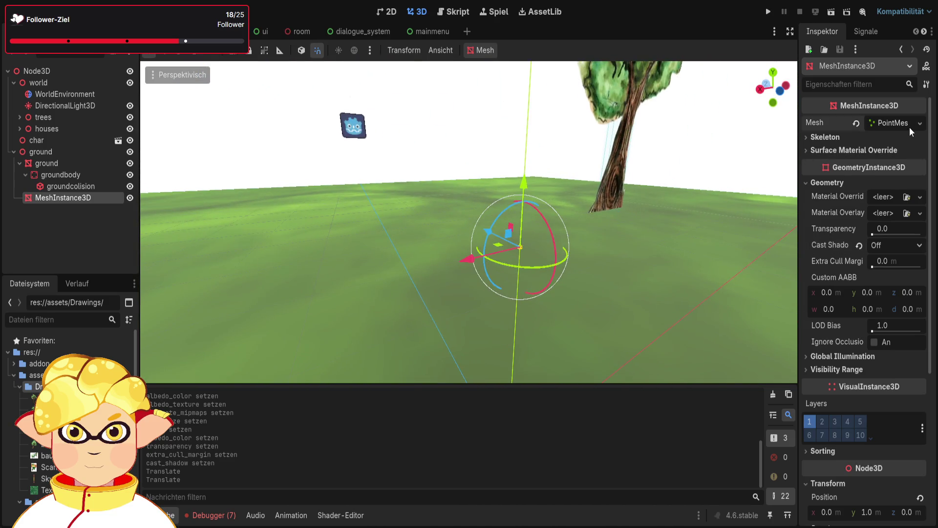
{"action": "left_click", "coordinate": [908, 126]}
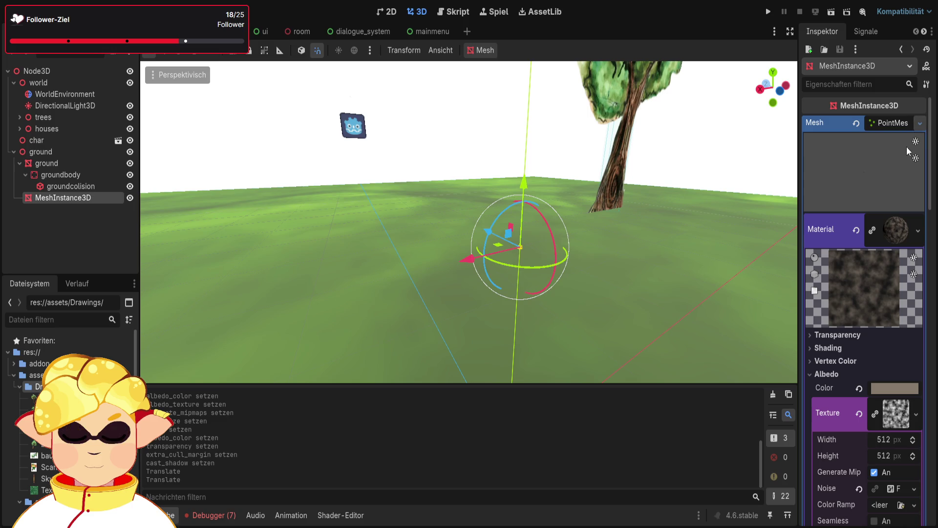
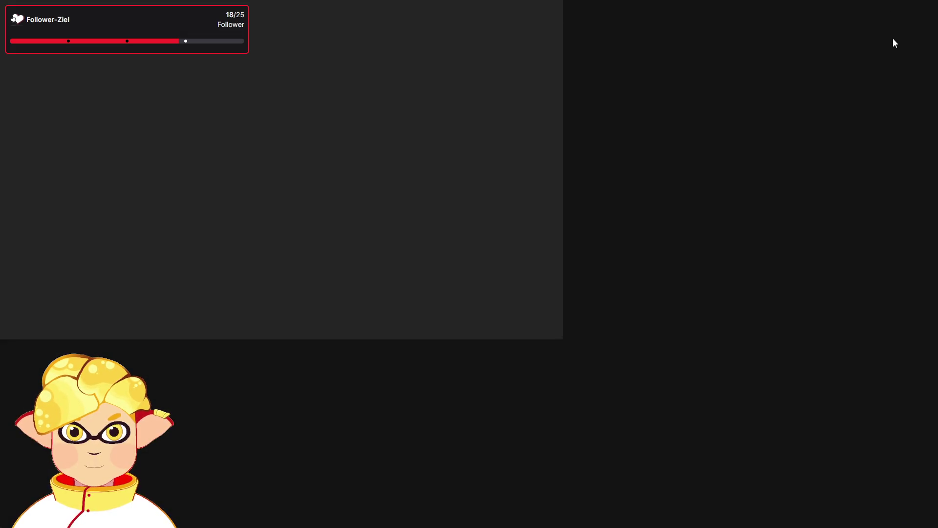
- Dismiss the empty grey window to return to the 3D scene with trees on green ground
{"action": "left_click", "coordinate": [436, 312]}
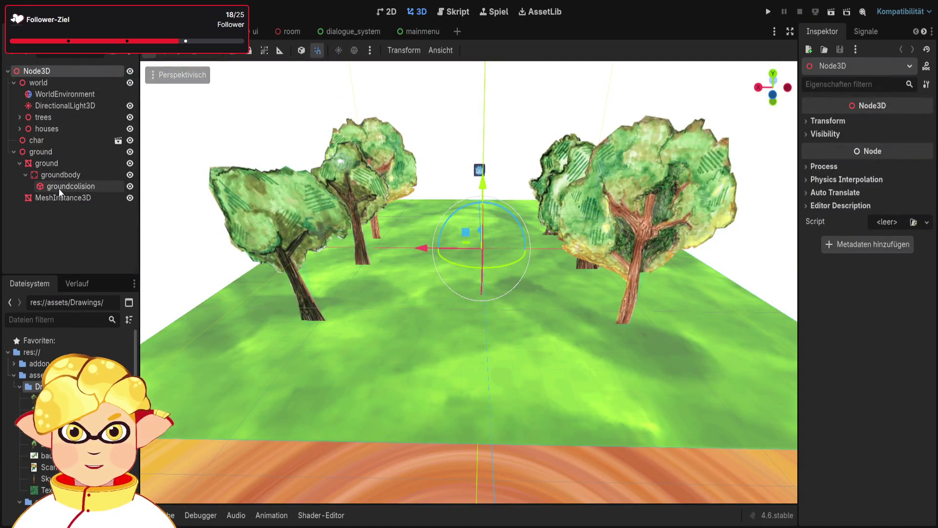
- Darken the ground mesh's albedo colour to a deeper olive green, then select the extra MeshInstance3D
{"action": "left_click", "coordinate": [67, 175]}
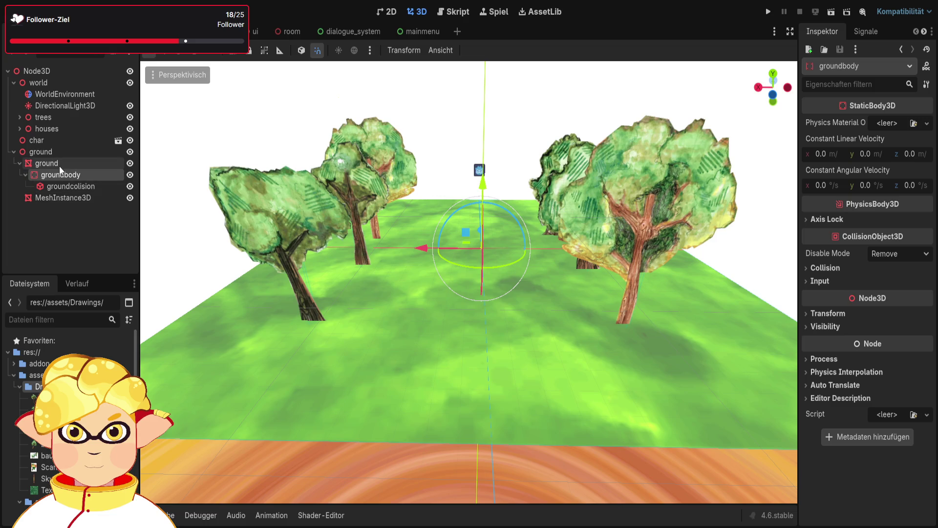
{"action": "left_click", "coordinate": [60, 166]}
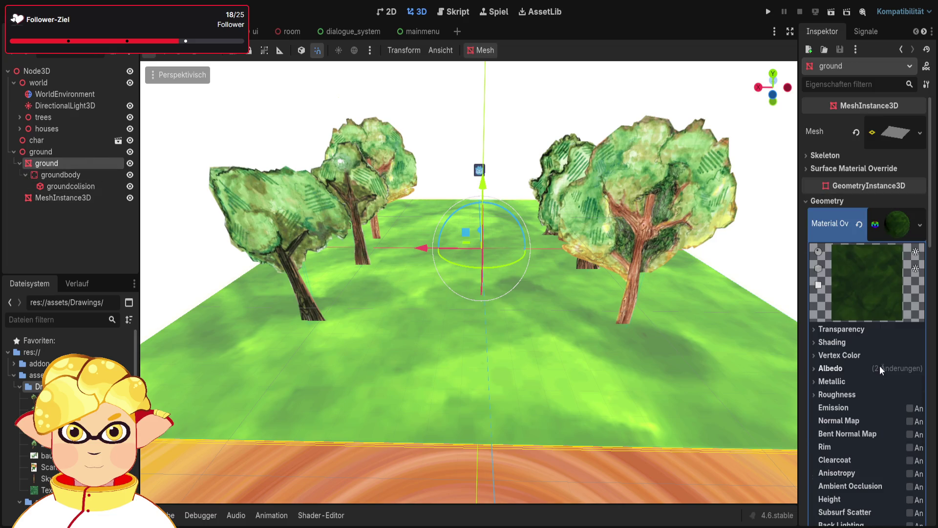
{"action": "left_click", "coordinate": [879, 366]}
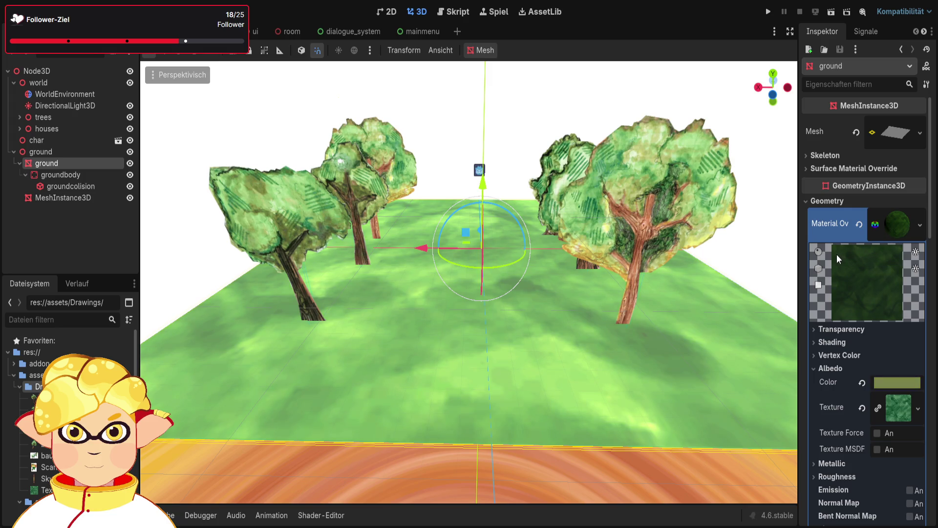
{"action": "key", "text": "ctrl+z"}
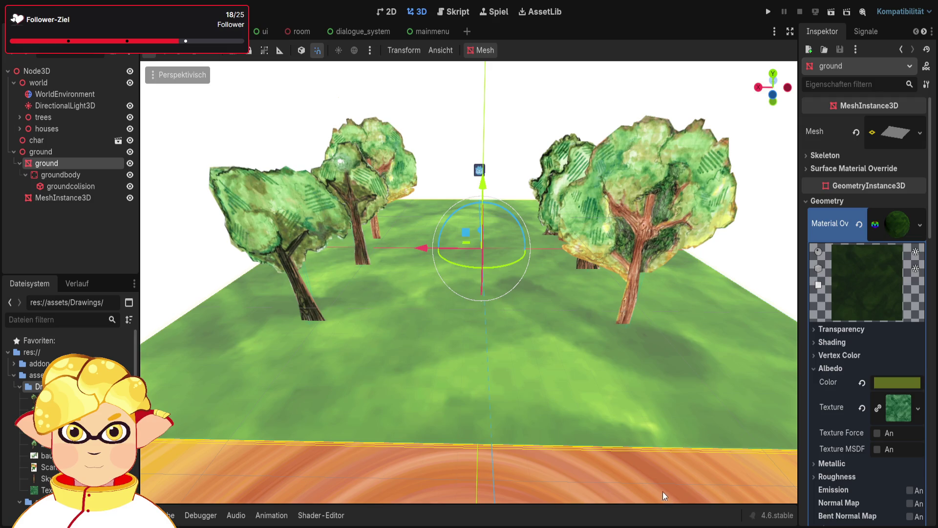
{"action": "left_click", "coordinate": [586, 473]}
{"action": "left_click", "coordinate": [73, 198]}
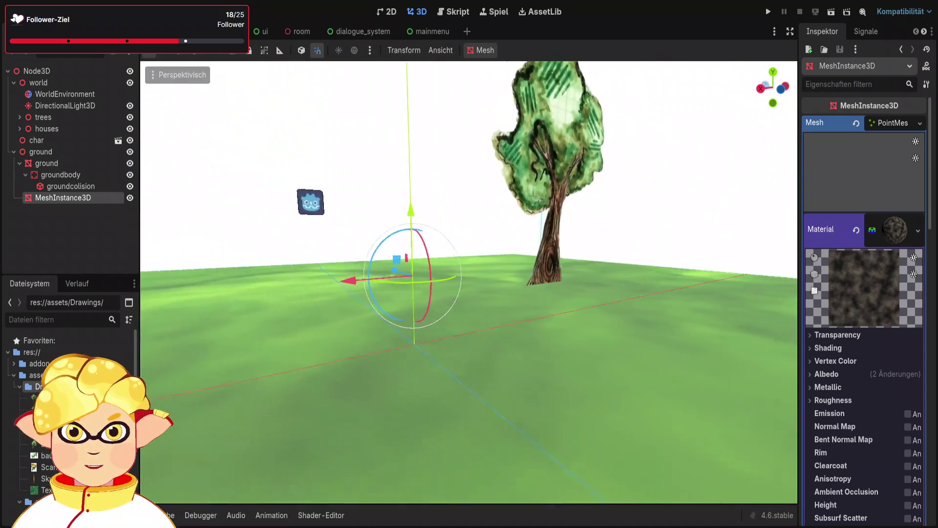
- Replace the extra MeshInstance3D's PointMesh with a PlaneMesh, showing a flat white square
{"action": "left_click", "coordinate": [826, 400]}
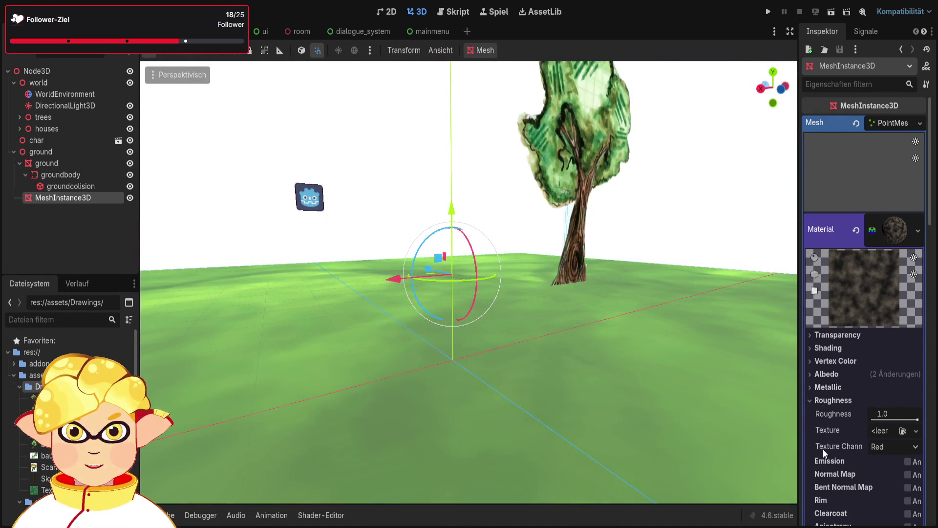
{"action": "left_click", "coordinate": [819, 401]}
{"action": "scroll", "coordinate": [824, 412], "scroll_direction": "down", "scroll_amount": 5}
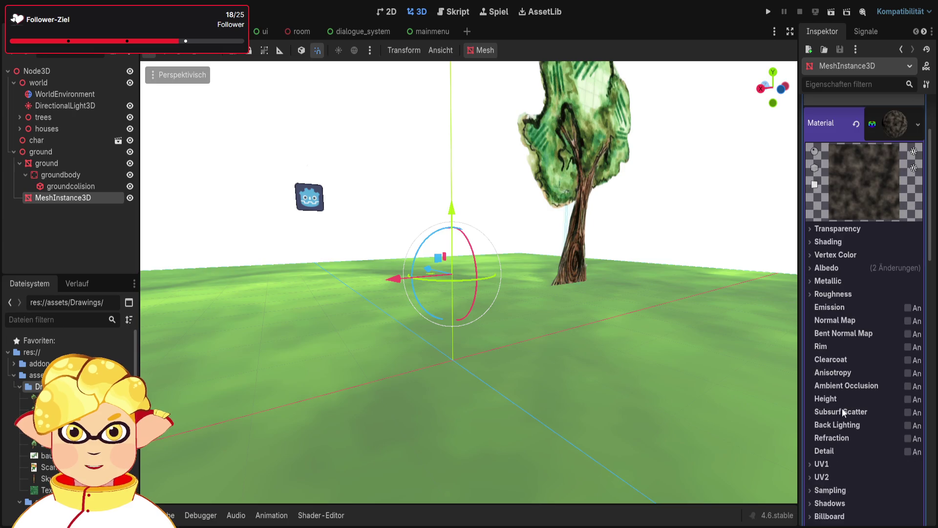
{"action": "scroll", "coordinate": [844, 409], "scroll_direction": "up", "scroll_amount": 10}
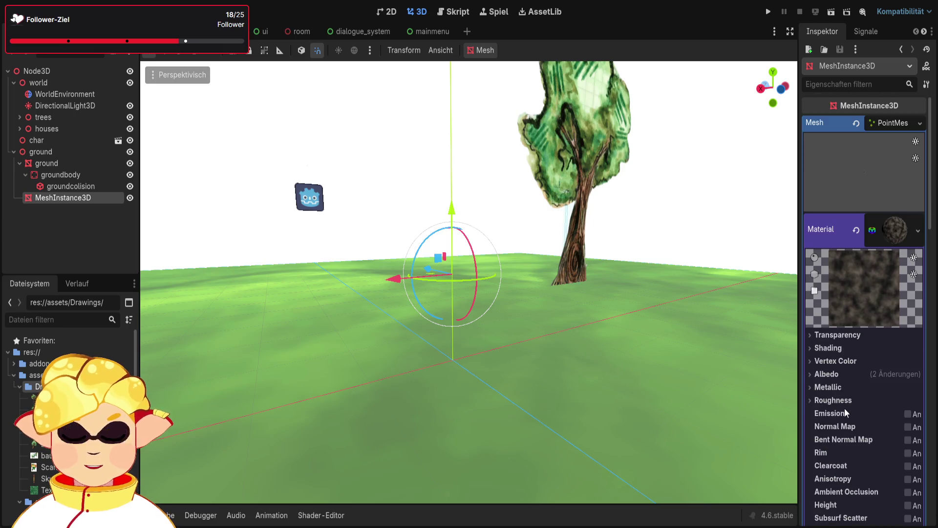
{"action": "left_click", "coordinate": [888, 123]}
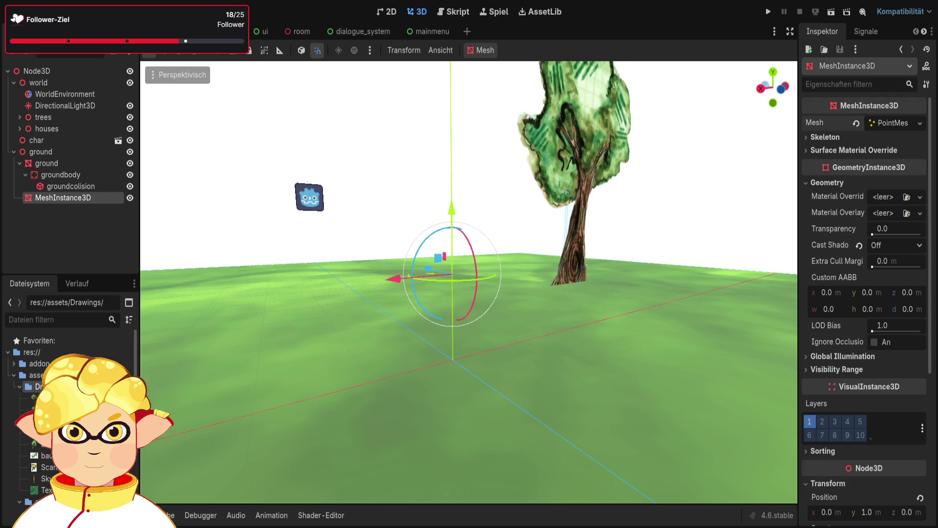
{"action": "left_click", "coordinate": [874, 124]}
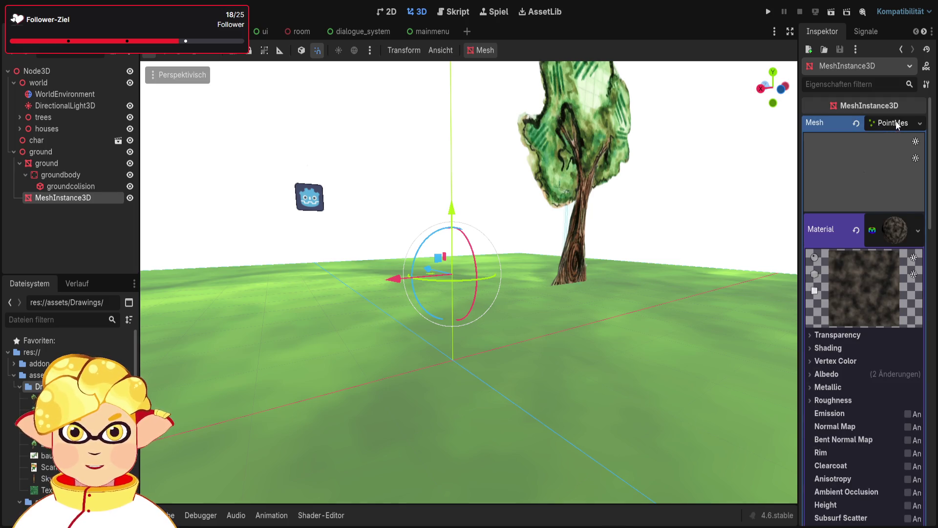
{"action": "left_click", "coordinate": [894, 122]}
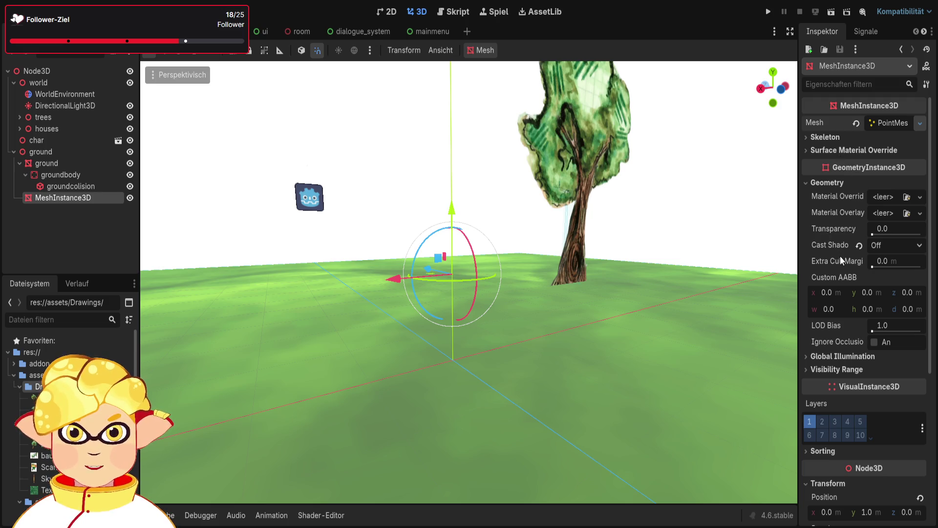
{"action": "key", "text": "ctrl+z"}
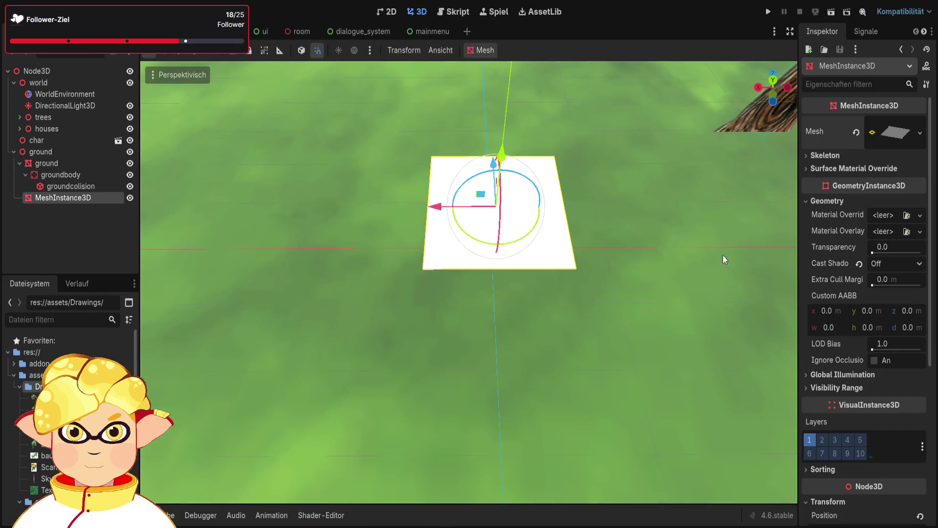
- Inspect the plane's skeleton settings and the PlaneMesh size and orientation
{"action": "left_click", "coordinate": [846, 156]}
{"action": "left_click", "coordinate": [846, 156]}
{"action": "left_click", "coordinate": [899, 144]}
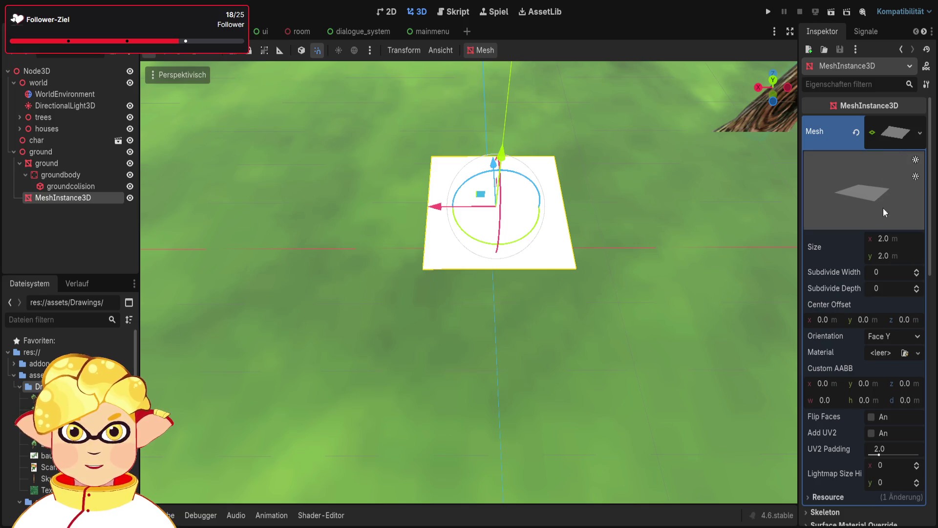
{"action": "left_click", "coordinate": [887, 135]}
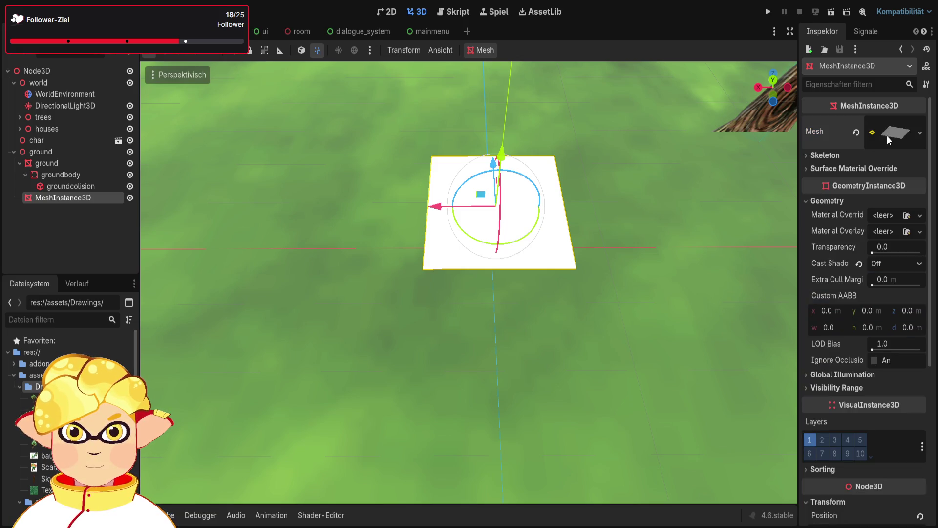
- Give the plane a new StandardMaterial3D override with a reddish-brown albedo colour
{"action": "left_click", "coordinate": [891, 219]}
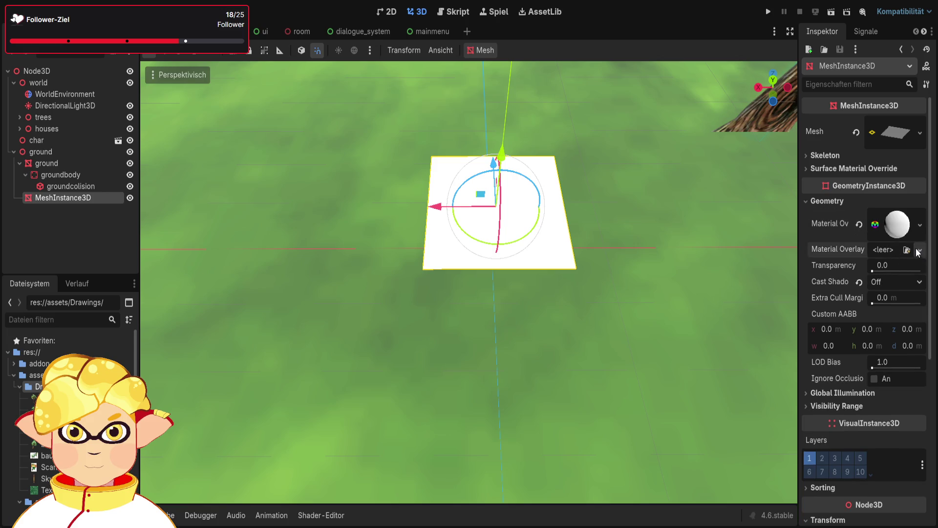
{"action": "left_click", "coordinate": [885, 224]}
{"action": "scroll", "coordinate": [848, 304], "scroll_direction": "down", "scroll_amount": 2}
{"action": "left_click", "coordinate": [843, 276]}
{"action": "left_click", "coordinate": [843, 275]}
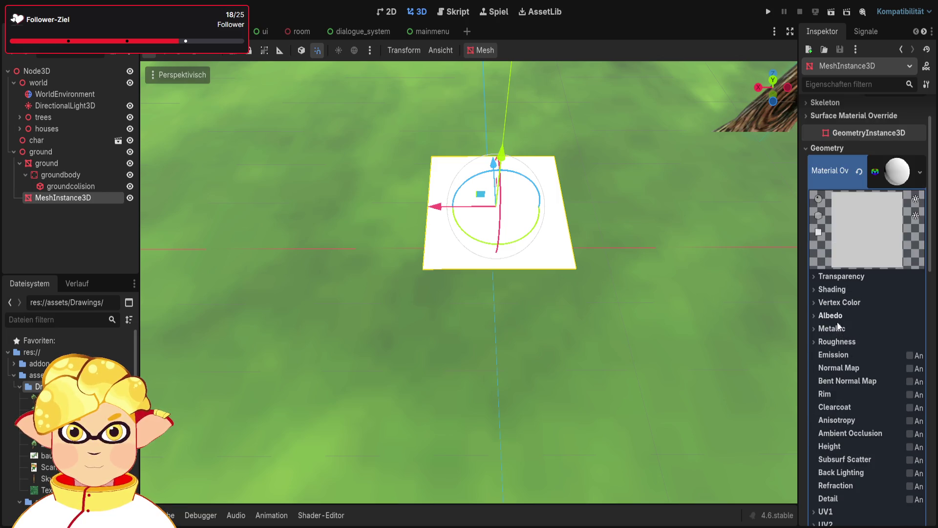
{"action": "left_click", "coordinate": [836, 316]}
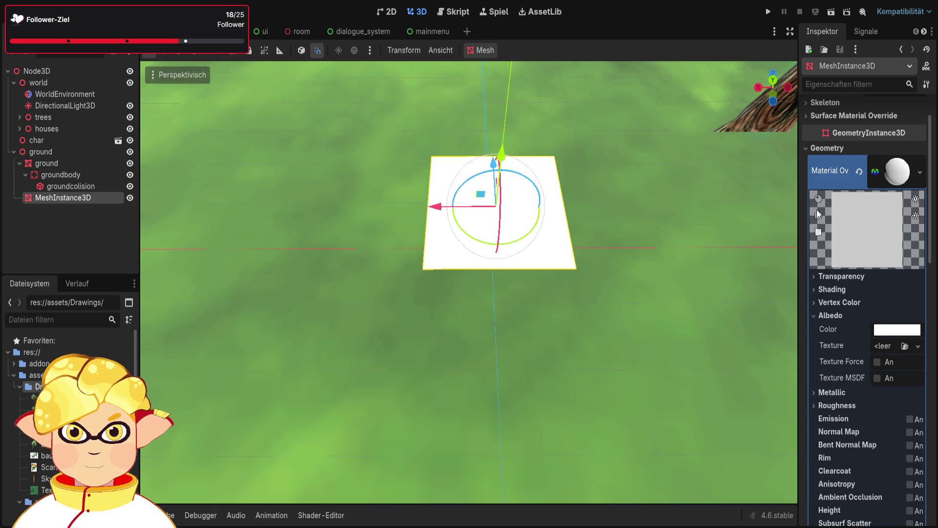
{"action": "key", "text": "ctrl+v"}
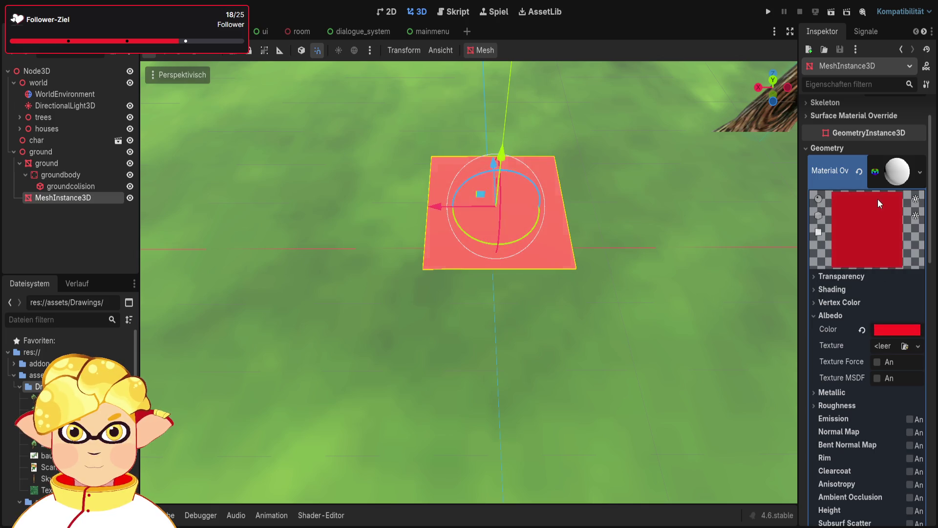
{"action": "key", "text": "ctrl+v"}
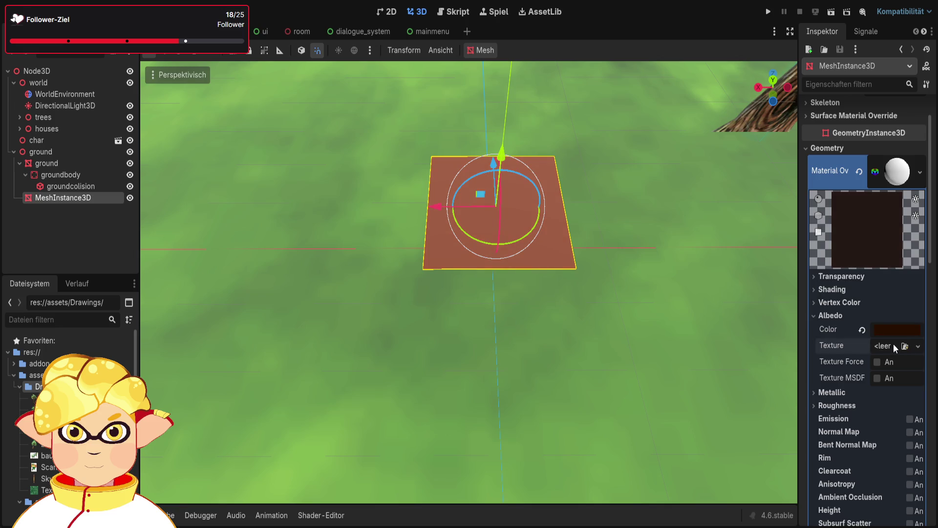
- Set the plane's albedo texture to a new NoiseTexture2D driven by a new FastNoiseLite
{"action": "left_click", "coordinate": [872, 346]}
{"action": "left_click", "coordinate": [830, 484]}
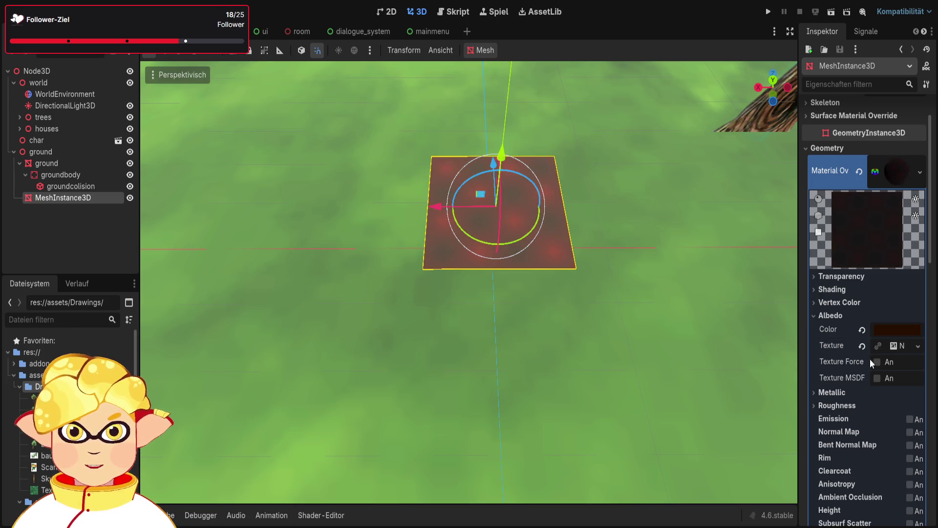
{"action": "left_click", "coordinate": [897, 349]}
{"action": "scroll", "coordinate": [887, 377], "scroll_direction": "down", "scroll_amount": 2}
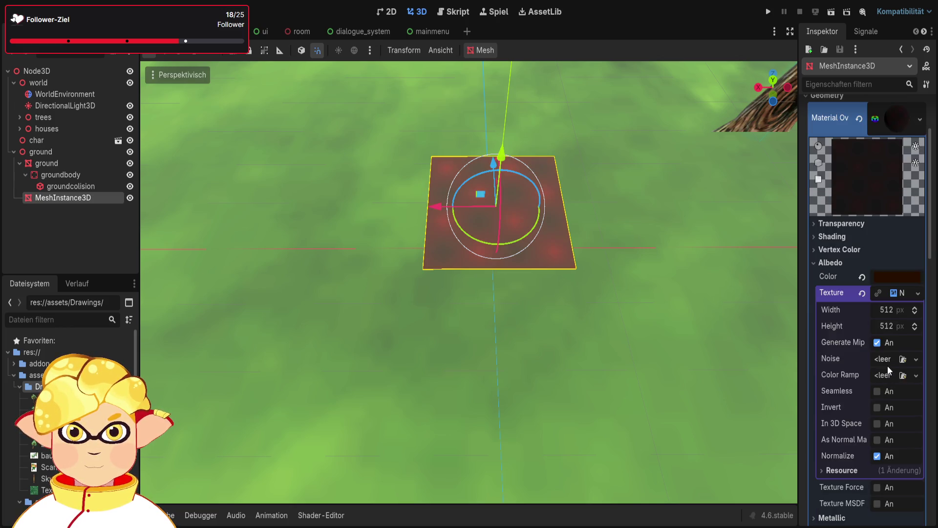
{"action": "left_click", "coordinate": [917, 360]}
{"action": "left_click", "coordinate": [856, 395]}
{"action": "scroll", "coordinate": [866, 375], "scroll_direction": "down", "scroll_amount": 2}
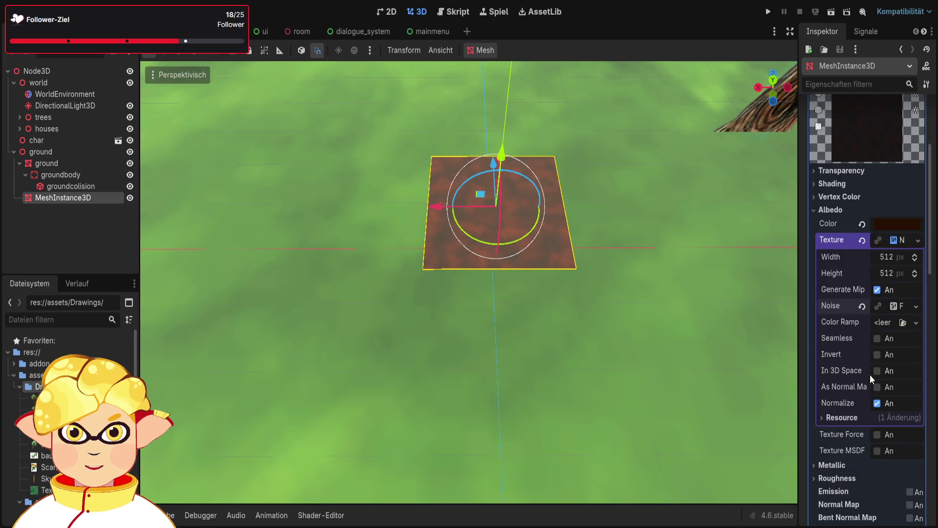
{"action": "scroll", "coordinate": [883, 271], "scroll_direction": "up", "scroll_amount": 2}
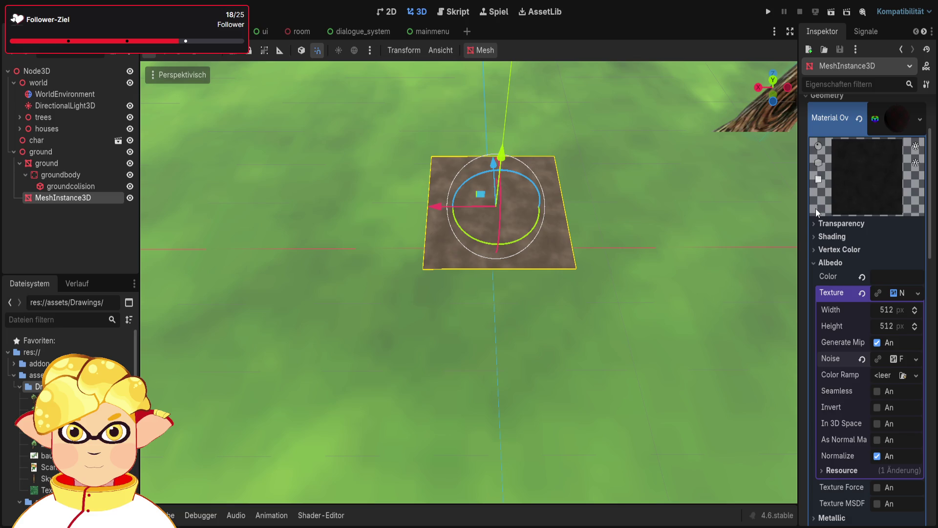
- Reselect the textured plane, nudge it with the move gizmo and turn off movement snapping
{"action": "left_click", "coordinate": [628, 259]}
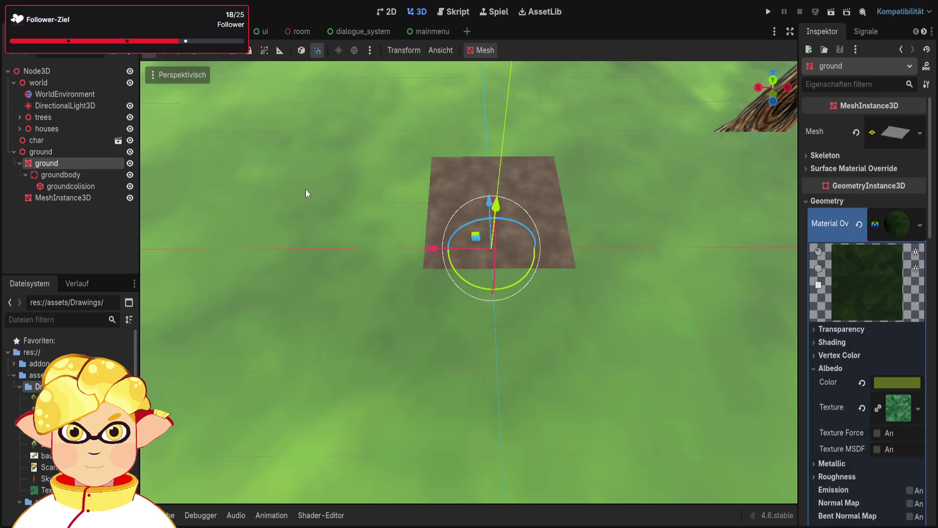
{"action": "left_click", "coordinate": [533, 189]}
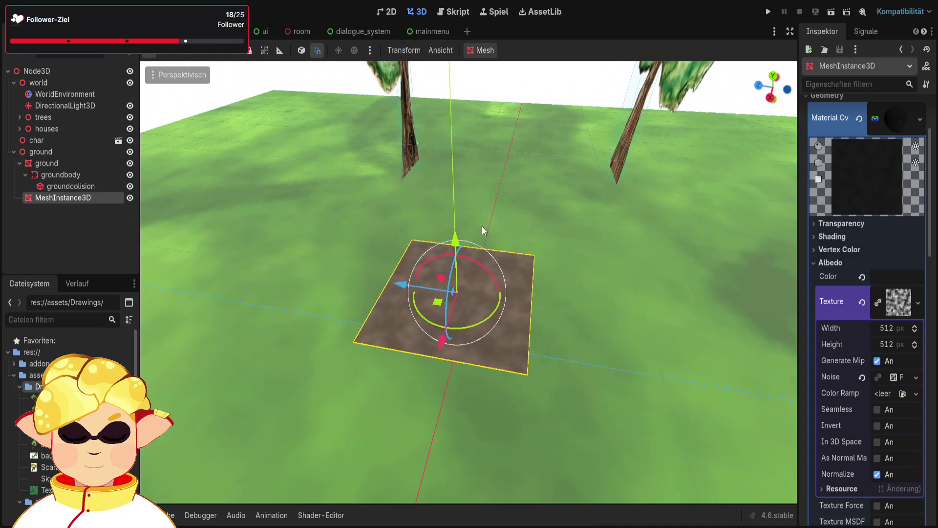
{"action": "left_click_drag", "start_coordinate": [459, 247], "coordinate": [454, 291]}
{"action": "left_click_drag", "start_coordinate": [563, 313], "coordinate": [563, 313]}
{"action": "left_click_drag", "start_coordinate": [492, 203], "coordinate": [493, 198]}
{"action": "left_click", "coordinate": [319, 52]}
{"action": "scroll", "coordinate": [828, 201], "scroll_direction": "up", "scroll_amount": 3}
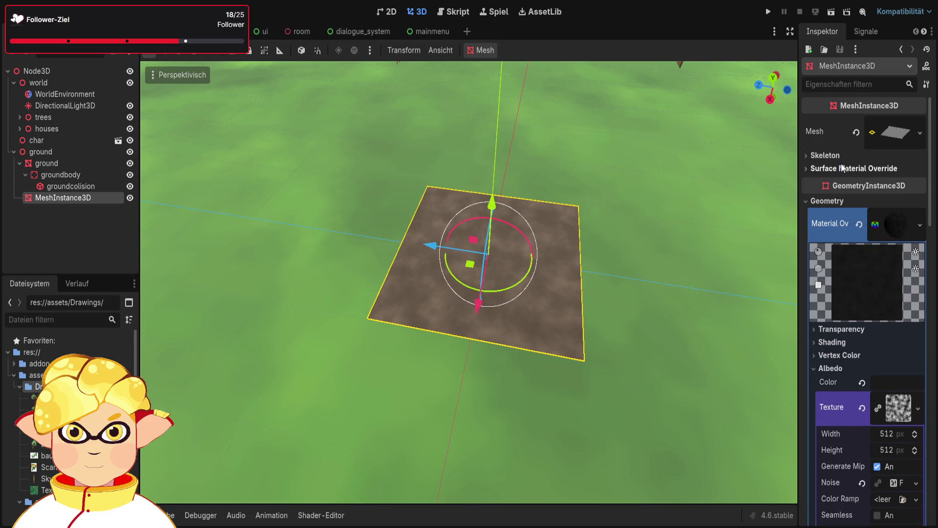
{"action": "left_click", "coordinate": [828, 201]}
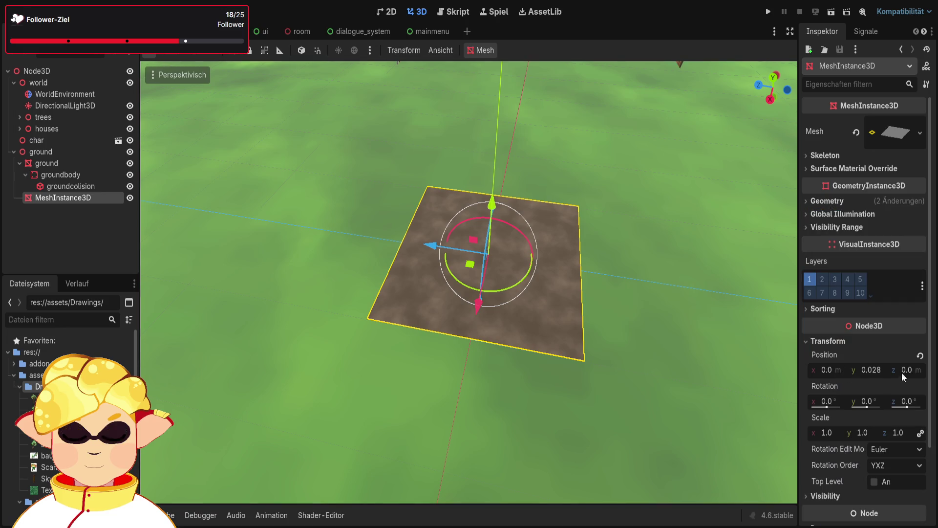
{"action": "scroll", "coordinate": [864, 378], "scroll_direction": "down", "scroll_amount": 2}
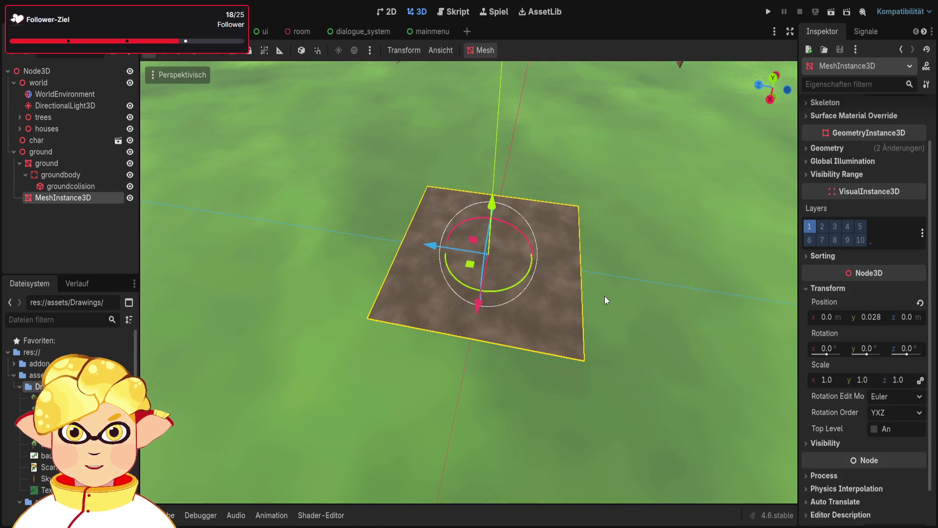
- Set the plane's Transform Position Y to 0.1, then refine it to 0.01 m
{"action": "key", "text": "ctrl+z"}
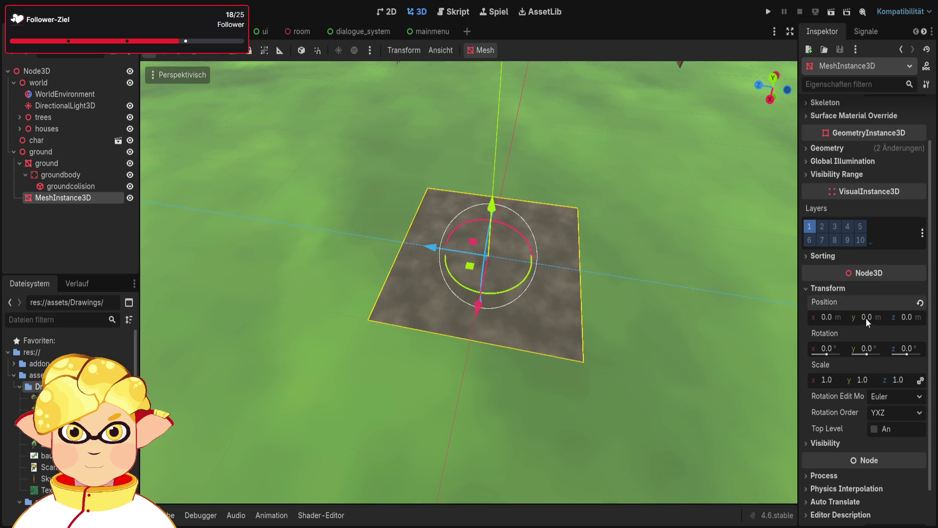
{"action": "type", "text": "0"}
{"action": "type", "text": ".1"}
{"action": "key", "text": "Return"}
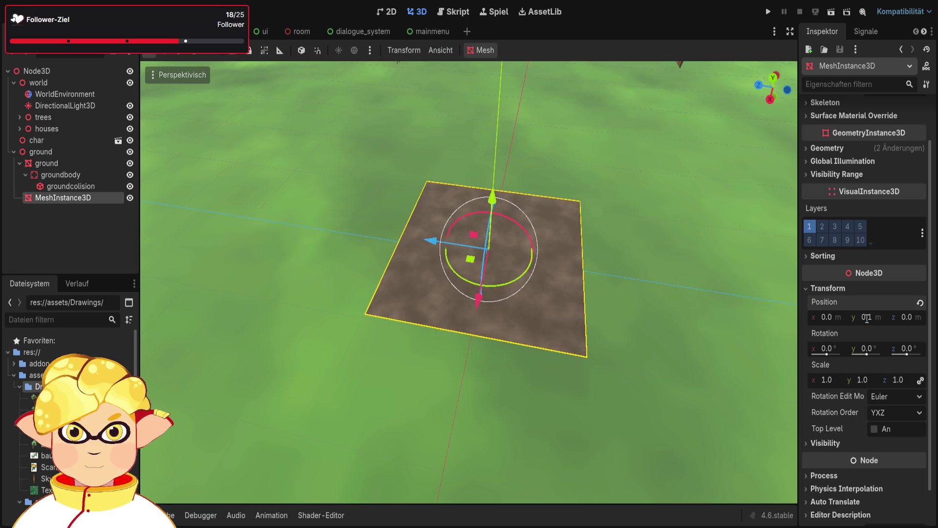
{"action": "left_click", "coordinate": [867, 317]}
{"action": "type", "text": "0.0"}
{"action": "key", "text": "Return"}
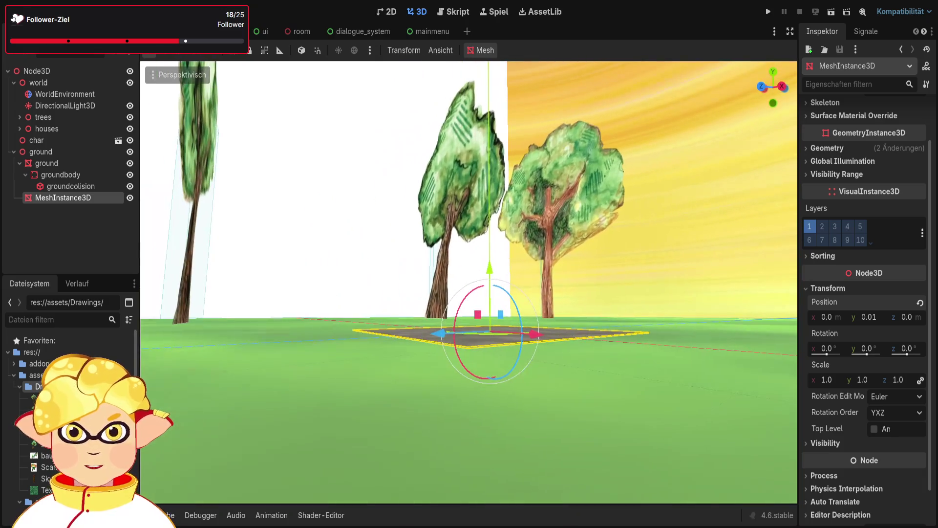
- Save and run the project to view the brown patch, then stop it with F8
{"action": "left_click", "coordinate": [831, 12]}
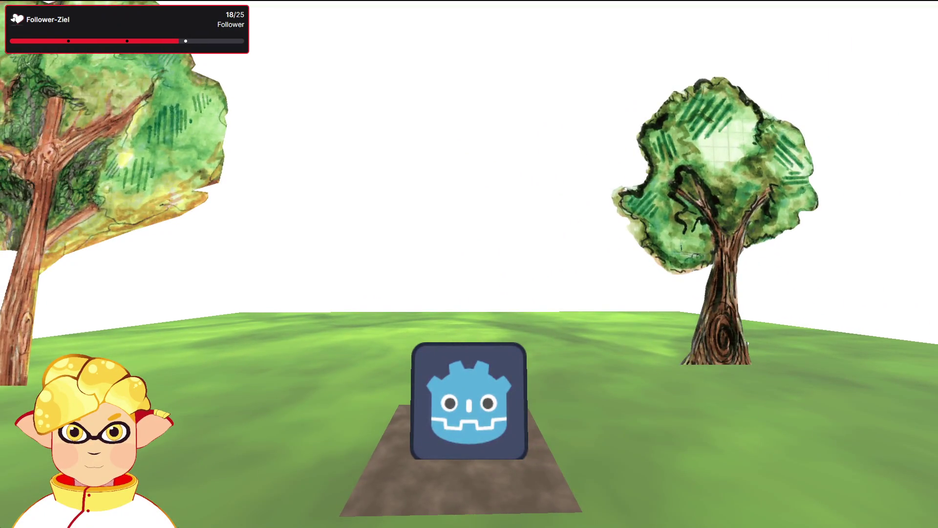
{"action": "key", "text": "F8"}
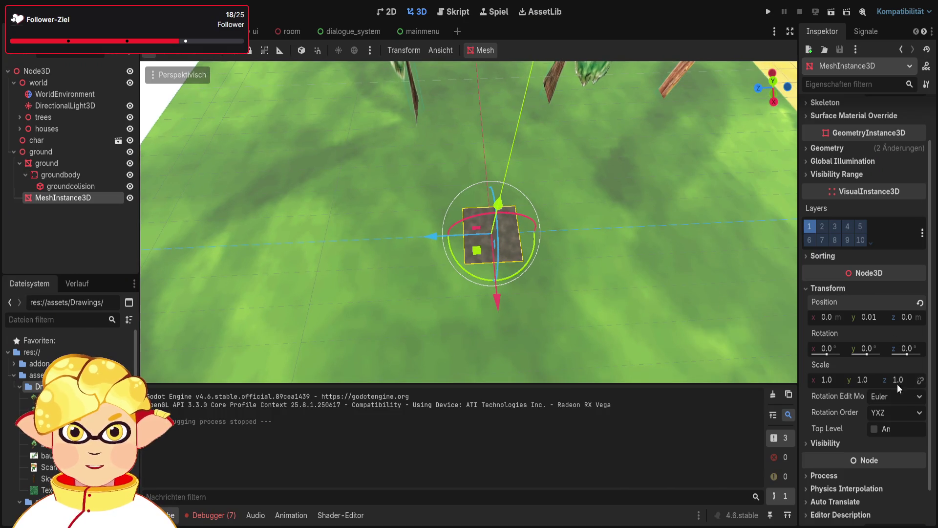
{"action": "left_click", "coordinate": [861, 379]}
{"action": "type", "text": "2"}
{"action": "key", "text": "Return"}
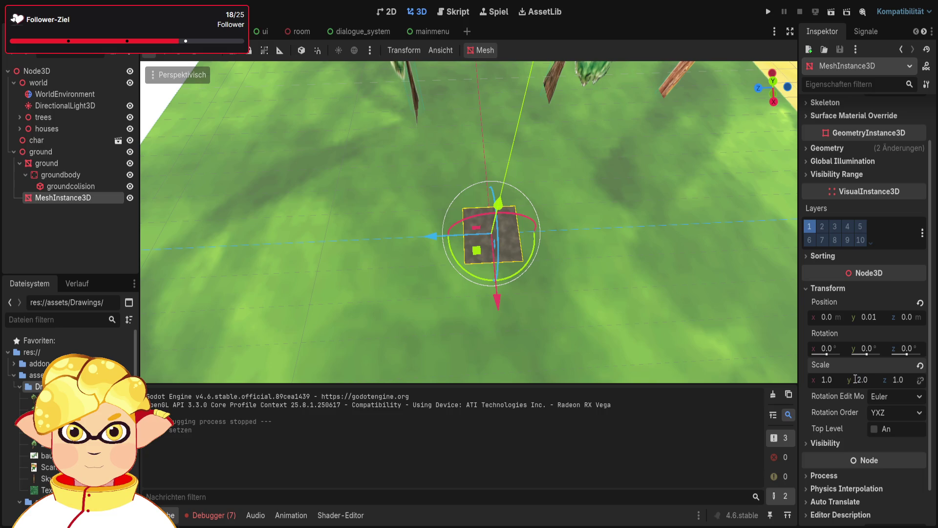
{"action": "key", "text": "ctrl+z"}
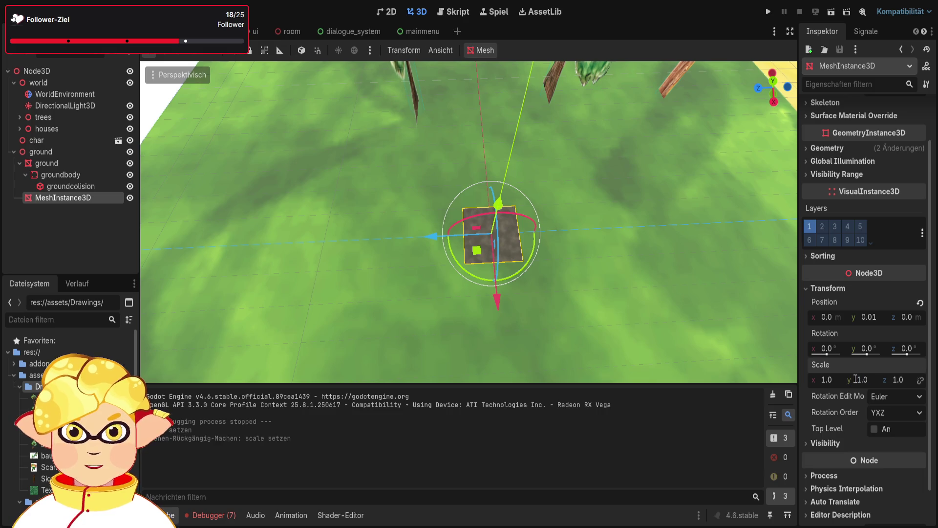
{"action": "left_click", "coordinate": [824, 349]}
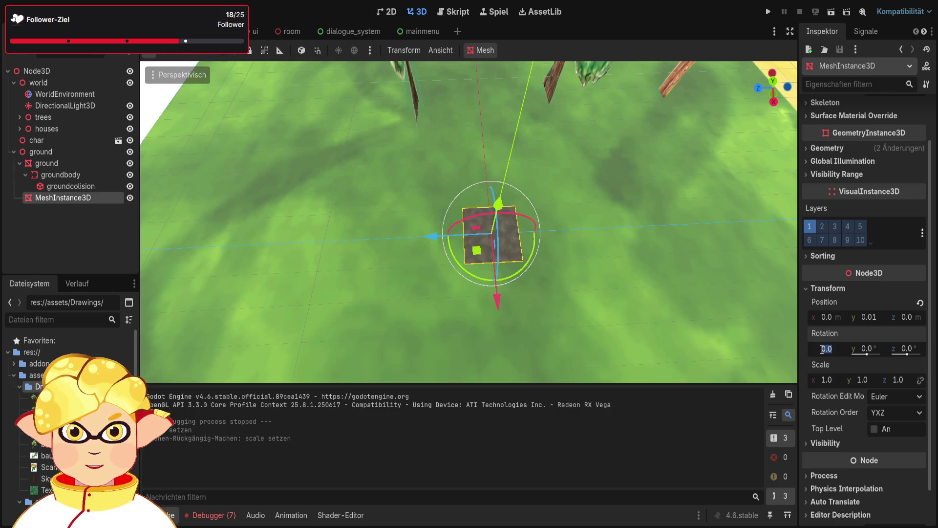
{"action": "key", "text": "BackSpace"}
{"action": "type", "text": "10"}
{"action": "key", "text": "Return"}
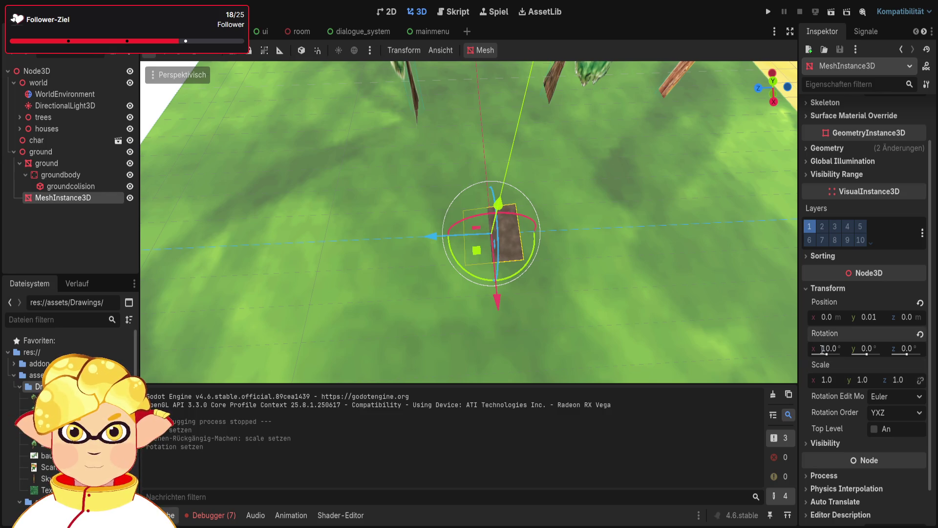
{"action": "key", "text": "ctrl+z"}
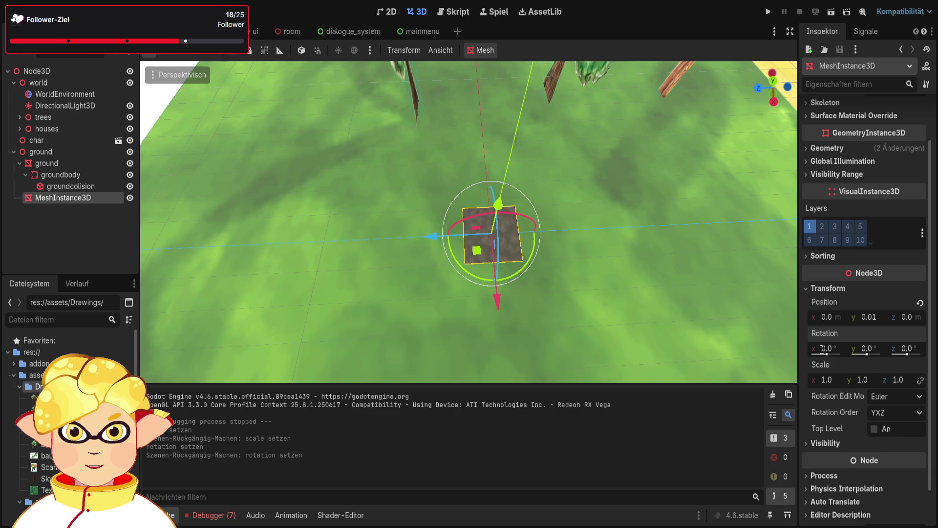
{"action": "left_click", "coordinate": [823, 318]}
{"action": "type", "text": "10"}
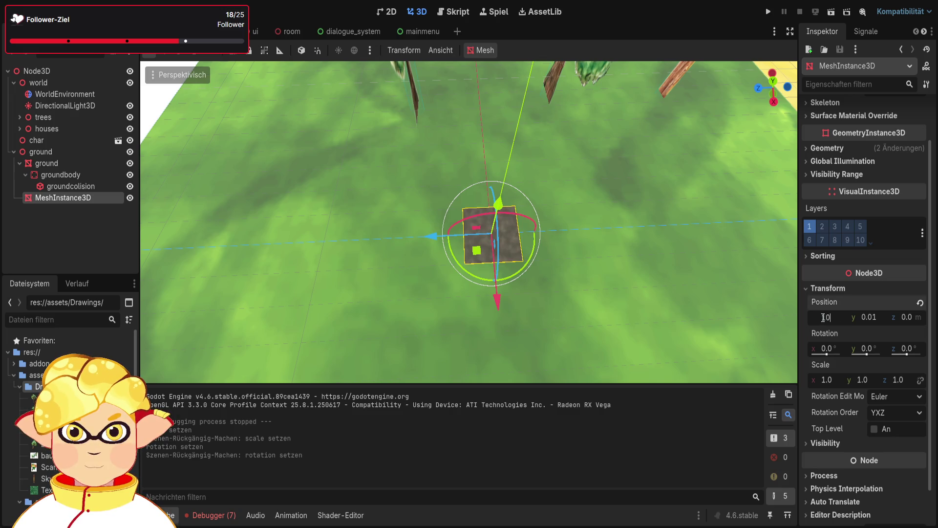
{"action": "key", "text": "Return"}
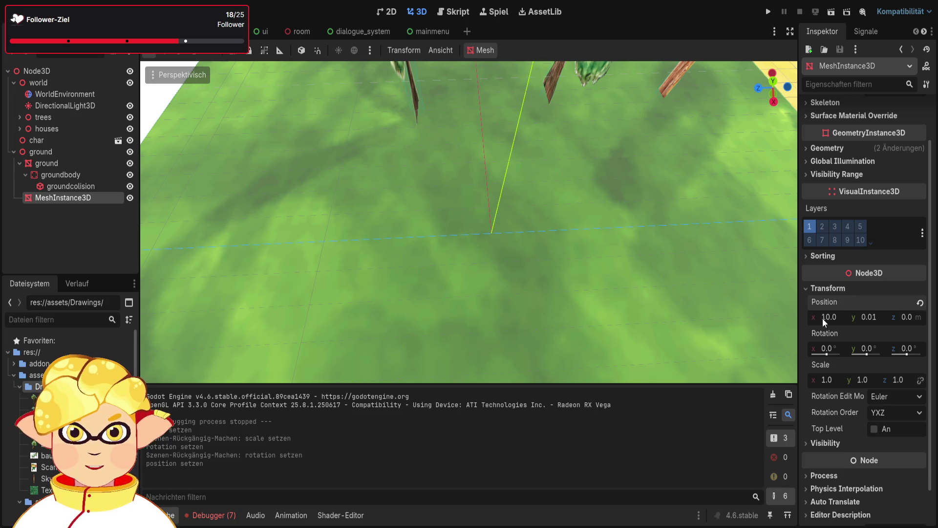
{"action": "key", "text": "f"}
{"action": "left_click_drag", "start_coordinate": [532, 243], "coordinate": [529, 241]}
{"action": "key", "text": "ctrl+z"}
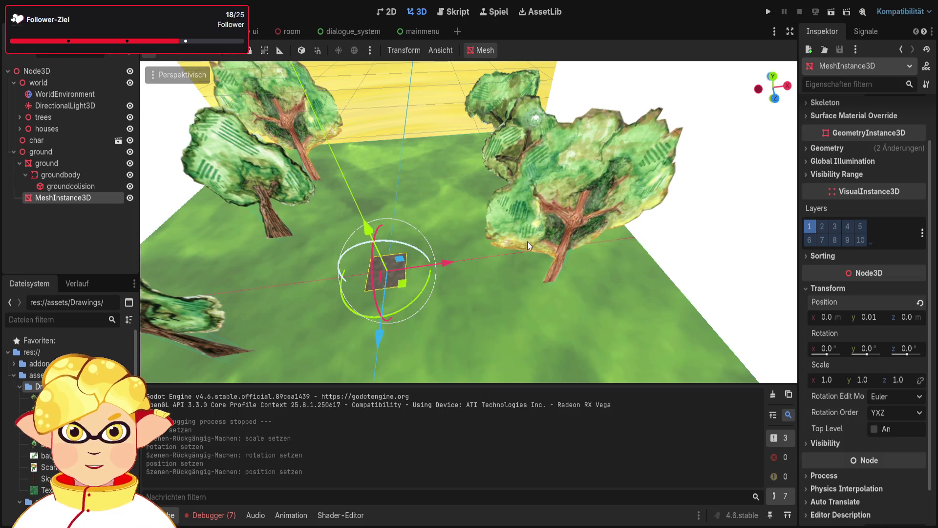
{"action": "left_click", "coordinate": [826, 380]}
{"action": "type", "text": "10"}
{"action": "key", "text": "Return"}
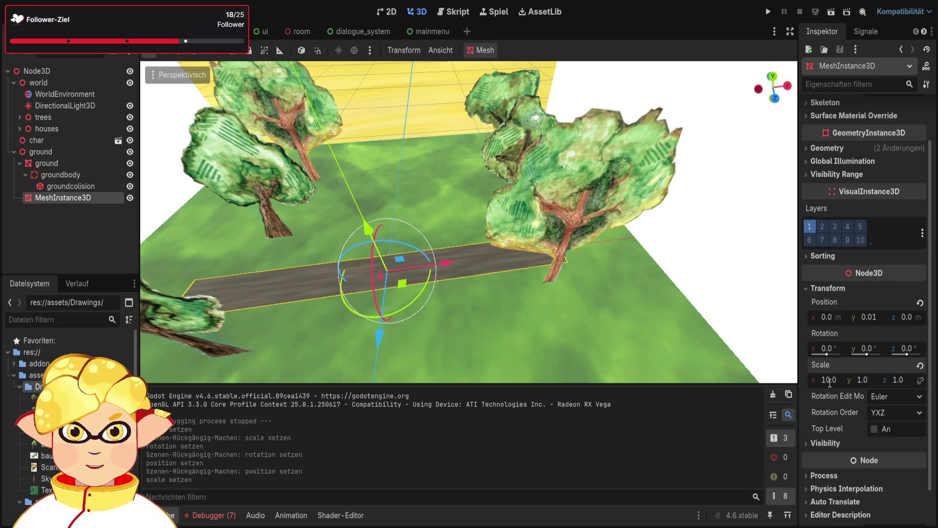
{"action": "key", "text": "ctrl+z"}
{"action": "type", "text": "10"}
{"action": "key", "text": "Return"}
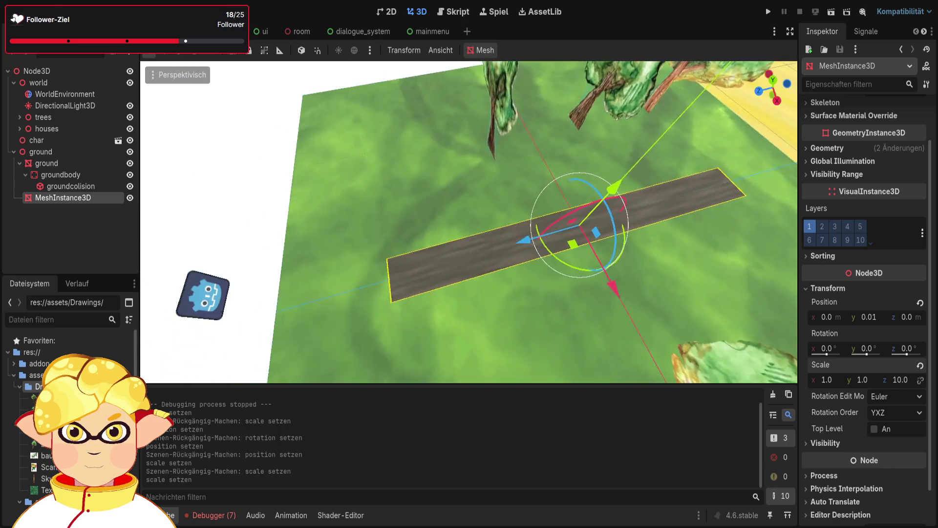
{"action": "key", "text": "ctrl+z"}
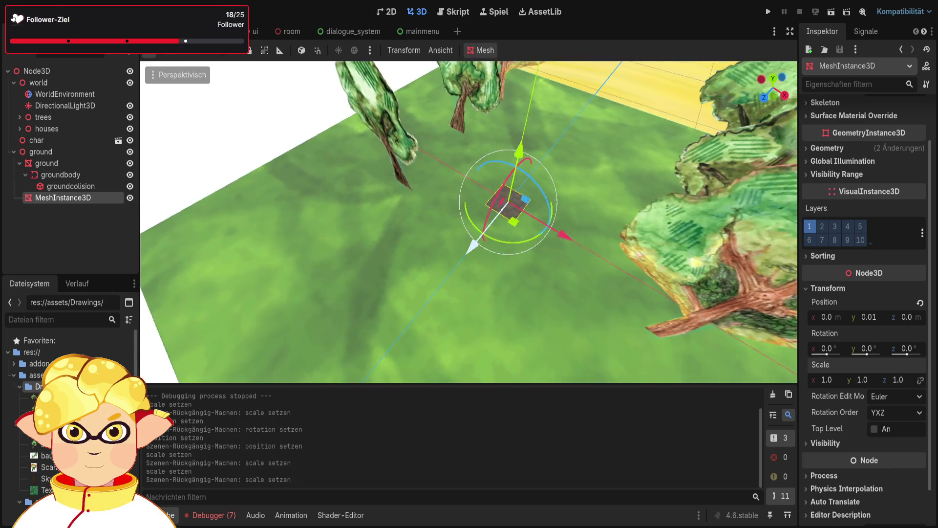
{"action": "scroll", "coordinate": [469, 220], "scroll_direction": "up", "scroll_amount": 3}
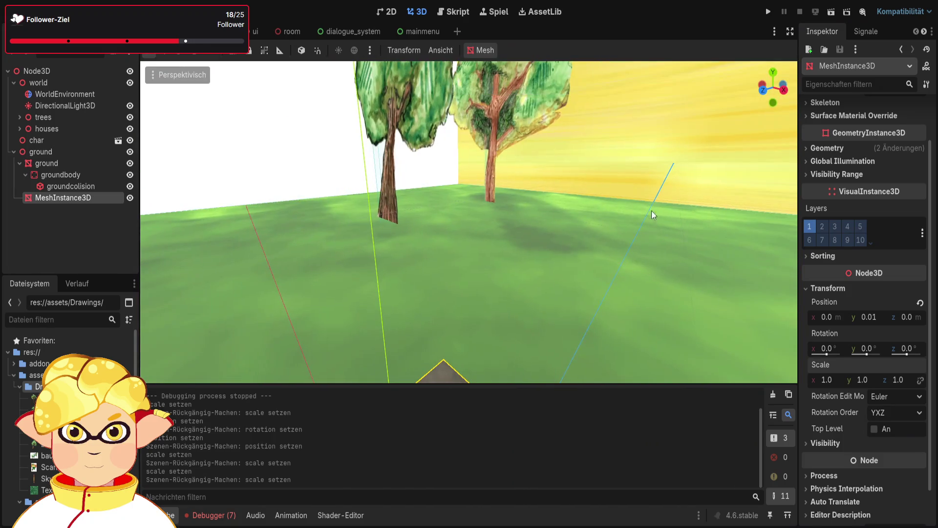
- Reselect the dirt plane and expand its Geometry settings in the Inspector
{"action": "left_click", "coordinate": [580, 280]}
{"action": "left_click", "coordinate": [606, 276]}
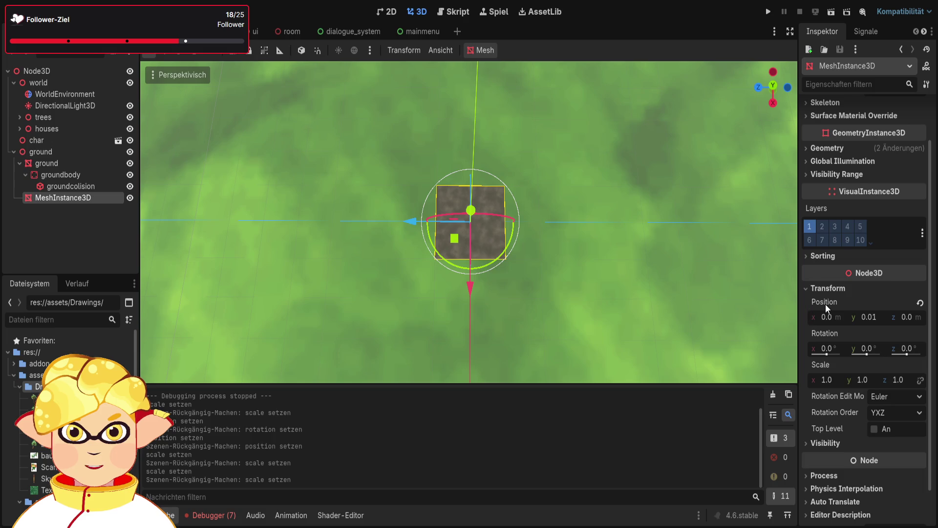
{"action": "scroll", "coordinate": [824, 304], "scroll_direction": "down", "scroll_amount": 2}
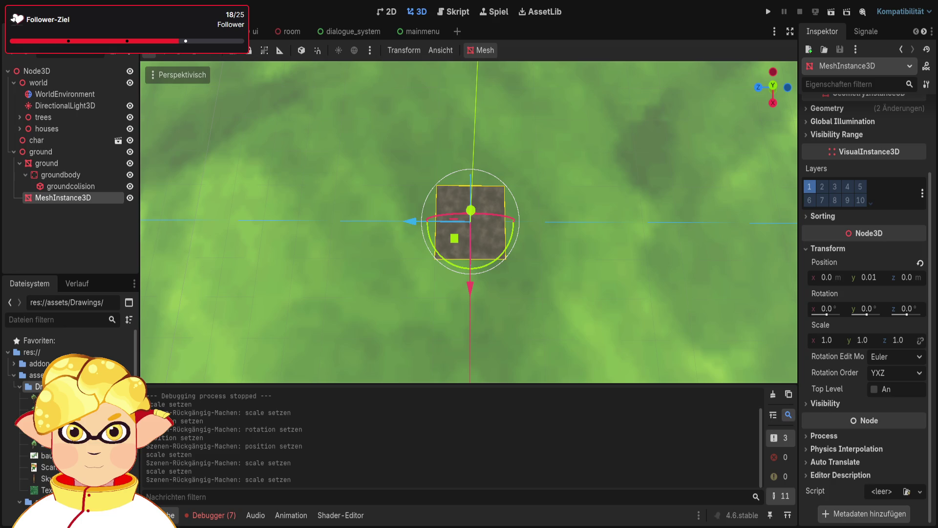
{"action": "scroll", "coordinate": [870, 299], "scroll_direction": "up", "scroll_amount": 5}
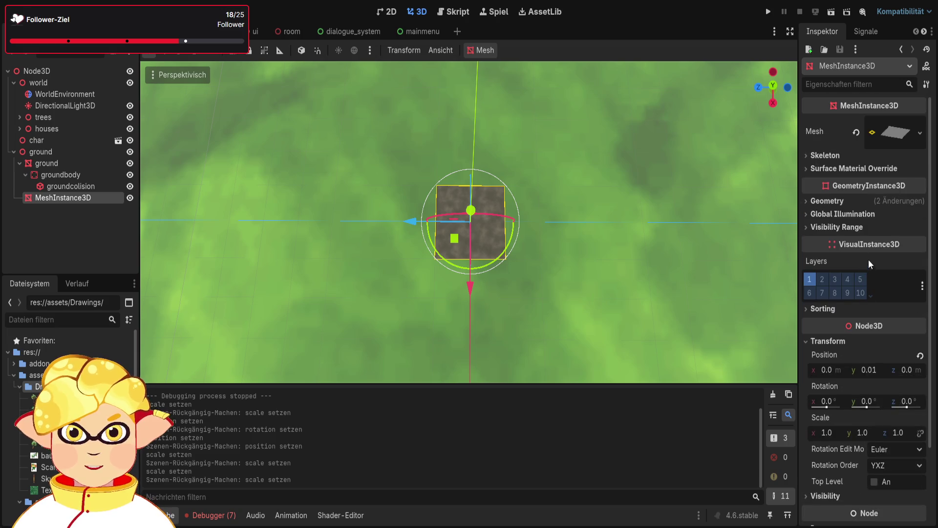
{"action": "left_click", "coordinate": [829, 206]}
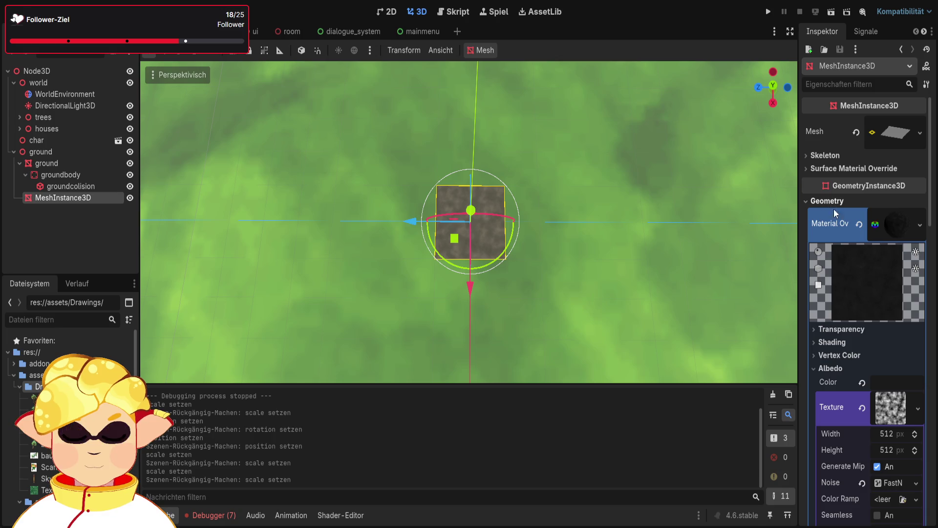
{"action": "scroll", "coordinate": [826, 303], "scroll_direction": "down", "scroll_amount": 2}
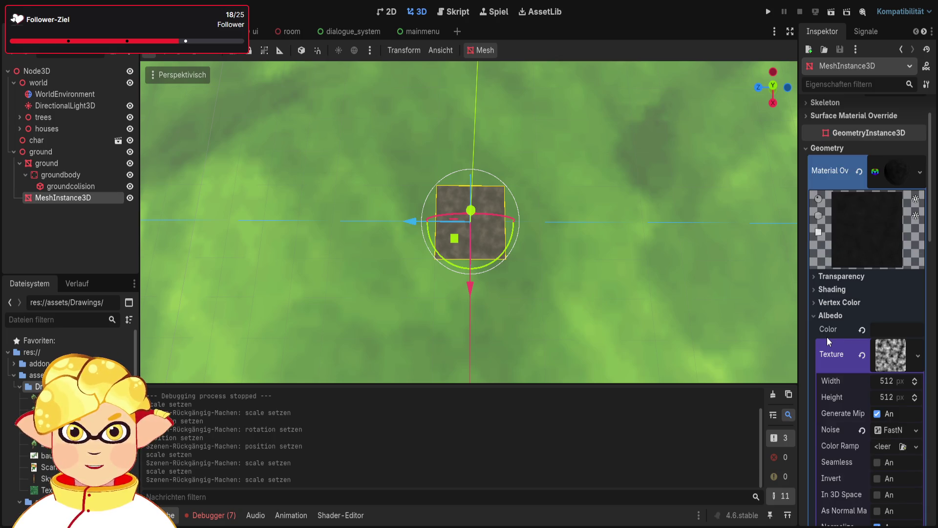
- Browse the material override's shading, vertex colour, albedo and roughness sections down to Material Overlay
{"action": "left_click", "coordinate": [837, 287]}
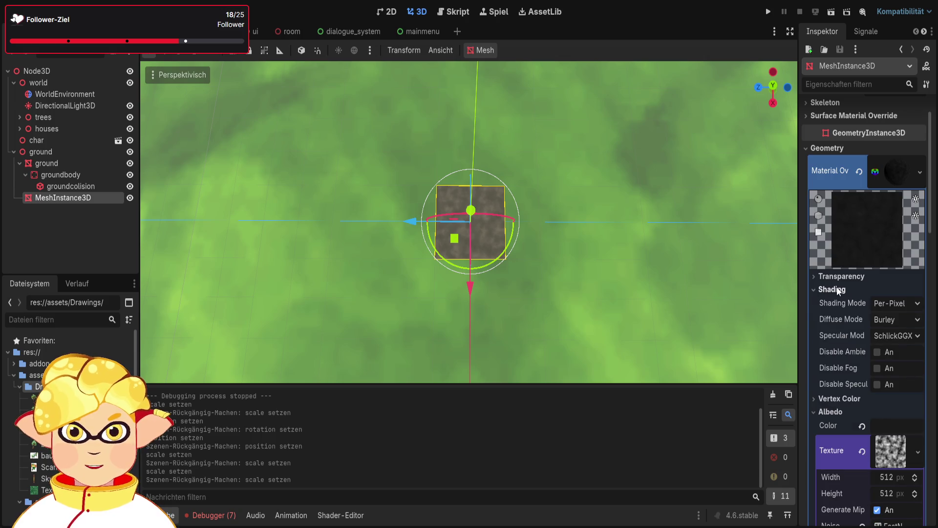
{"action": "left_click", "coordinate": [837, 289]}
{"action": "left_click", "coordinate": [836, 302]}
{"action": "left_click", "coordinate": [836, 302]}
{"action": "left_click", "coordinate": [840, 315]}
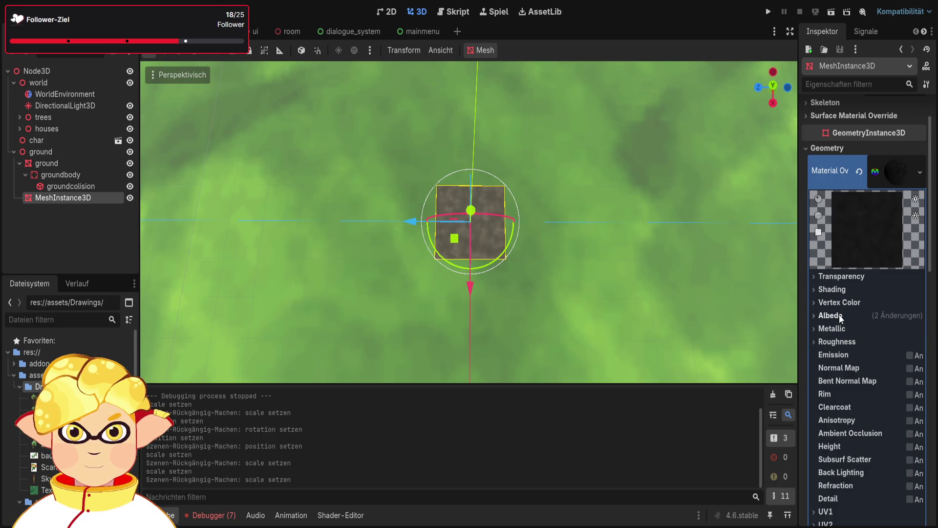
{"action": "left_click", "coordinate": [841, 341]}
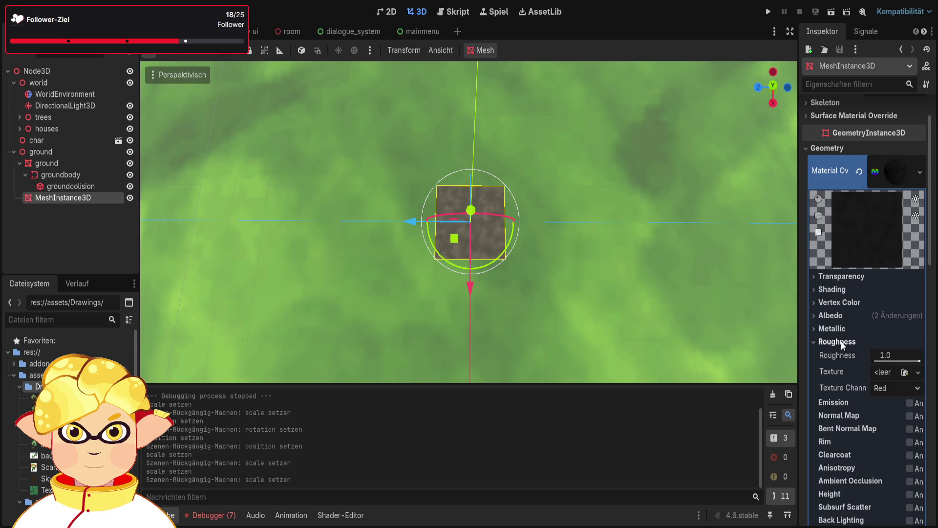
{"action": "left_click", "coordinate": [883, 374]}
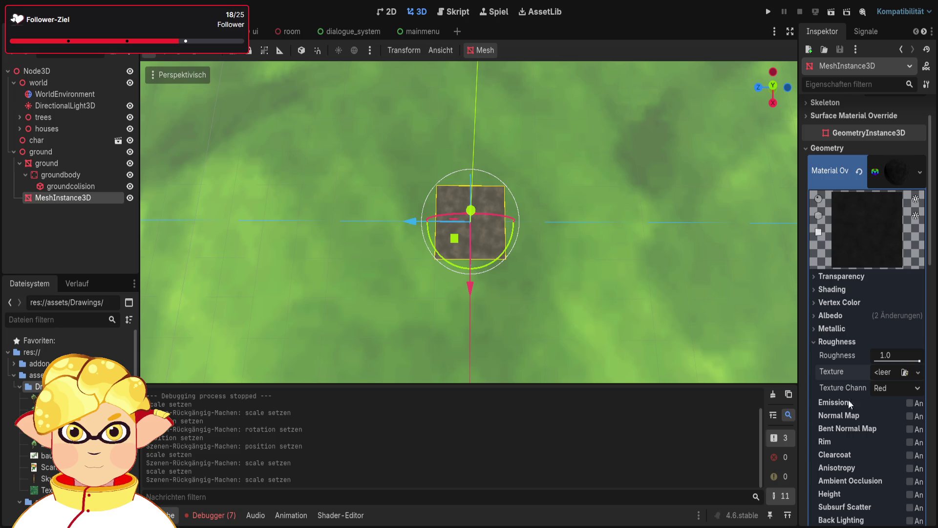
{"action": "scroll", "coordinate": [869, 377], "scroll_direction": "down", "scroll_amount": 2}
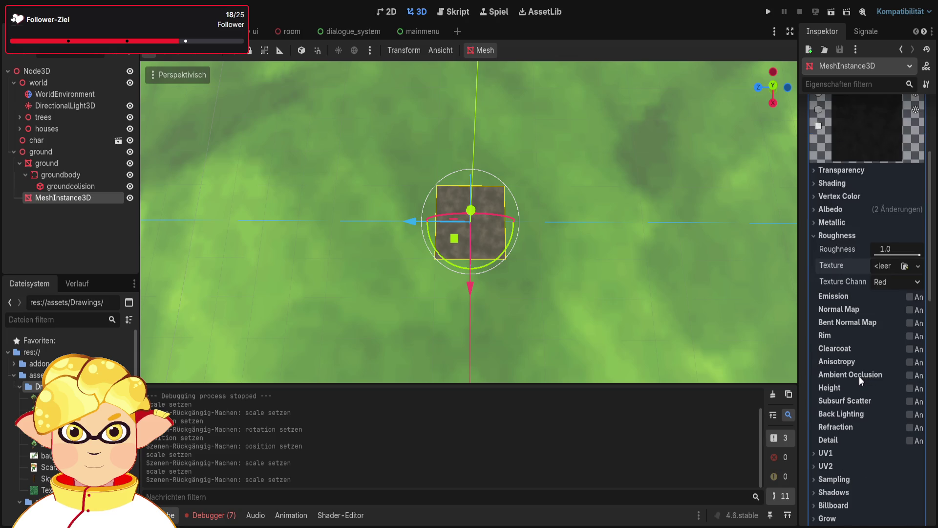
{"action": "scroll", "coordinate": [857, 377], "scroll_direction": "down", "scroll_amount": 3}
{"action": "scroll", "coordinate": [855, 379], "scroll_direction": "down", "scroll_amount": 4}
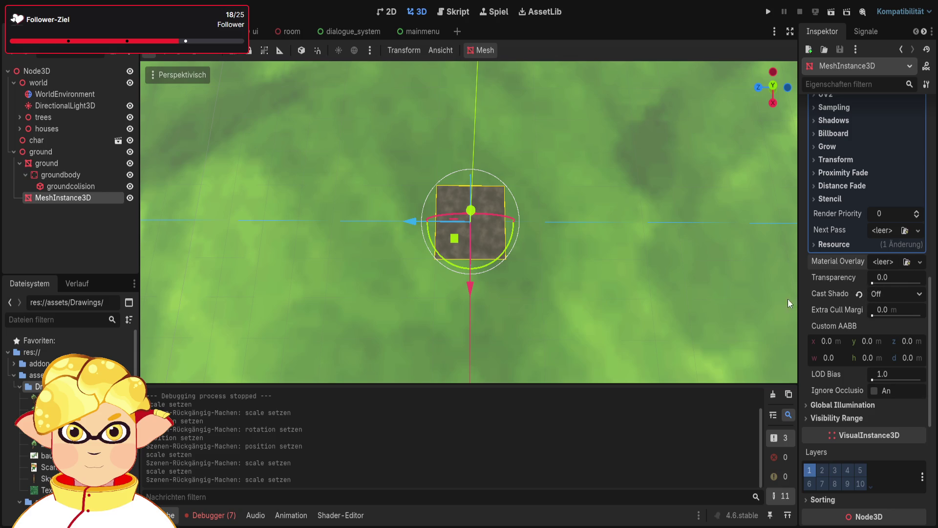
- Create a new StandardMaterial3D overlay with Alpha transparency on the plane, then clear it again
{"action": "left_click", "coordinate": [913, 262]}
{"action": "left_click", "coordinate": [886, 278]}
{"action": "left_click", "coordinate": [894, 277]}
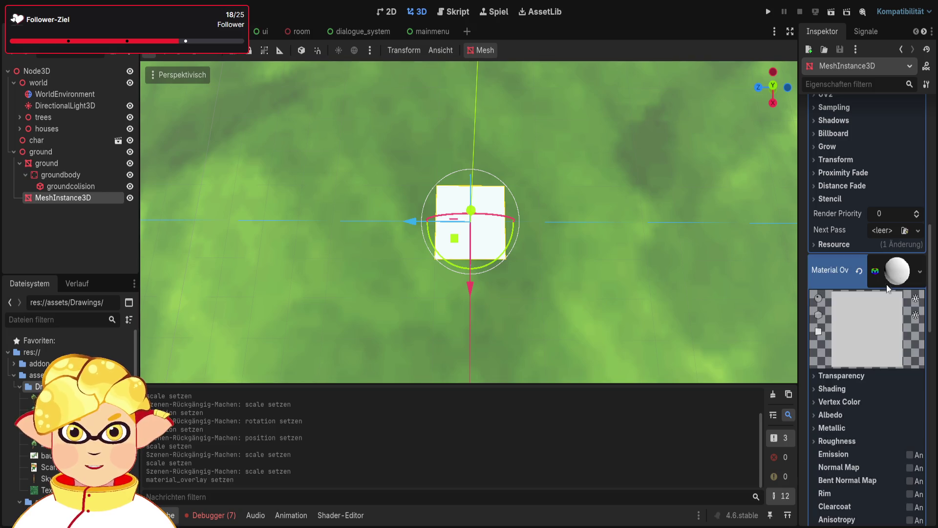
{"action": "left_click", "coordinate": [842, 377]}
{"action": "left_click", "coordinate": [875, 391]}
{"action": "left_click", "coordinate": [872, 421]}
{"action": "scroll", "coordinate": [879, 405], "scroll_direction": "down", "scroll_amount": 3}
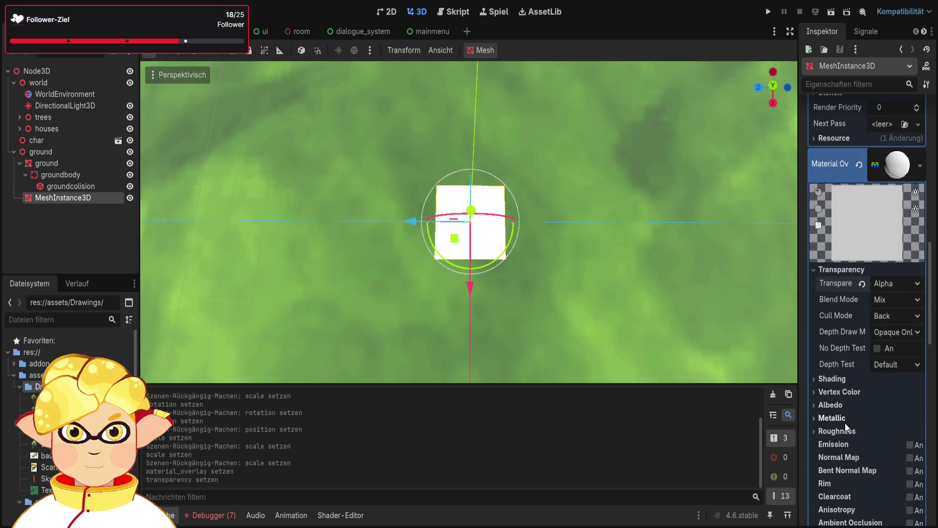
{"action": "left_click", "coordinate": [843, 403]}
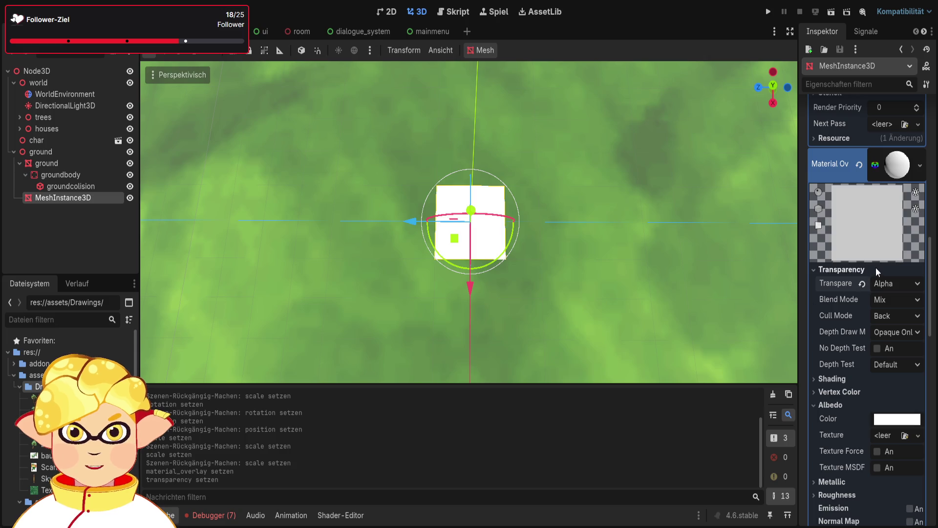
{"action": "left_click", "coordinate": [859, 166]}
{"action": "scroll", "coordinate": [856, 258], "scroll_direction": "down", "scroll_amount": 2}
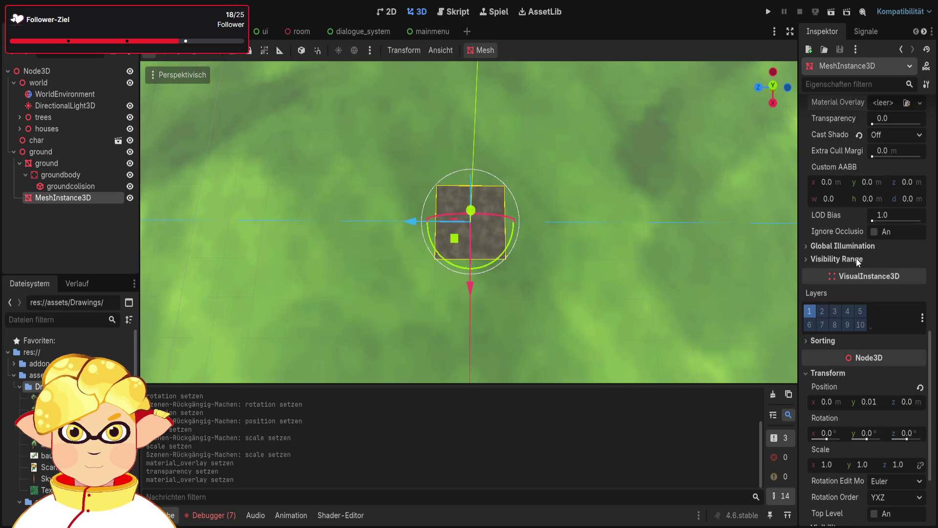
- Orbit the view to see the ground patch at an angle and run the game with F5
{"action": "scroll", "coordinate": [856, 258], "scroll_direction": "down", "scroll_amount": 4}
{"action": "scroll", "coordinate": [669, 278], "scroll_direction": "down", "scroll_amount": 5}
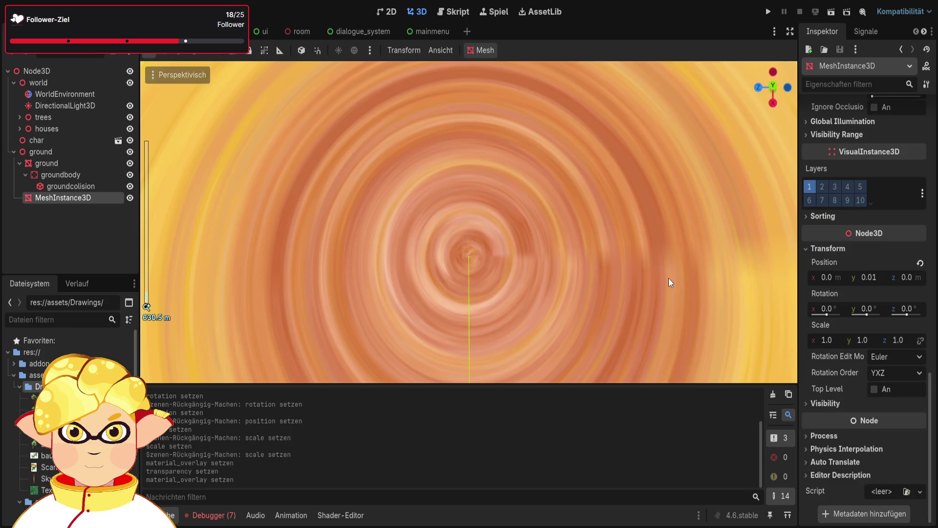
{"action": "scroll", "coordinate": [520, 262], "scroll_direction": "up", "scroll_amount": 5}
{"action": "left_click_drag", "start_coordinate": [521, 262], "coordinate": [555, 409]}
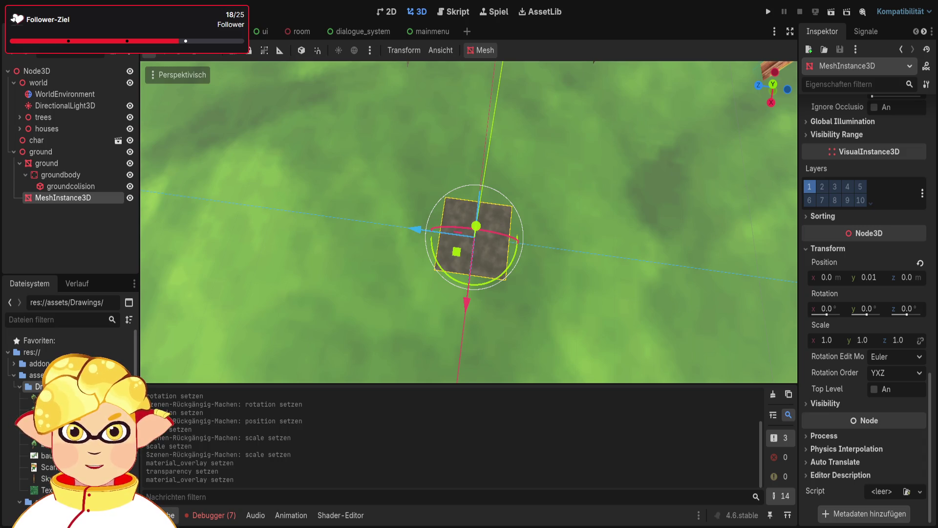
{"action": "key", "text": "F5"}
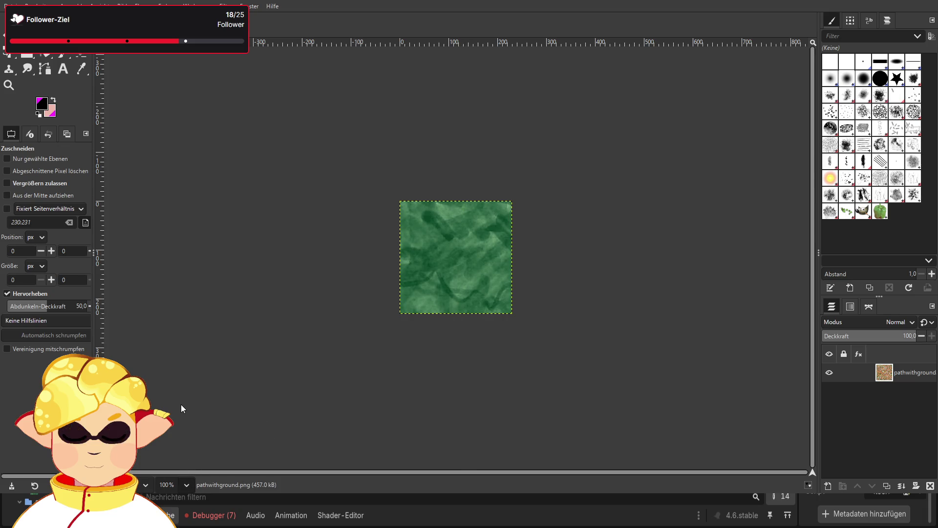
- Zoom the green texture to 400% and pick the 2. Hardness 050 brush with the Paintbrush
{"action": "key", "text": "3"}
{"action": "scroll", "coordinate": [293, 391], "scroll_direction": "down", "scroll_amount": 3}
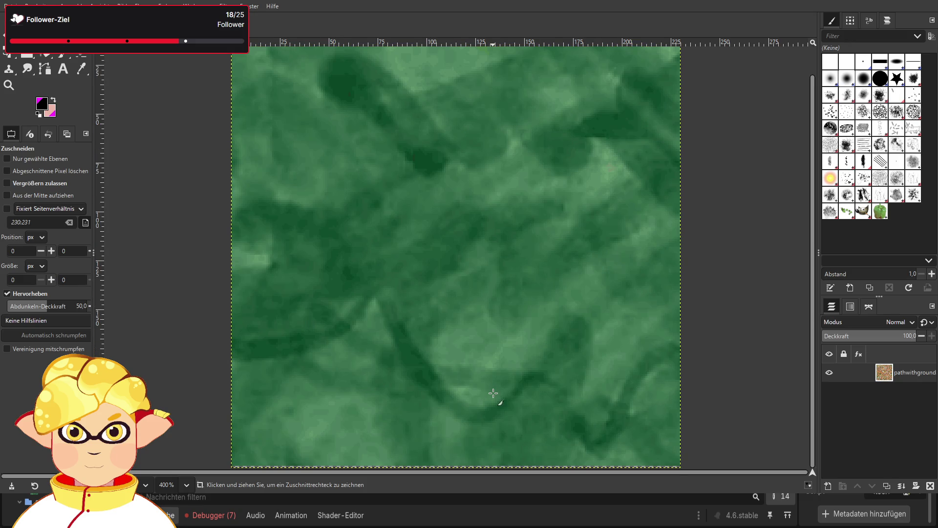
{"action": "scroll", "coordinate": [493, 393], "scroll_direction": "up", "scroll_amount": 3}
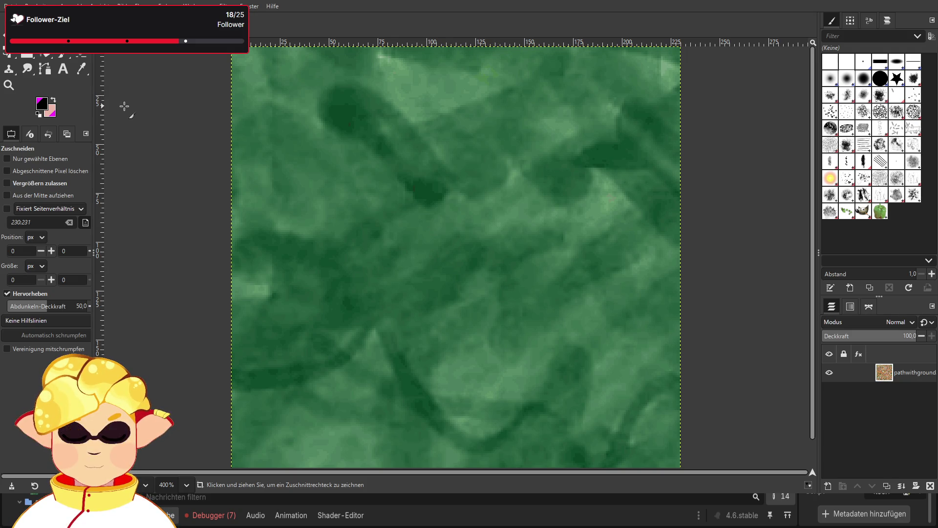
{"action": "left_click", "coordinate": [859, 84]}
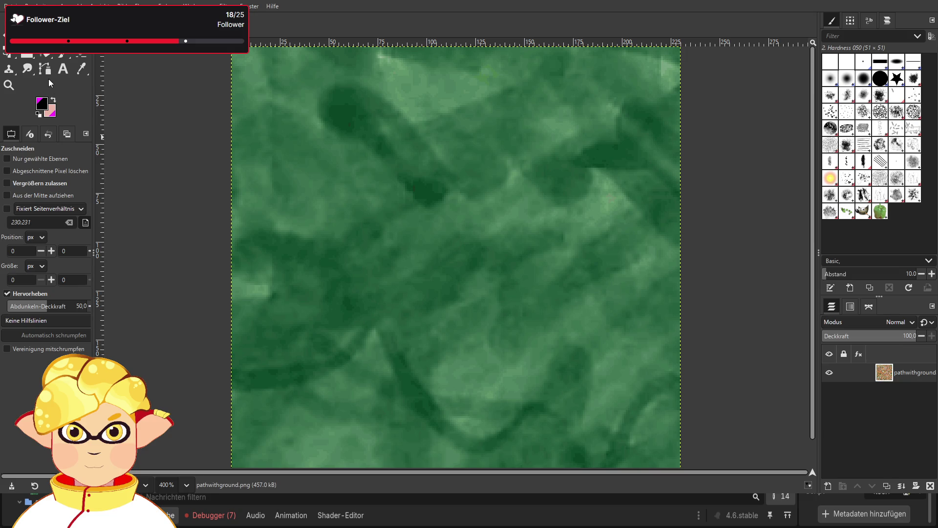
{"action": "key", "text": "p"}
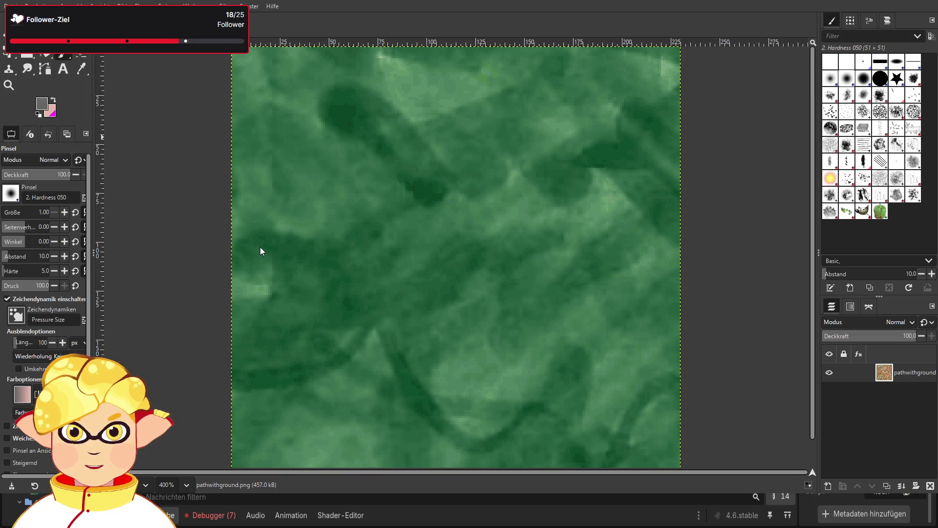
{"action": "key", "text": "ctrl+z"}
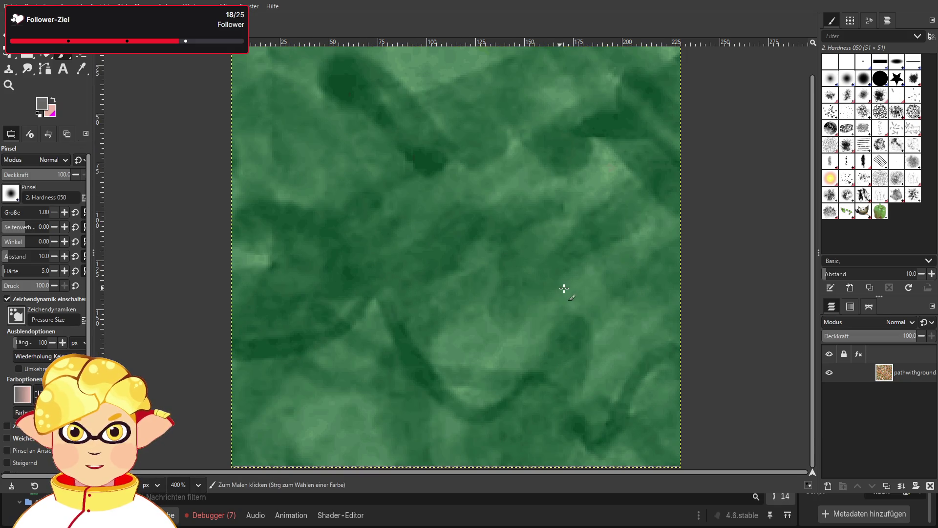
- Switch to the 2. Hardness 075 brush at pressure 45, undoing the grey trial strokes
{"action": "left_click", "coordinate": [865, 79]}
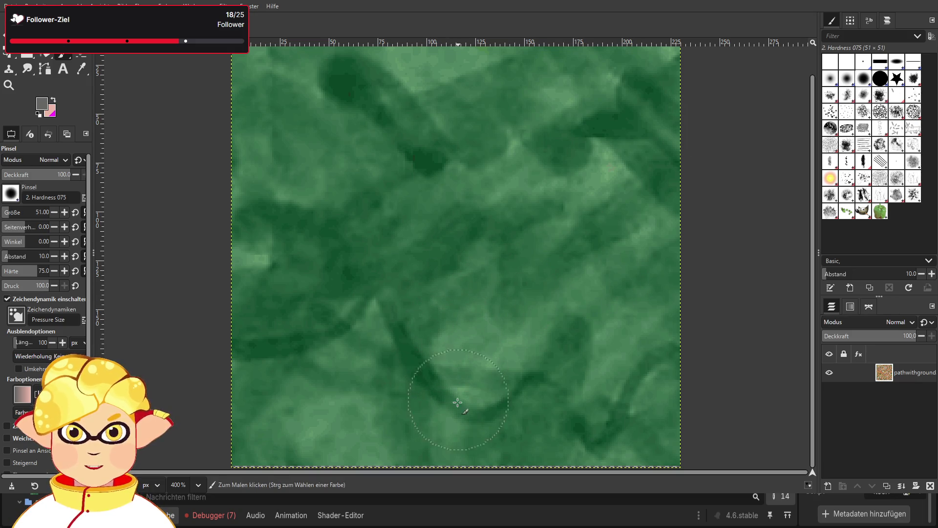
{"action": "mouse_move", "coordinate": [442, 415]}
{"action": "left_mouse_down"}
{"action": "mouse_move", "coordinate": [469, 312]}
{"action": "mouse_move", "coordinate": [443, 153]}
{"action": "left_mouse_up"}
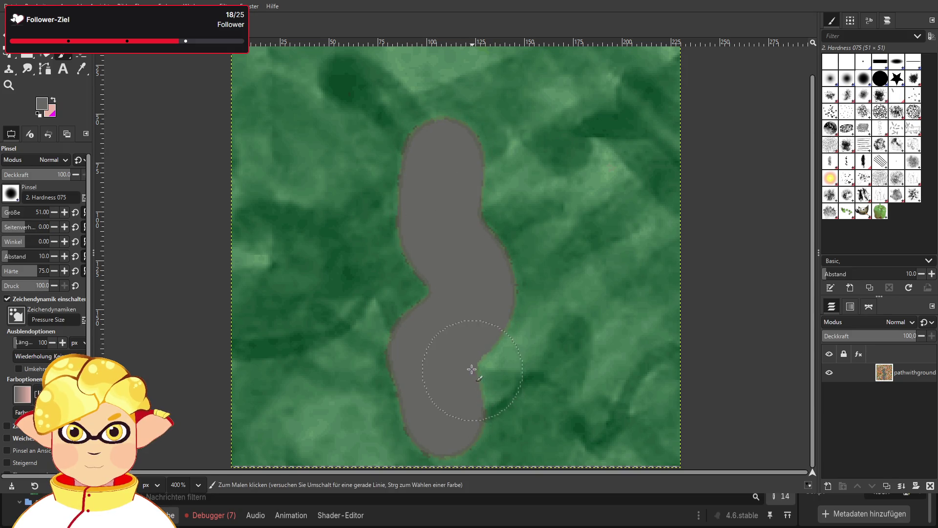
{"action": "key", "text": "ctrl+z"}
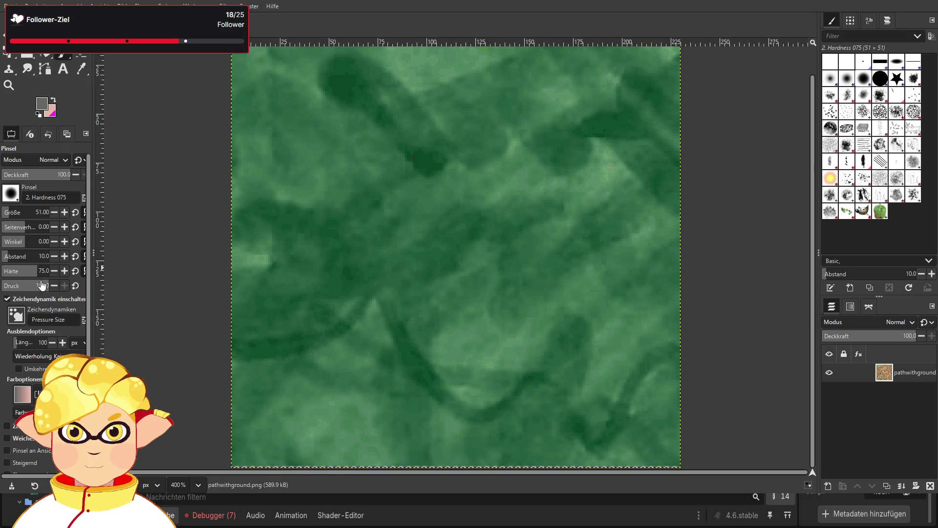
{"action": "type", "text": "45"}
{"action": "key", "text": "Return"}
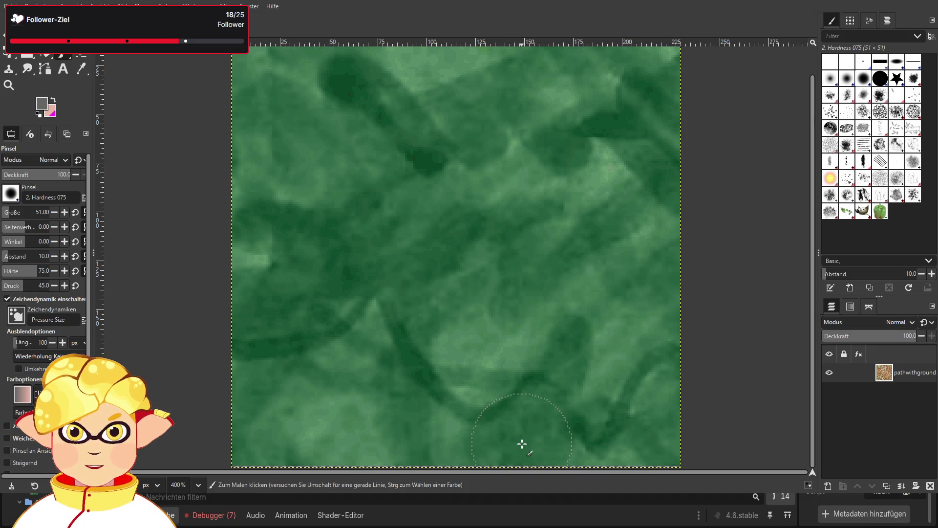
{"action": "left_click", "coordinate": [448, 420]}
{"action": "mouse_move", "coordinate": [456, 405]}
{"action": "left_mouse_down"}
{"action": "mouse_move", "coordinate": [462, 213]}
{"action": "mouse_move", "coordinate": [449, 322]}
{"action": "left_mouse_up"}
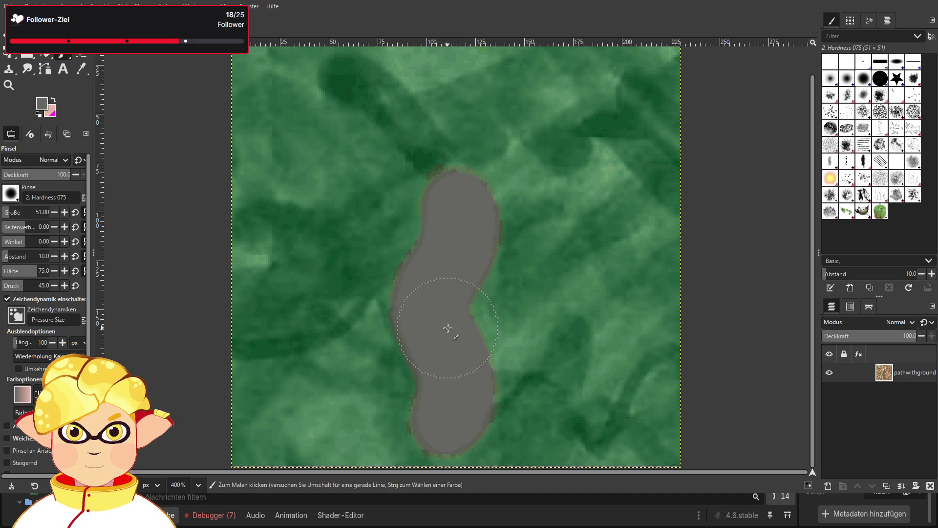
{"action": "key", "text": "ctrl+z"}
- Lower brush hardness to 29, then try grey path and blob strokes and undo them all
{"action": "left_click_drag", "start_coordinate": [29, 276], "coordinate": [16, 275]}
{"action": "mouse_move", "coordinate": [469, 440]}
{"action": "left_mouse_down"}
{"action": "mouse_move", "coordinate": [475, 237]}
{"action": "mouse_move", "coordinate": [472, 323]}
{"action": "left_mouse_up"}
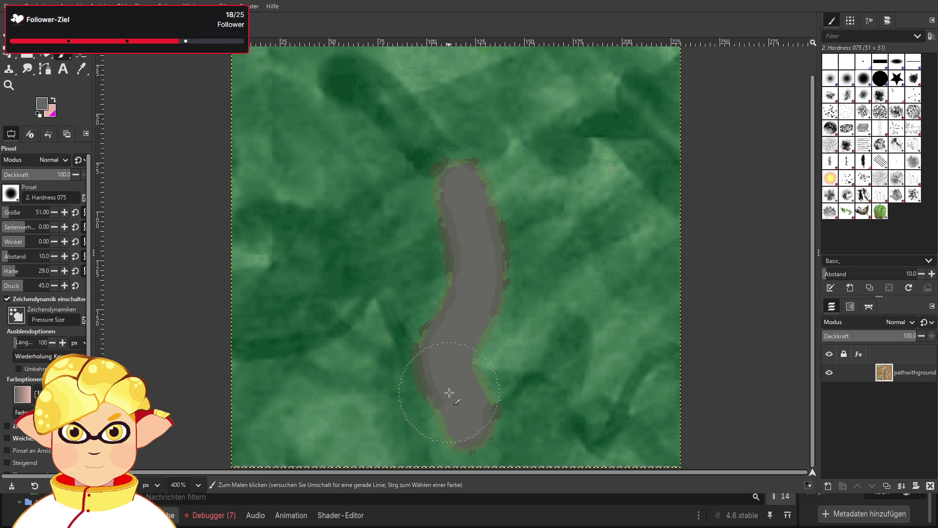
{"action": "key", "text": "ctrl+z"}
{"action": "left_click", "coordinate": [460, 378]}
{"action": "mouse_move", "coordinate": [461, 377]}
{"action": "left_mouse_down"}
{"action": "mouse_move", "coordinate": [416, 359]}
{"action": "mouse_move", "coordinate": [437, 322]}
{"action": "mouse_move", "coordinate": [511, 282]}
{"action": "mouse_move", "coordinate": [415, 225]}
{"action": "mouse_move", "coordinate": [489, 127]}
{"action": "mouse_move", "coordinate": [372, 105]}
{"action": "mouse_move", "coordinate": [529, 272]}
{"action": "mouse_move", "coordinate": [251, 412]}
{"action": "left_mouse_up"}
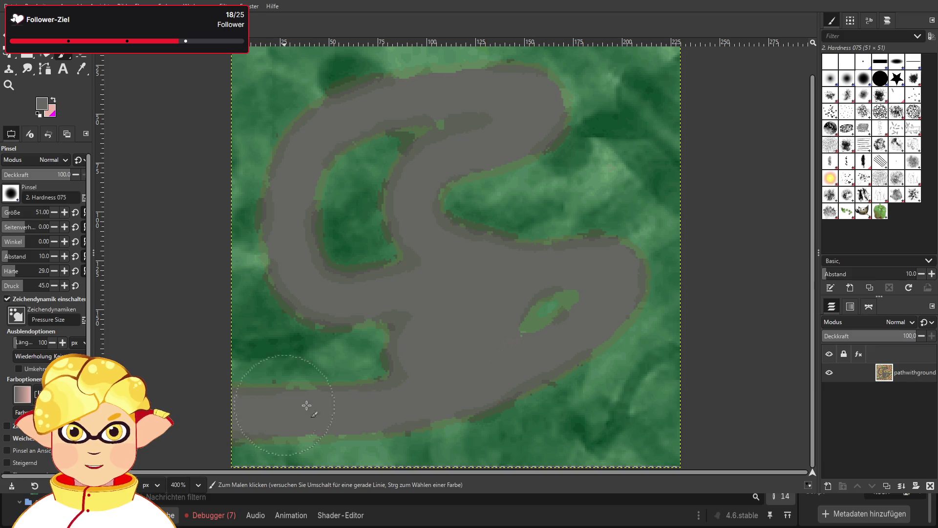
{"action": "key", "text": "ctrl+z"}
{"action": "mouse_move", "coordinate": [342, 105]}
{"action": "left_mouse_down"}
{"action": "mouse_move", "coordinate": [329, 210]}
{"action": "mouse_move", "coordinate": [416, 164]}
{"action": "mouse_move", "coordinate": [444, 257]}
{"action": "left_mouse_up"}
{"action": "left_click_drag", "start_coordinate": [578, 234], "coordinate": [633, 283]}
{"action": "left_click_drag", "start_coordinate": [320, 318], "coordinate": [320, 386]}
{"action": "left_click_drag", "start_coordinate": [390, 288], "coordinate": [391, 398]}
{"action": "left_click_drag", "start_coordinate": [552, 373], "coordinate": [497, 331]}
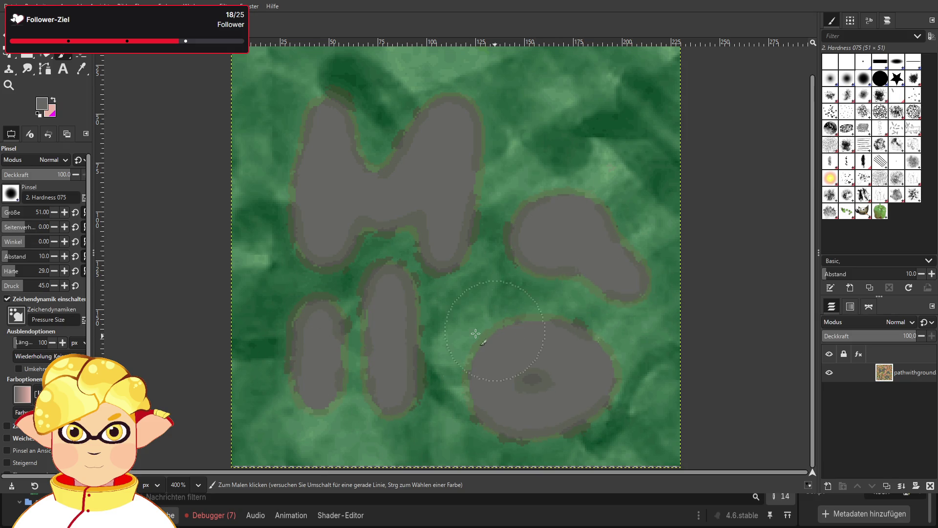
{"action": "key", "text": "ctrl+z"}
{"action": "key", "text": "ctrl+z"}
{"action": "key", "text": "ctrl+z"}
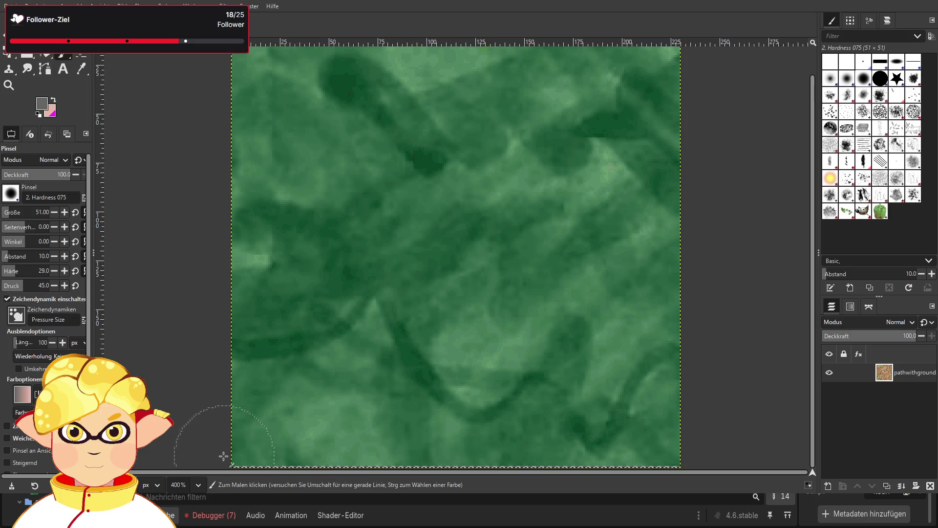
{"action": "double_click", "coordinate": [174, 485]}
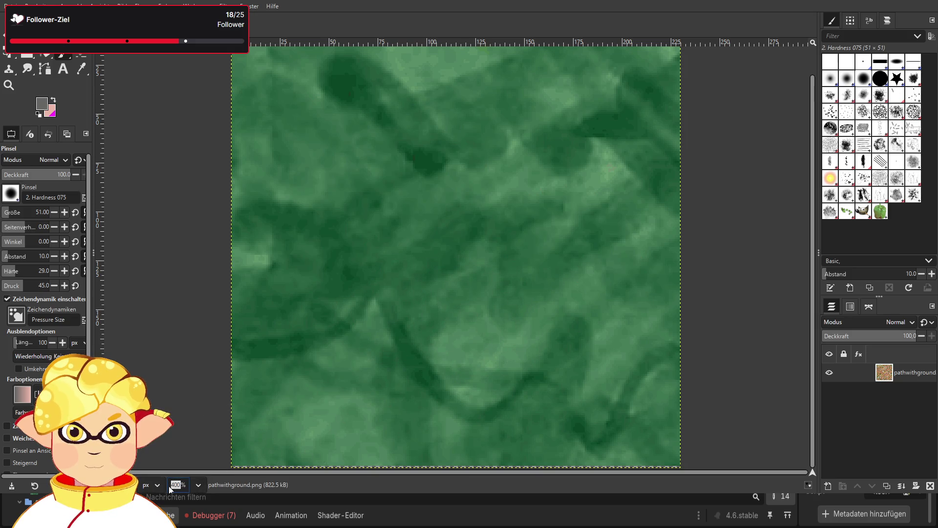
{"action": "type", "text": "350"}
- Zoom the canvas to 350%, then paint grey test path strokes and undo them
{"action": "key", "text": "Return"}
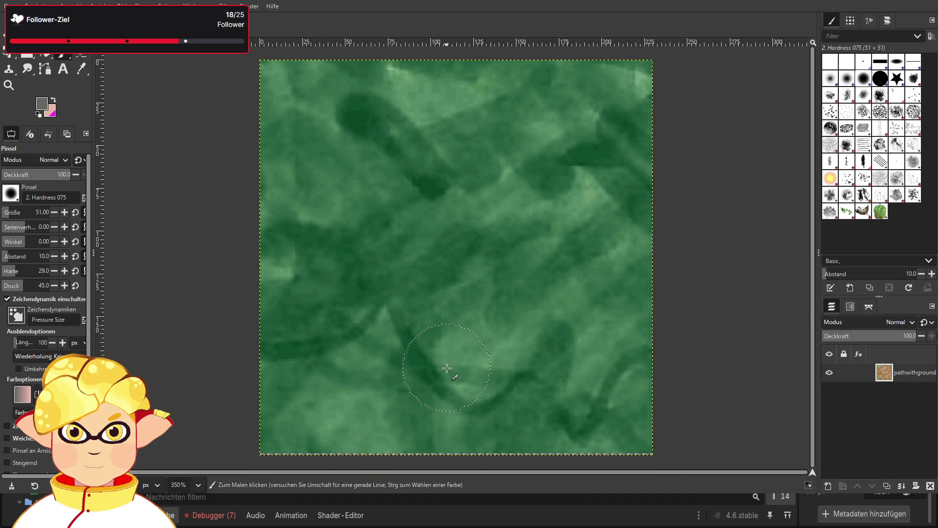
{"action": "mouse_move", "coordinate": [376, 380]}
{"action": "left_mouse_down"}
{"action": "mouse_move", "coordinate": [498, 379]}
{"action": "mouse_move", "coordinate": [505, 360]}
{"action": "mouse_move", "coordinate": [437, 356]}
{"action": "mouse_move", "coordinate": [446, 329]}
{"action": "mouse_move", "coordinate": [436, 265]}
{"action": "mouse_move", "coordinate": [471, 194]}
{"action": "mouse_move", "coordinate": [441, 66]}
{"action": "left_mouse_up"}
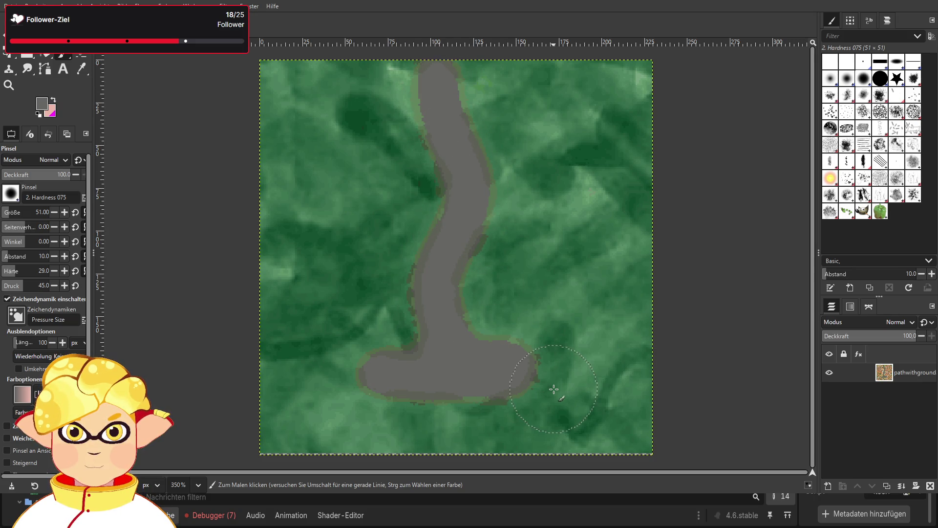
{"action": "mouse_move", "coordinate": [411, 348]}
{"action": "left_mouse_down"}
{"action": "mouse_move", "coordinate": [377, 360]}
{"action": "mouse_move", "coordinate": [545, 376]}
{"action": "mouse_move", "coordinate": [360, 298]}
{"action": "mouse_move", "coordinate": [335, 360]}
{"action": "mouse_move", "coordinate": [343, 405]}
{"action": "left_mouse_up"}
{"action": "left_click_drag", "start_coordinate": [537, 374], "coordinate": [582, 344]}
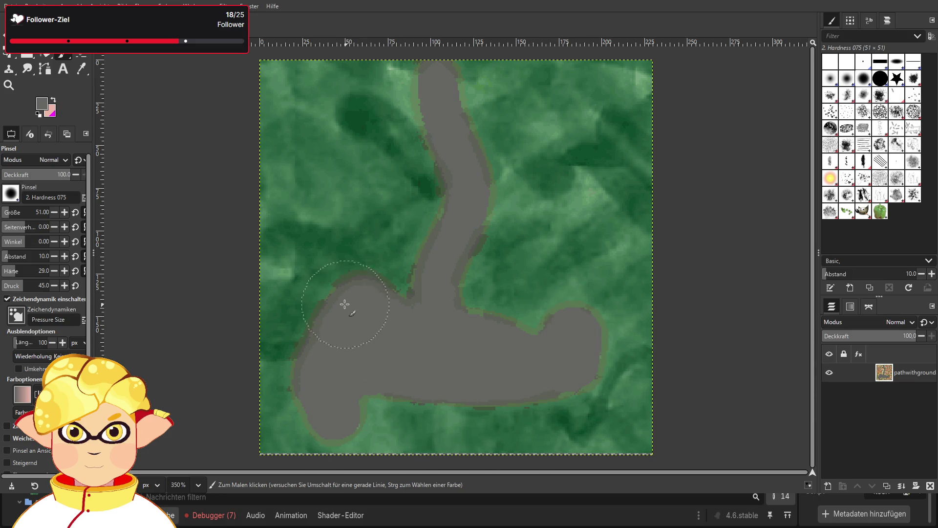
{"action": "key", "text": "ctrl+z"}
{"action": "key", "text": "ctrl+z"}
{"action": "key", "text": "ctrl+z"}
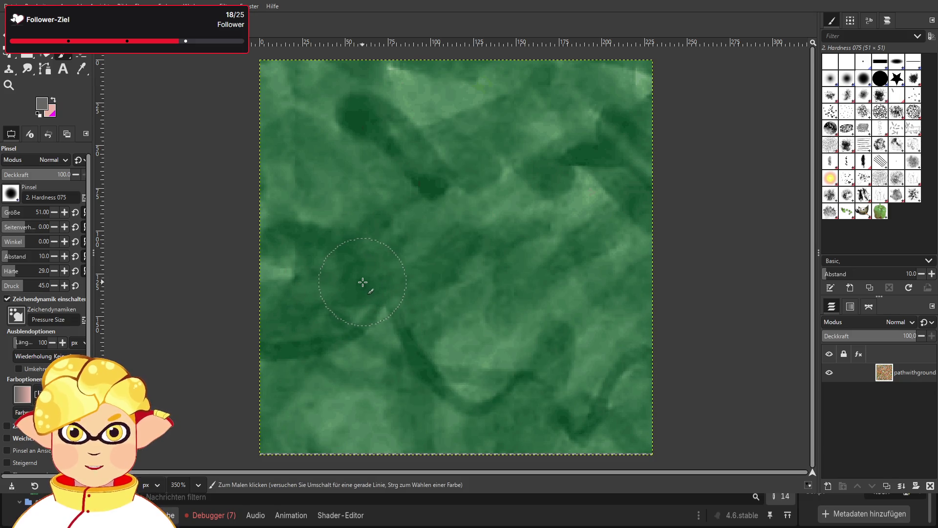
- Paint a grey test smiley face on the texture and undo it
{"action": "mouse_move", "coordinate": [338, 288]}
{"action": "left_mouse_down"}
{"action": "mouse_move", "coordinate": [379, 348]}
{"action": "mouse_move", "coordinate": [588, 262]}
{"action": "left_mouse_up"}
{"action": "left_click_drag", "start_coordinate": [374, 183], "coordinate": [374, 224]}
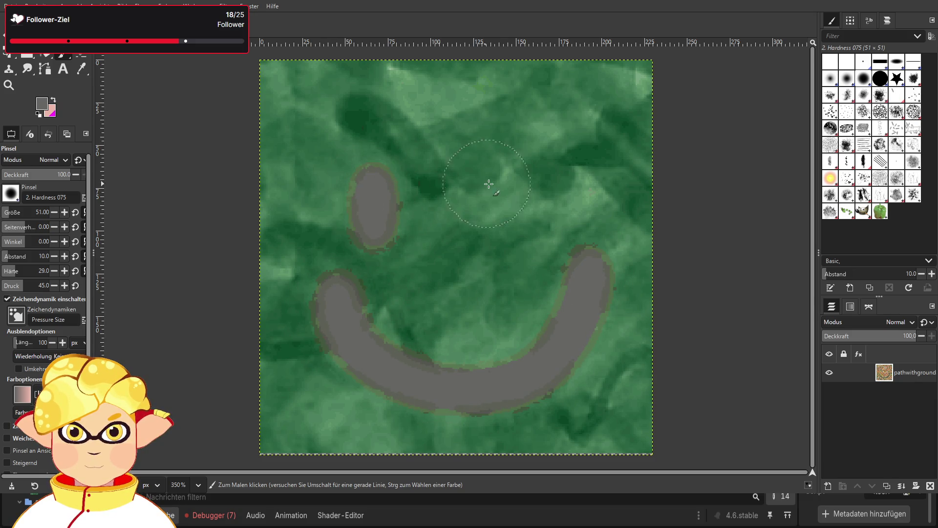
{"action": "left_click_drag", "start_coordinate": [499, 182], "coordinate": [502, 222]}
{"action": "key", "text": "ctrl+z"}
{"action": "key", "text": "ctrl+z"}
{"action": "key", "text": "ctrl+z"}
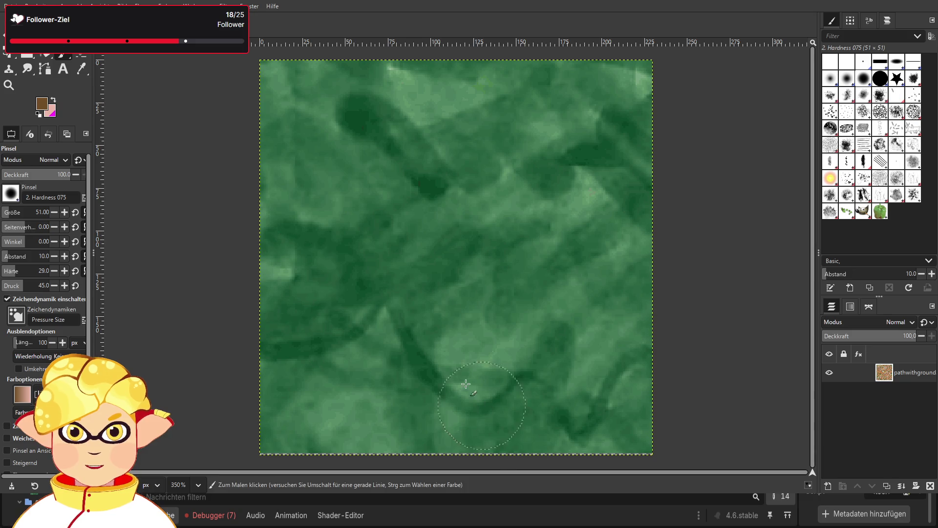
- Try a brown and then a darker brown path stroke, undoing each one
{"action": "mouse_move", "coordinate": [457, 424]}
{"action": "left_mouse_down"}
{"action": "mouse_move", "coordinate": [426, 362]}
{"action": "mouse_move", "coordinate": [469, 199]}
{"action": "mouse_move", "coordinate": [449, 137]}
{"action": "left_mouse_up"}
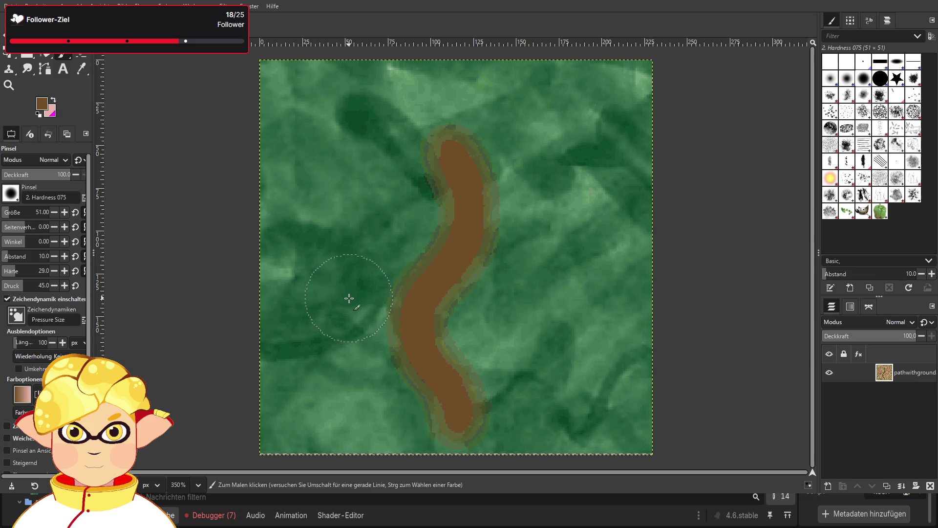
{"action": "key", "text": "ctrl+z"}
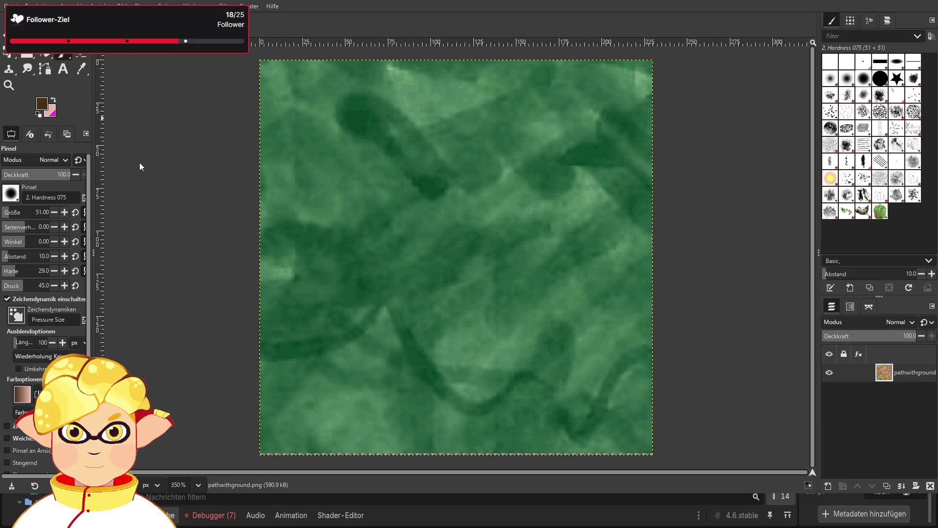
{"action": "left_click_drag", "start_coordinate": [461, 417], "coordinate": [456, 216]}
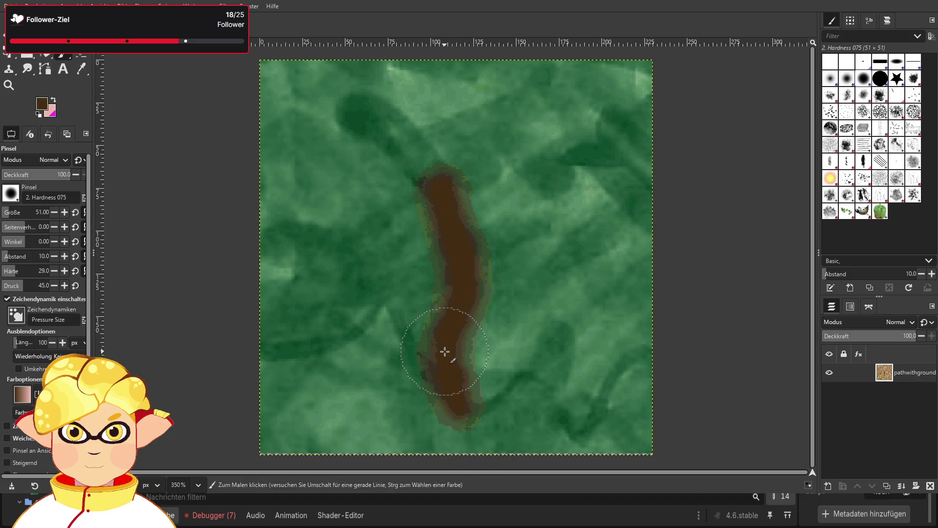
{"action": "key", "text": "ctrl+z"}
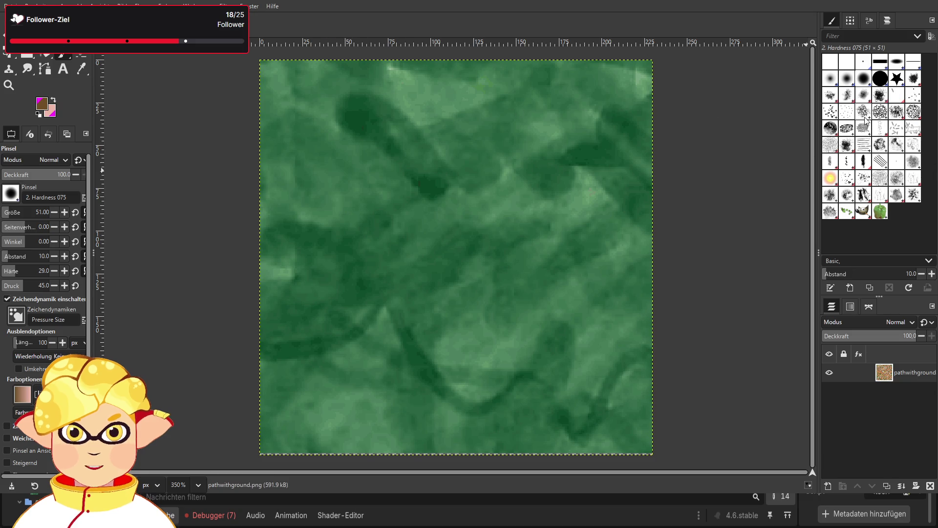
- Try cell-textured brown strokes, shrink the brush to size 35, and undo the trial path
{"action": "mouse_move", "coordinate": [451, 374]}
{"action": "left_mouse_down"}
{"action": "mouse_move", "coordinate": [442, 273]}
{"action": "mouse_move", "coordinate": [452, 156]}
{"action": "mouse_move", "coordinate": [435, 161]}
{"action": "left_mouse_up"}
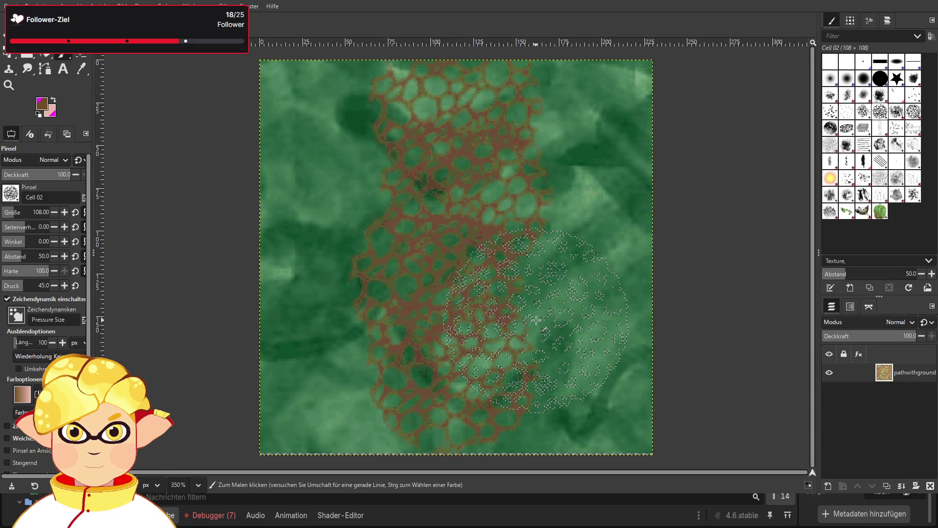
{"action": "left_click_drag", "start_coordinate": [536, 320], "coordinate": [444, 392]}
{"action": "key", "text": "ctrl+z"}
{"action": "key", "text": "ctrl+z"}
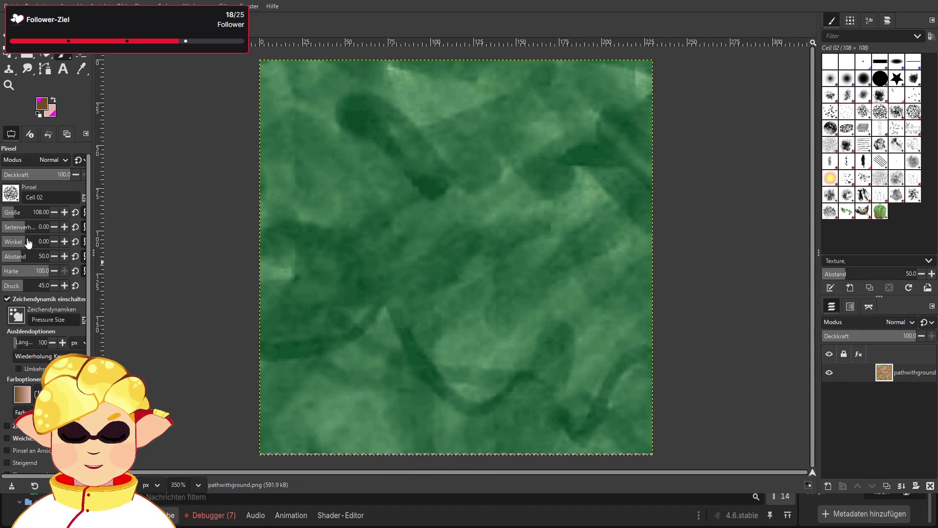
{"action": "left_click", "coordinate": [8, 212]}
{"action": "left_click_drag", "start_coordinate": [9, 211], "coordinate": [5, 211]}
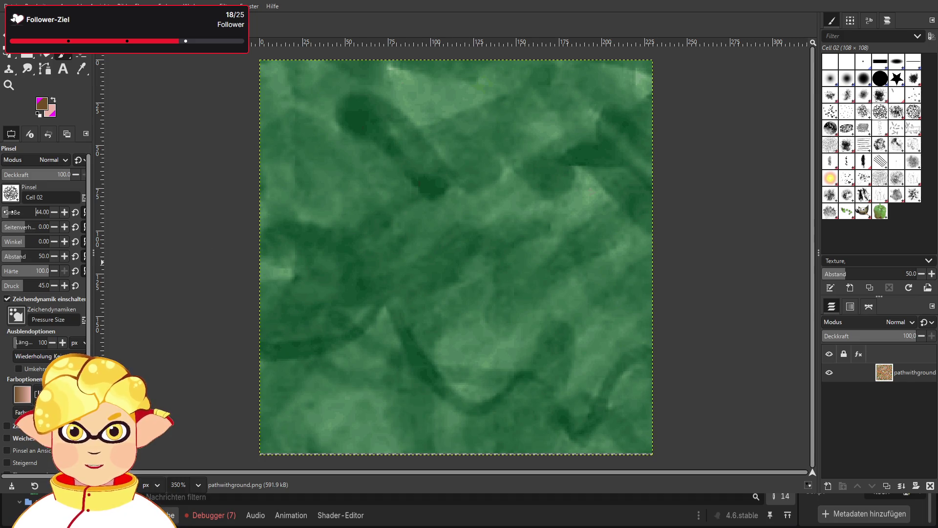
{"action": "type", "text": "35"}
{"action": "mouse_move", "coordinate": [464, 452]}
{"action": "left_mouse_down"}
{"action": "mouse_move", "coordinate": [440, 393]}
{"action": "mouse_move", "coordinate": [427, 103]}
{"action": "left_mouse_up"}
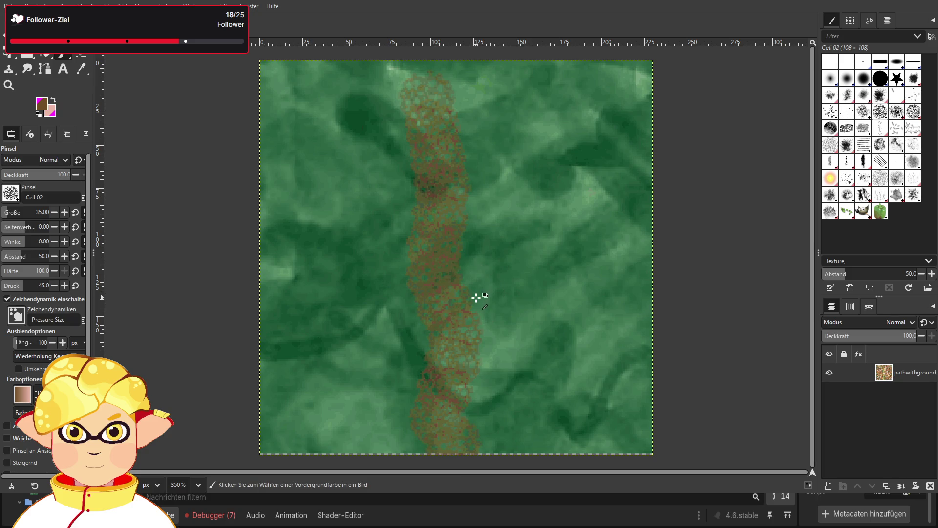
{"action": "key", "text": "ctrl+z"}
- Switch to the Cell 01 brush, undo its trial stroke, and lower hardness to 32
{"action": "left_click", "coordinate": [864, 112]}
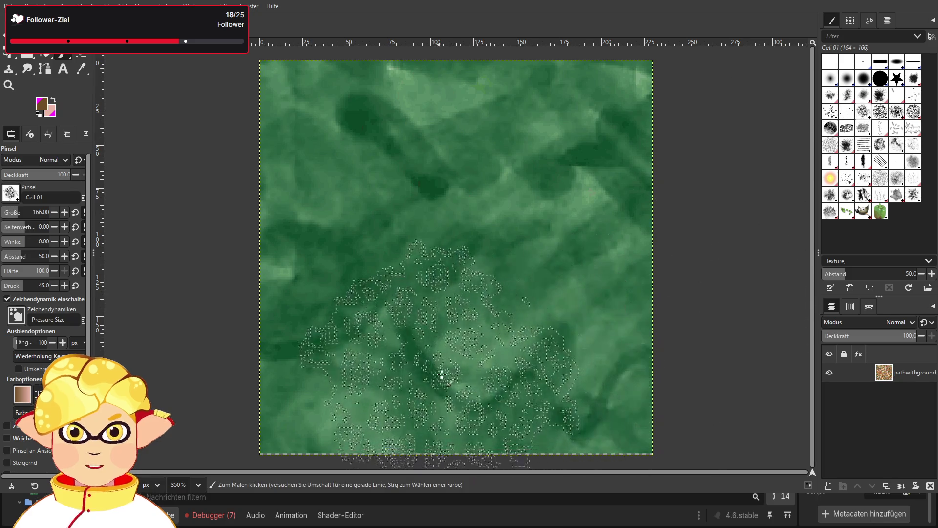
{"action": "left_click_drag", "start_coordinate": [430, 342], "coordinate": [469, 308]}
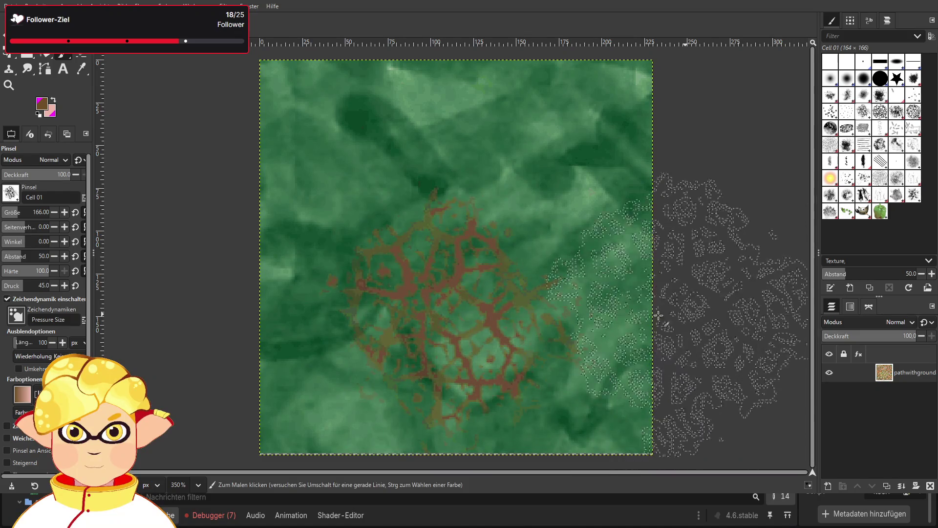
{"action": "key", "text": "ctrl"}
{"action": "key", "text": "ctrl+z"}
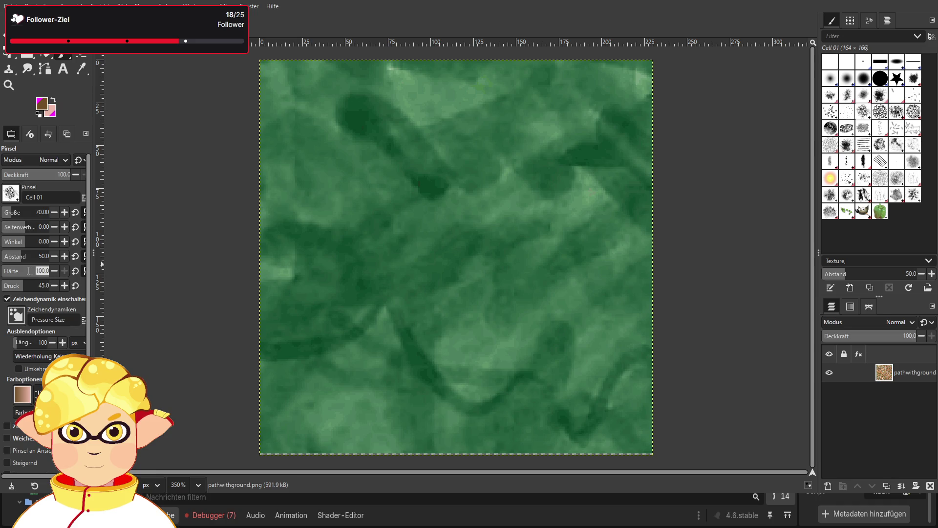
{"action": "type", "text": "47"}
{"action": "left_click_drag", "start_coordinate": [24, 269], "coordinate": [16, 269]}
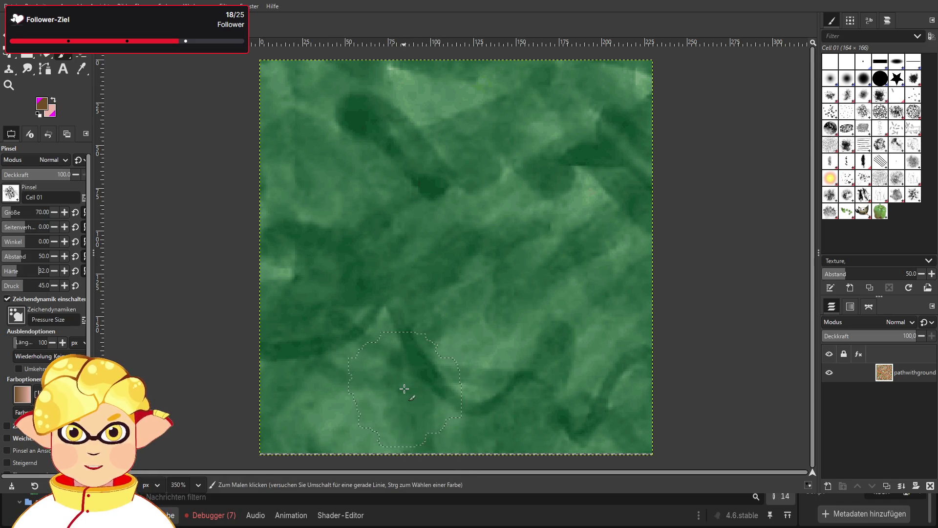
{"action": "left_click_drag", "start_coordinate": [388, 390], "coordinate": [566, 363]}
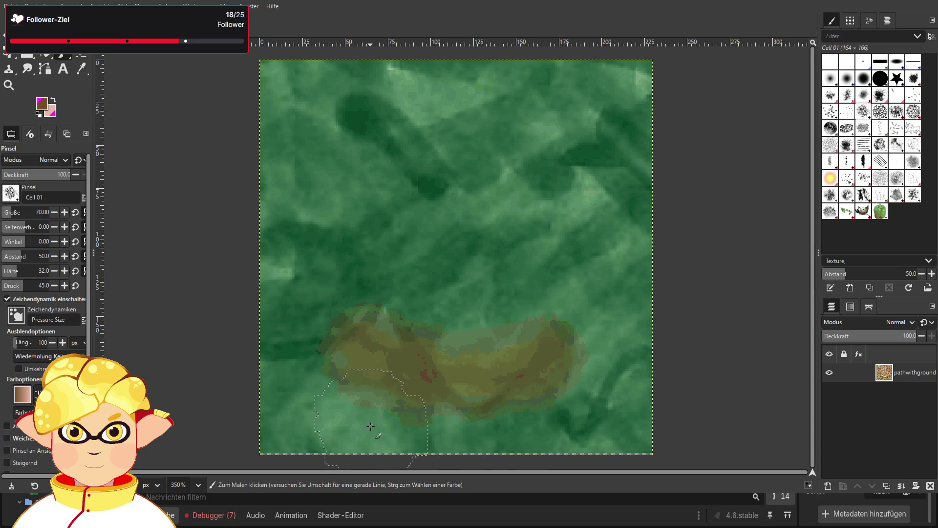
{"action": "key", "text": "ctrl+z"}
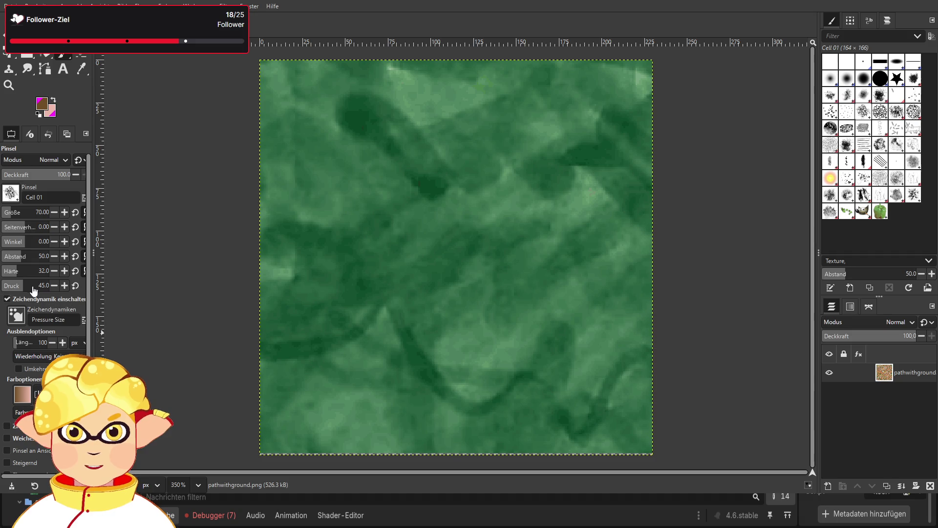
{"action": "left_click_drag", "start_coordinate": [16, 270], "coordinate": [13, 271]}
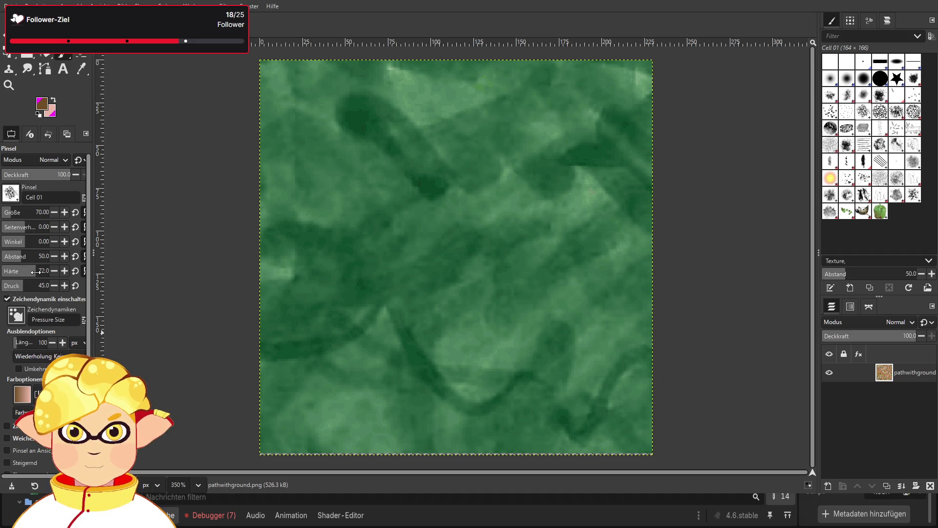
{"action": "left_click", "coordinate": [467, 394]}
{"action": "left_click", "coordinate": [423, 394]}
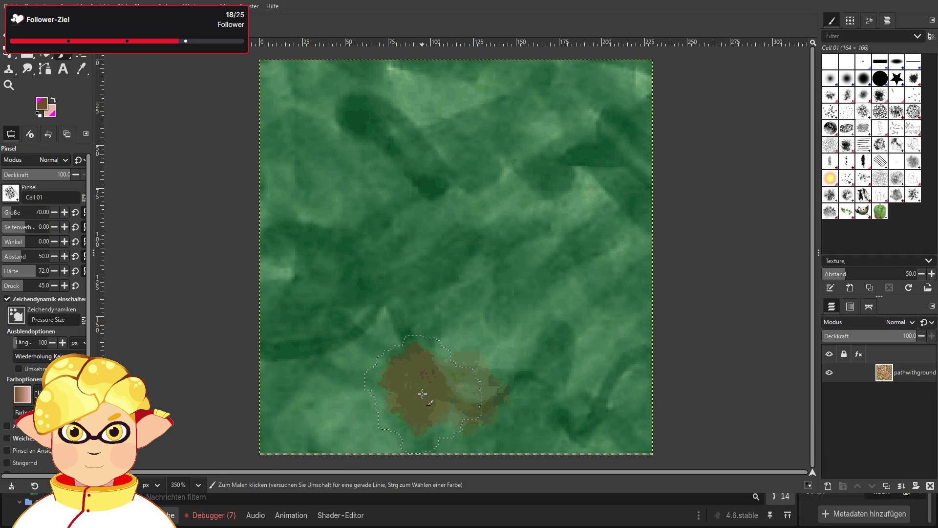
{"action": "mouse_move", "coordinate": [423, 393]}
{"action": "left_mouse_down"}
{"action": "mouse_move", "coordinate": [482, 337]}
{"action": "mouse_move", "coordinate": [456, 276]}
{"action": "mouse_move", "coordinate": [581, 190]}
{"action": "mouse_move", "coordinate": [542, 132]}
{"action": "left_mouse_up"}
{"action": "key", "text": "ctrl+z"}
{"action": "key", "text": "ctrl+z"}
{"action": "key", "text": "ctrl+z"}
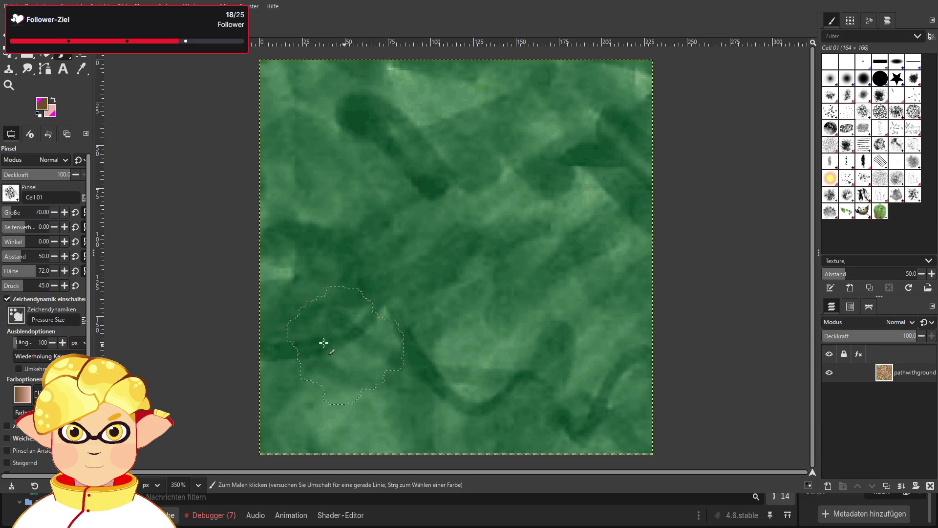
{"action": "left_click_drag", "start_coordinate": [31, 273], "coordinate": [63, 271]}
{"action": "mouse_move", "coordinate": [503, 440]}
{"action": "left_mouse_down"}
{"action": "mouse_move", "coordinate": [406, 366]}
{"action": "mouse_move", "coordinate": [496, 272]}
{"action": "mouse_move", "coordinate": [497, 213]}
{"action": "mouse_move", "coordinate": [430, 122]}
{"action": "mouse_move", "coordinate": [462, 161]}
{"action": "left_mouse_up"}
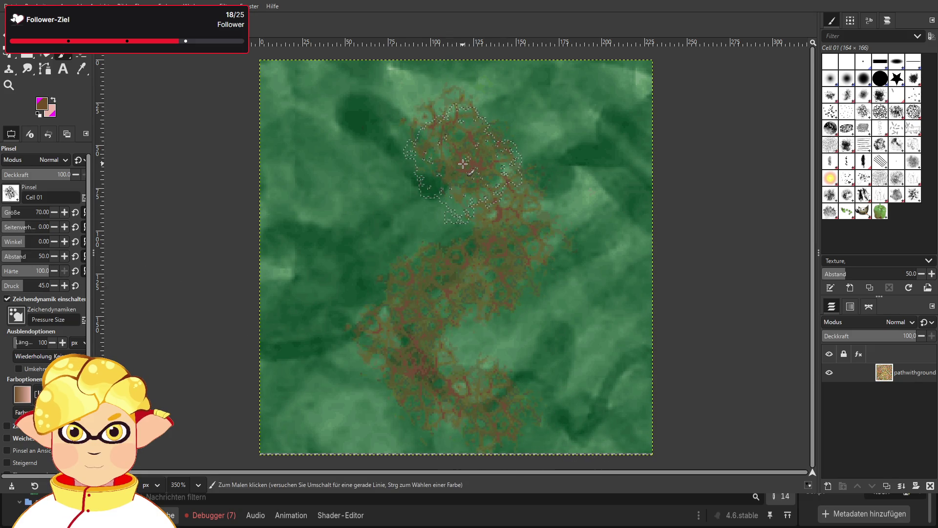
{"action": "key", "text": "ctrl+z"}
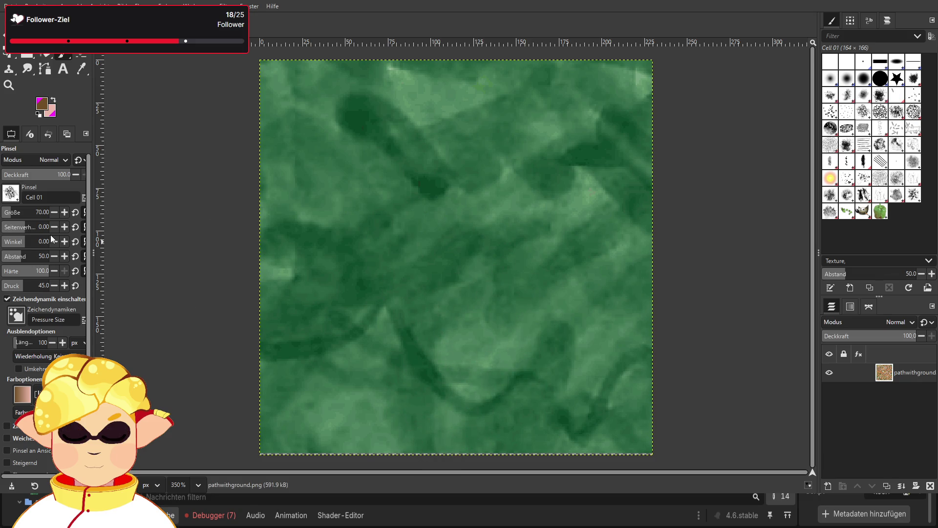
{"action": "left_click_drag", "start_coordinate": [29, 212], "coordinate": [3, 210]}
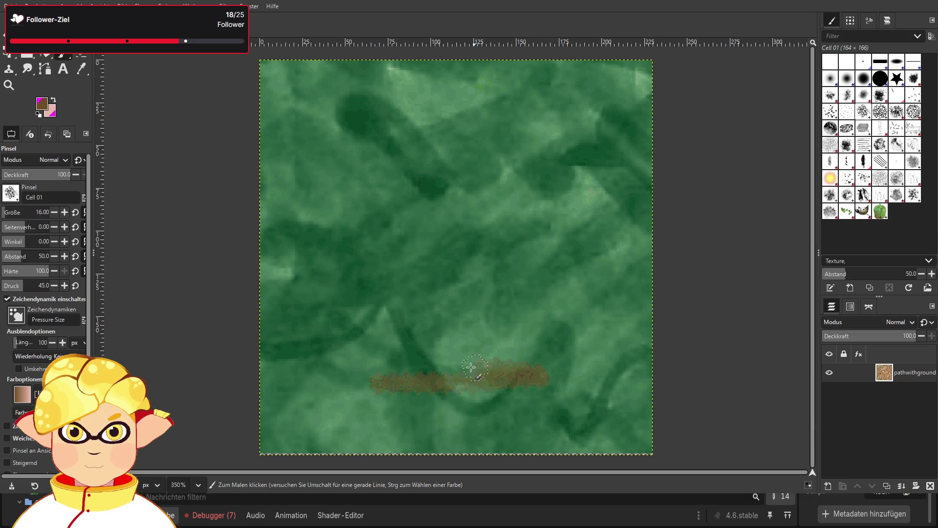
- Paint a brown patch near the bottom and, at size 65, a path up the texture
{"action": "mouse_move", "coordinate": [502, 364]}
{"action": "left_mouse_down"}
{"action": "mouse_move", "coordinate": [483, 364]}
{"action": "mouse_move", "coordinate": [508, 357]}
{"action": "mouse_move", "coordinate": [395, 395]}
{"action": "mouse_move", "coordinate": [495, 404]}
{"action": "left_mouse_up"}
{"action": "mouse_move", "coordinate": [399, 400]}
{"action": "left_mouse_down"}
{"action": "mouse_move", "coordinate": [528, 391]}
{"action": "mouse_move", "coordinate": [559, 377]}
{"action": "mouse_move", "coordinate": [503, 381]}
{"action": "mouse_move", "coordinate": [433, 356]}
{"action": "left_mouse_up"}
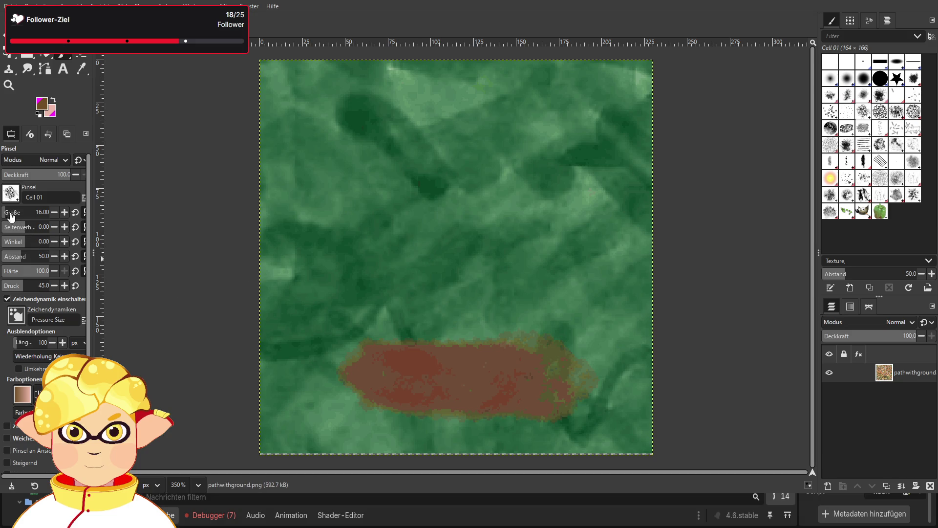
{"action": "left_click_drag", "start_coordinate": [10, 211], "coordinate": [12, 211]}
{"action": "mouse_move", "coordinate": [406, 337]}
{"action": "left_mouse_down"}
{"action": "mouse_move", "coordinate": [430, 324]}
{"action": "mouse_move", "coordinate": [458, 272]}
{"action": "mouse_move", "coordinate": [461, 225]}
{"action": "mouse_move", "coordinate": [488, 181]}
{"action": "mouse_move", "coordinate": [436, 125]}
{"action": "mouse_move", "coordinate": [425, 81]}
{"action": "mouse_move", "coordinate": [438, 55]}
{"action": "left_mouse_up"}
{"action": "mouse_move", "coordinate": [452, 347]}
{"action": "left_mouse_down"}
{"action": "mouse_move", "coordinate": [386, 361]}
{"action": "mouse_move", "coordinate": [469, 369]}
{"action": "mouse_move", "coordinate": [342, 386]}
{"action": "mouse_move", "coordinate": [497, 411]}
{"action": "mouse_move", "coordinate": [555, 394]}
{"action": "mouse_move", "coordinate": [565, 366]}
{"action": "mouse_move", "coordinate": [518, 355]}
{"action": "left_mouse_up"}
- Overwrite pathwithground.png with the painted path and return to Godot
{"action": "key", "text": "ctrl"}
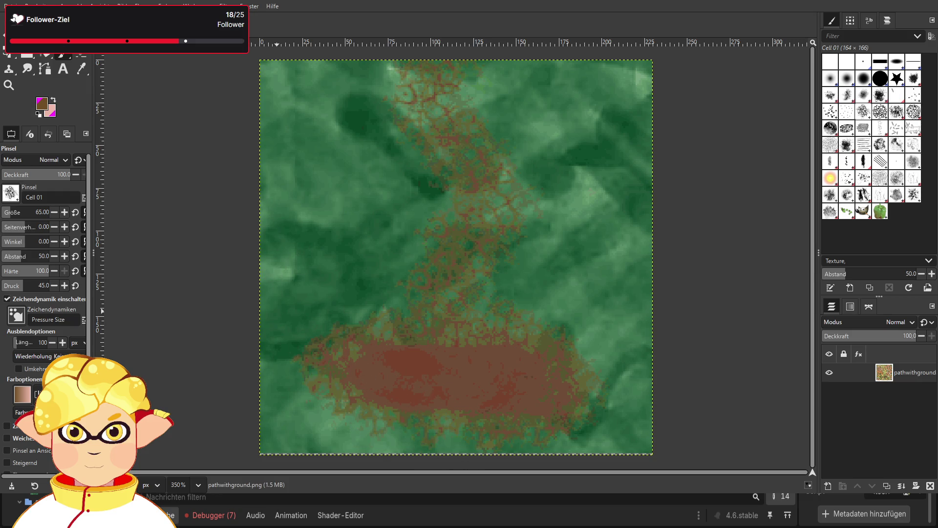
{"action": "key", "text": "ctrl+e"}
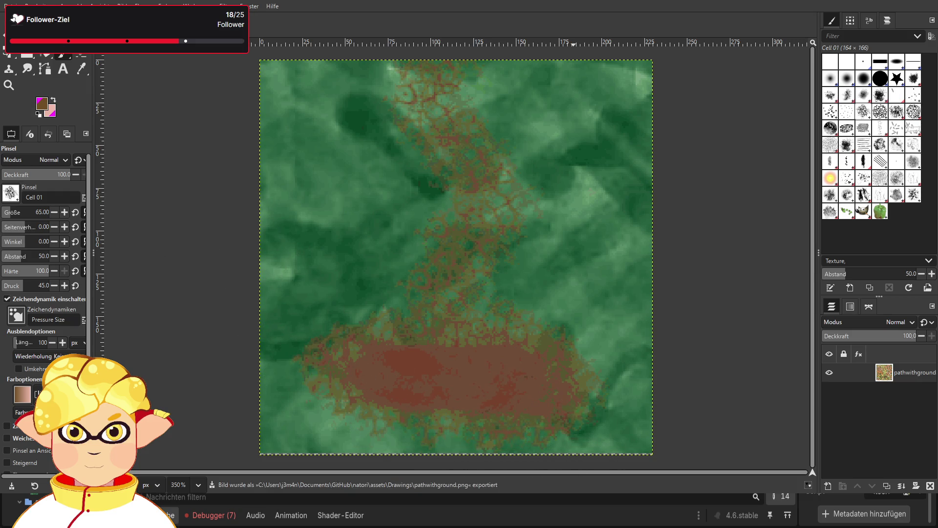
{"action": "key", "text": "alt+Tab"}
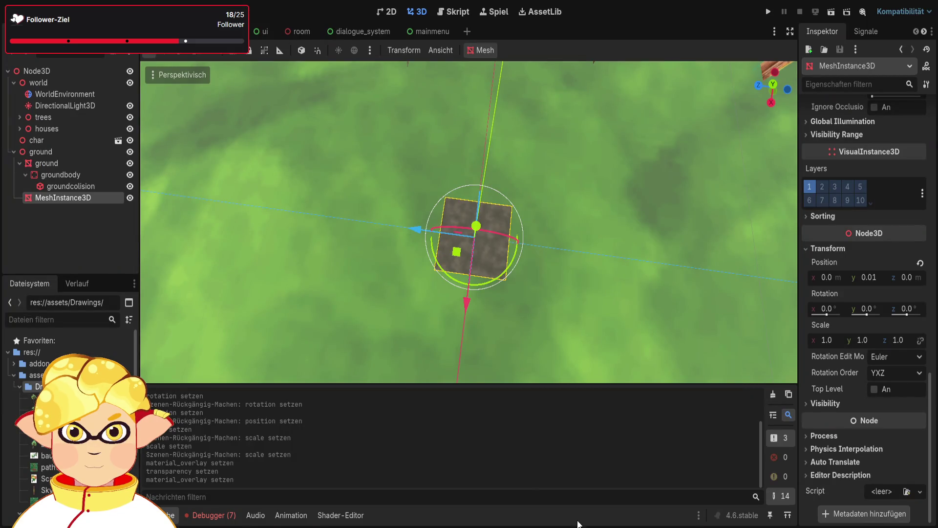
- Hide the extra MeshInstance3D and open the ground's Material Overlay settings
{"action": "left_click", "coordinate": [129, 197]}
{"action": "left_click", "coordinate": [96, 224]}
{"action": "left_click", "coordinate": [60, 174]}
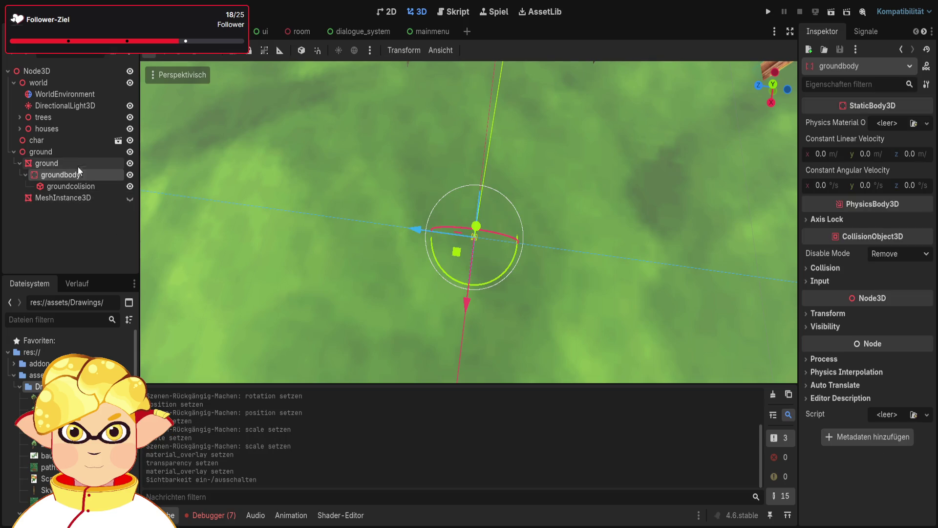
{"action": "left_click", "coordinate": [78, 165]}
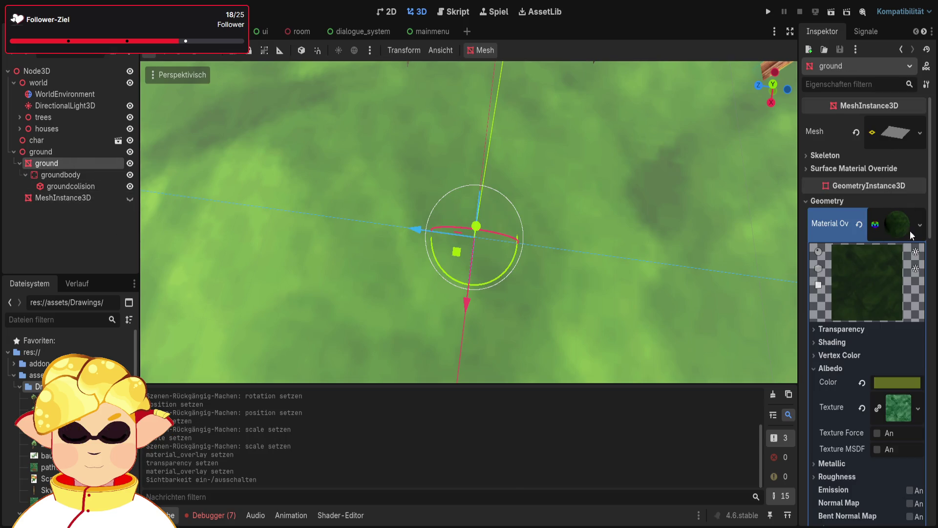
{"action": "left_click", "coordinate": [902, 218]}
{"action": "left_click", "coordinate": [891, 233]}
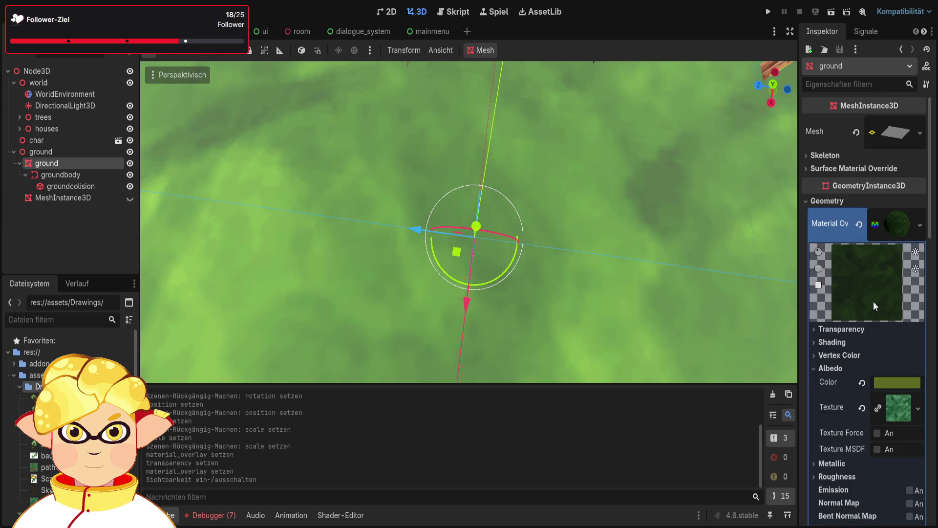
{"action": "scroll", "coordinate": [869, 298], "scroll_direction": "down", "scroll_amount": 2}
{"action": "scroll", "coordinate": [68, 415], "scroll_direction": "down", "scroll_amount": 1}
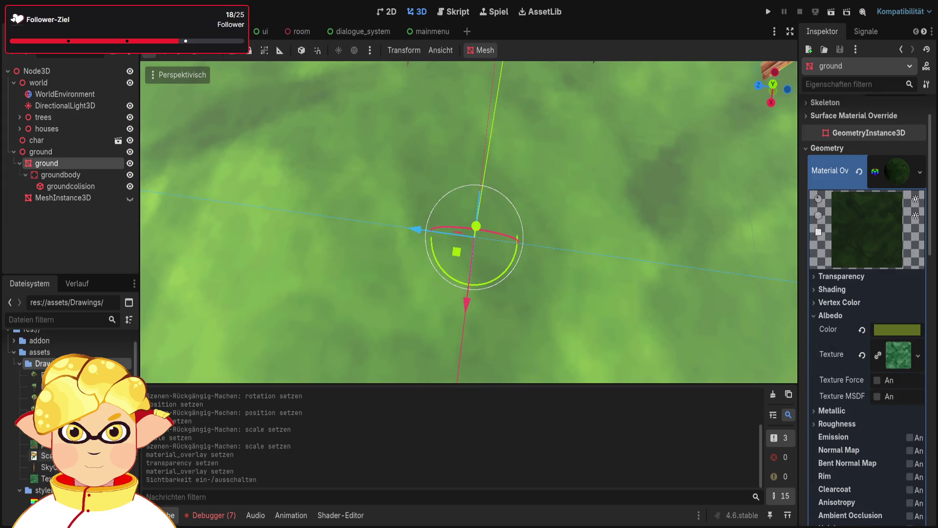
- Assign pathwithground.png from the Drawings folder as the overlay albedo texture and run the scene
{"action": "left_click", "coordinate": [46, 478]}
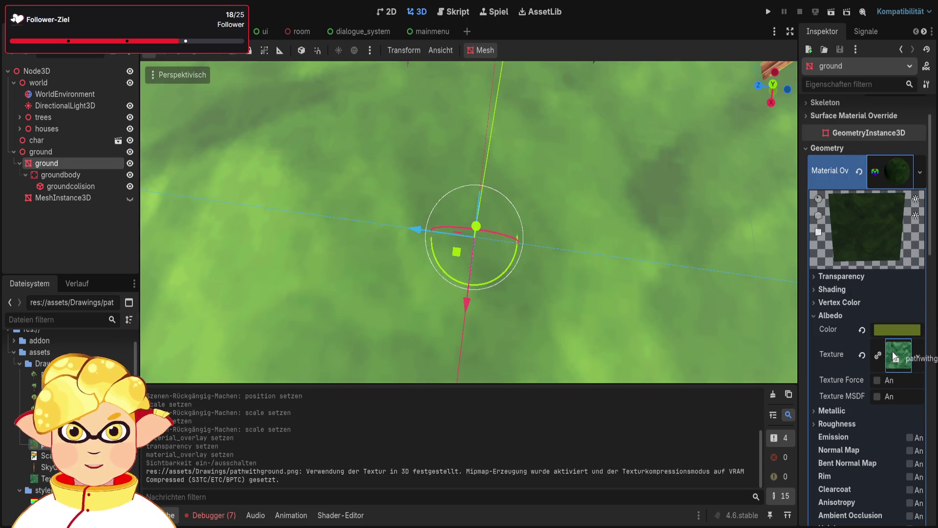
{"action": "scroll", "coordinate": [538, 262], "scroll_direction": "down", "scroll_amount": 5}
{"action": "scroll", "coordinate": [537, 260], "scroll_direction": "up", "scroll_amount": 3}
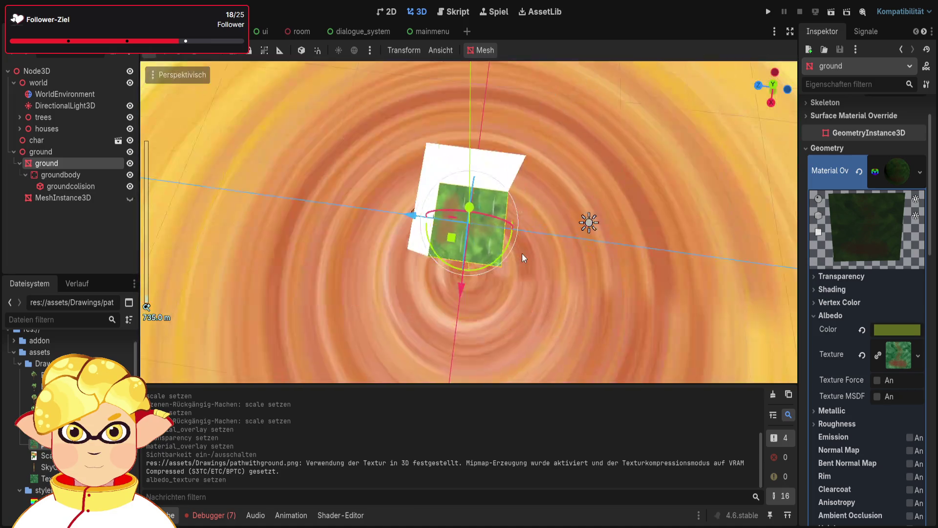
{"action": "scroll", "coordinate": [522, 253], "scroll_direction": "up", "scroll_amount": 3}
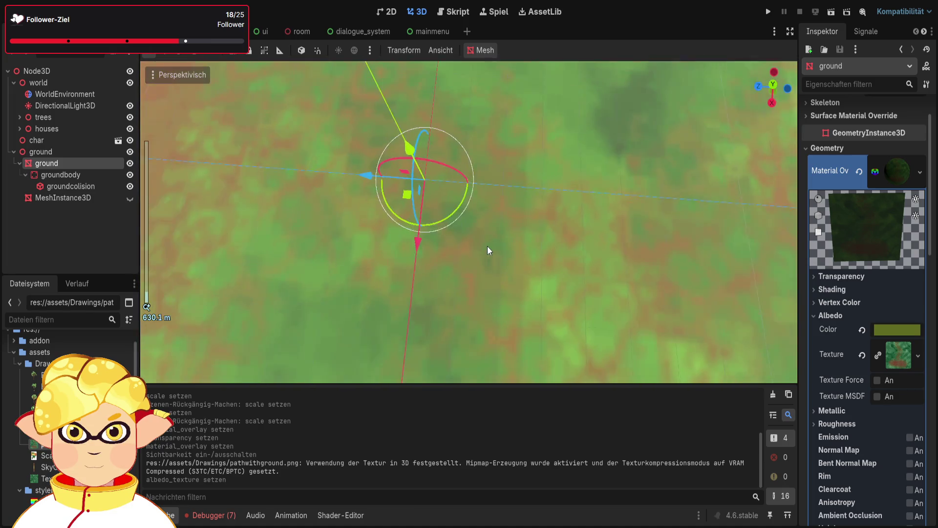
{"action": "scroll", "coordinate": [473, 243], "scroll_direction": "down", "scroll_amount": 5}
{"action": "scroll", "coordinate": [481, 246], "scroll_direction": "up", "scroll_amount": 5}
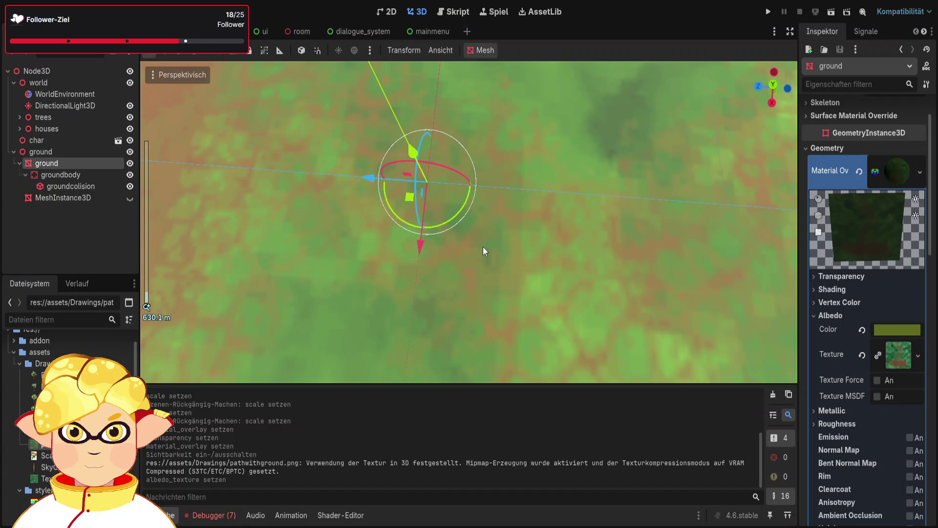
{"action": "scroll", "coordinate": [264, 281], "scroll_direction": "down", "scroll_amount": 5}
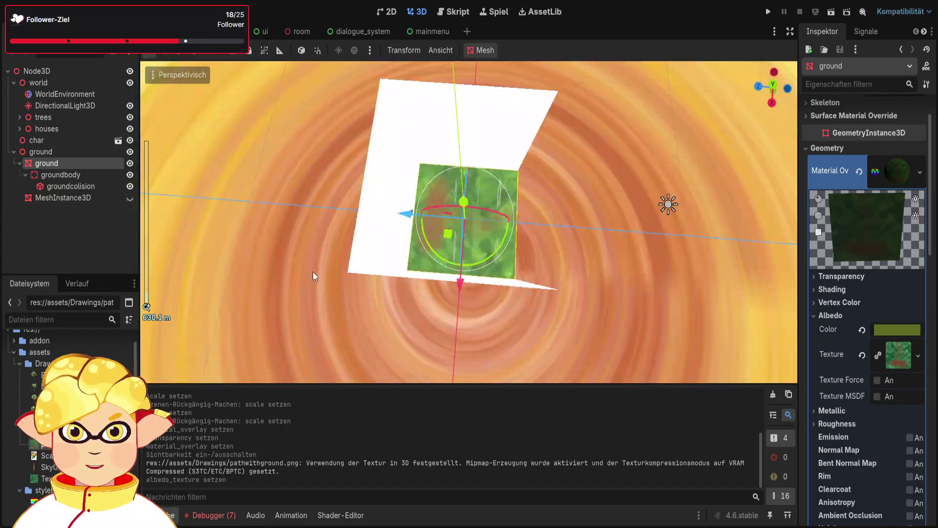
{"action": "scroll", "coordinate": [303, 200], "scroll_direction": "up", "scroll_amount": 4}
{"action": "left_click_drag", "start_coordinate": [292, 203], "coordinate": [291, 203]}
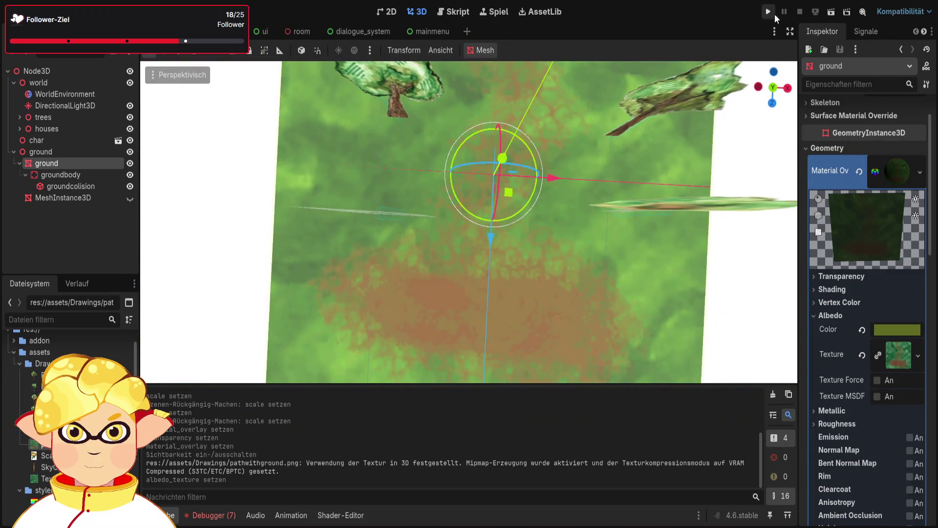
{"action": "left_click", "coordinate": [831, 16]}
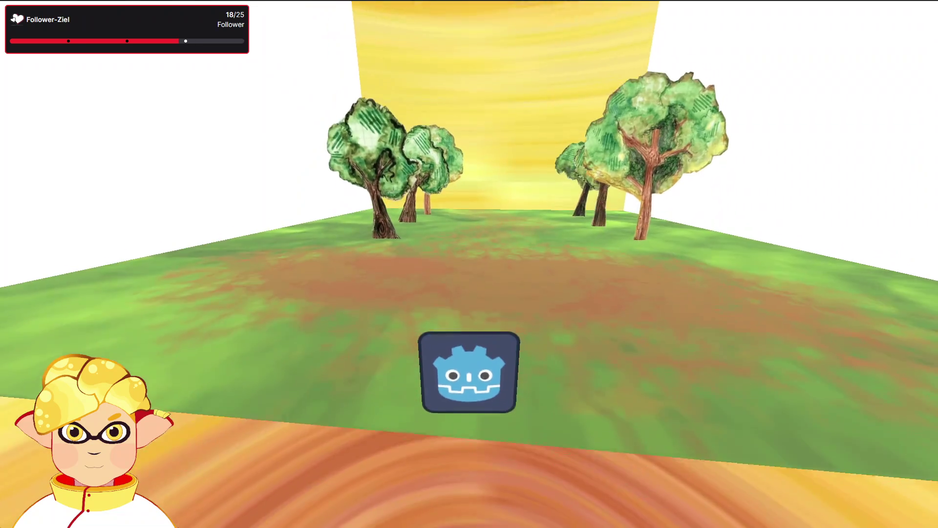
- Walk the player forward and swing the camera around the painted path ground, then stop the game with F8
{"action": "key", "text": "w"}
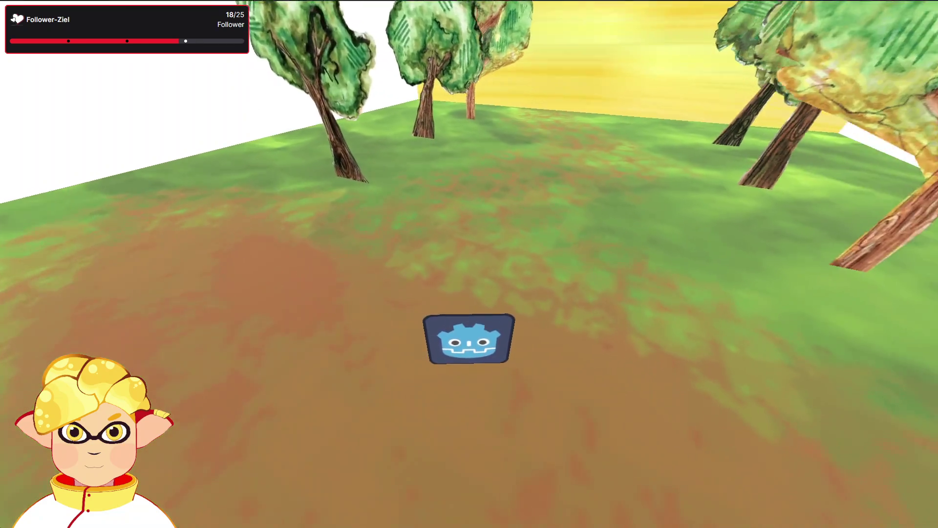
{"action": "key", "text": "Left"}
{"action": "key", "text": "Right"}
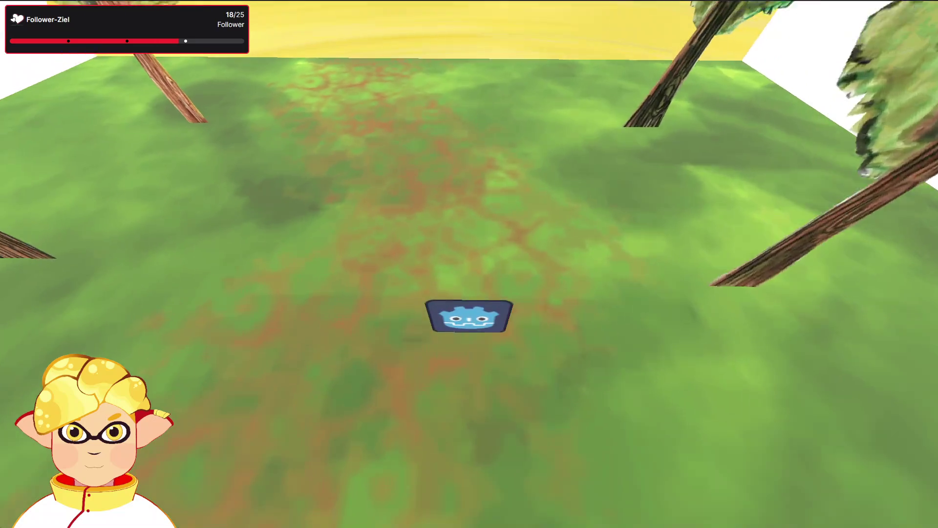
{"action": "key", "text": "Right"}
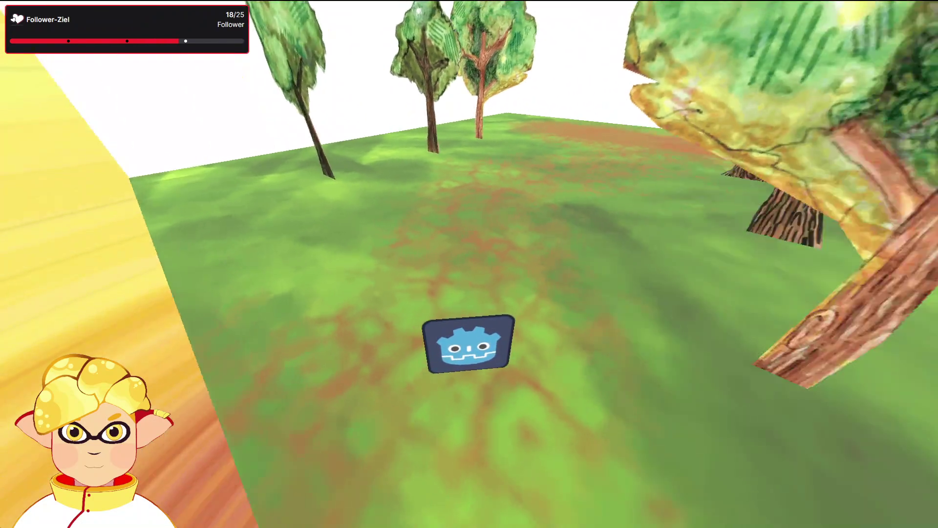
{"action": "key", "text": "Left"}
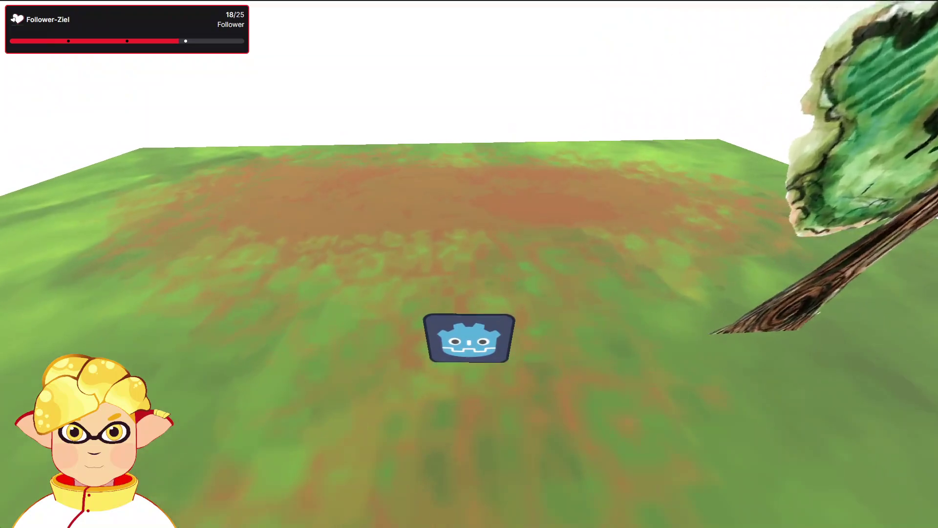
{"action": "key", "text": "Right"}
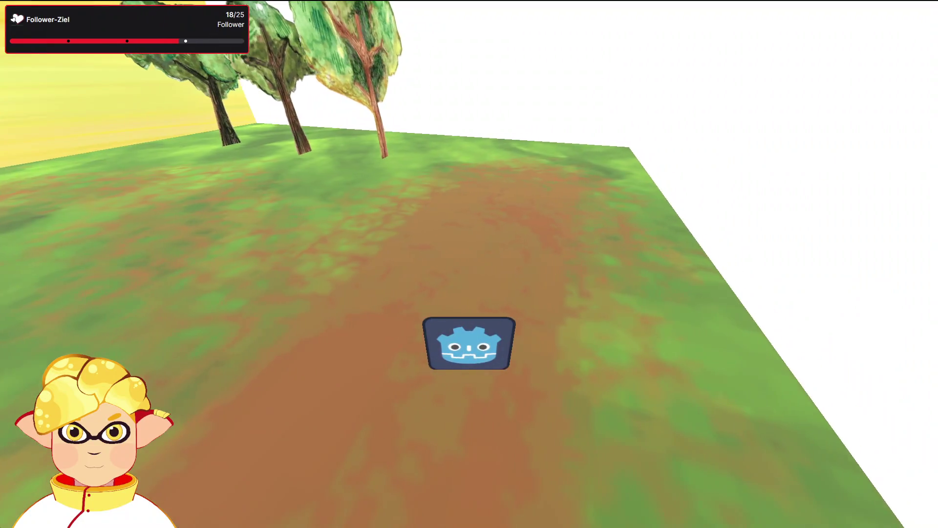
{"action": "key", "text": "Left"}
{"action": "key", "text": "Right"}
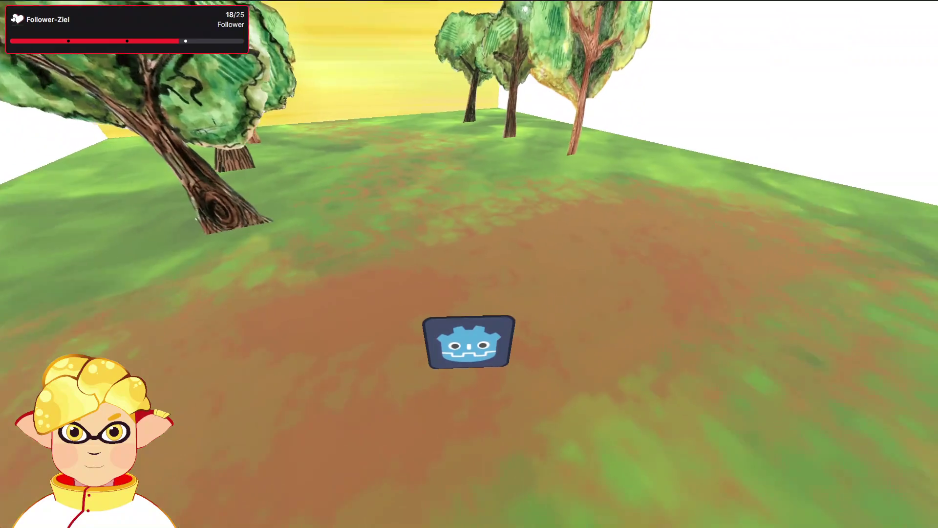
{"action": "key", "text": "Left"}
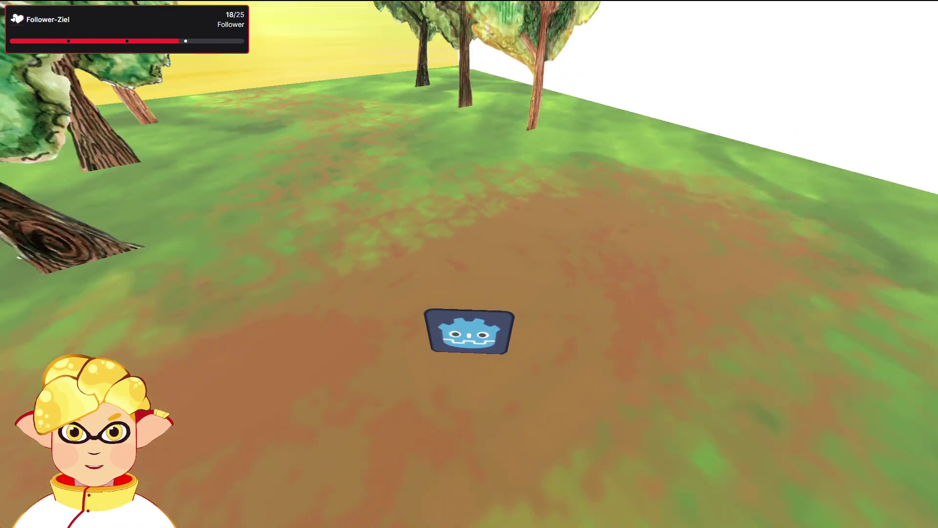
{"action": "key", "text": "Left"}
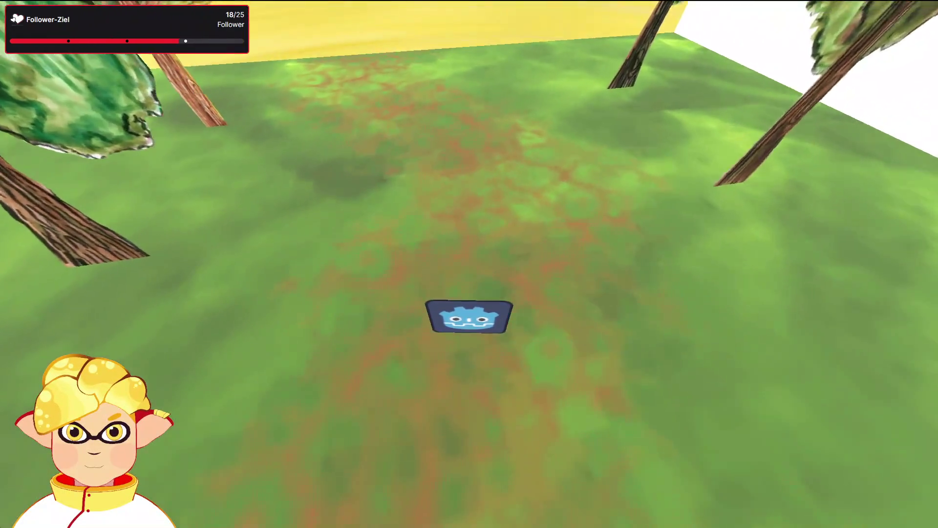
{"action": "key", "text": "Left"}
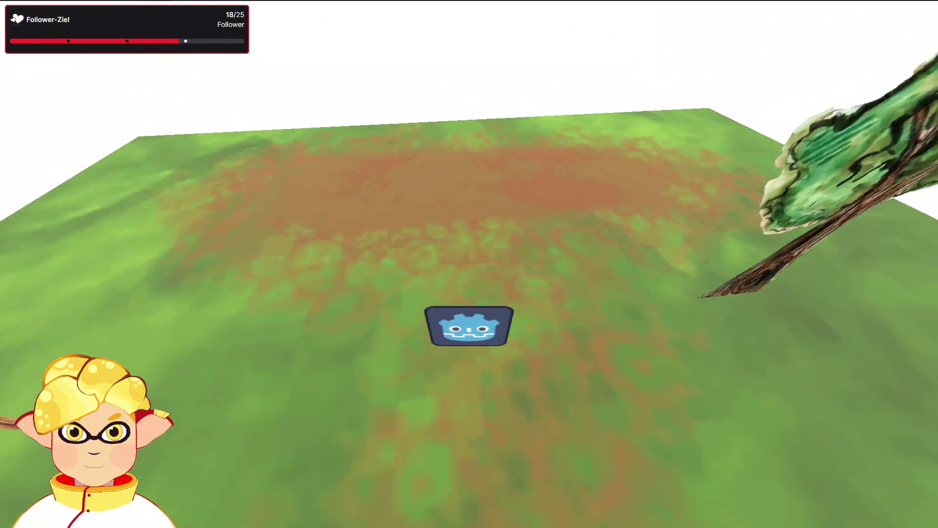
{"action": "key", "text": "F8"}
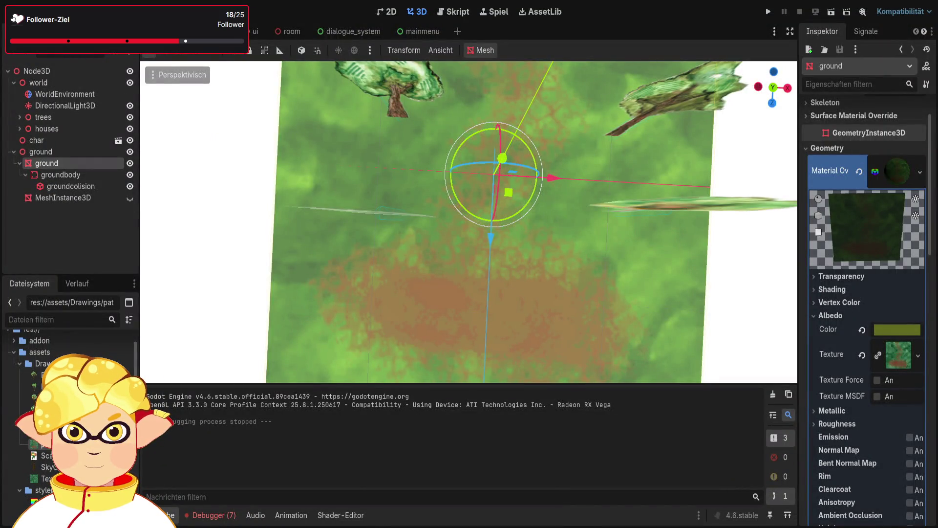
{"action": "key", "text": "alt+Tab"}
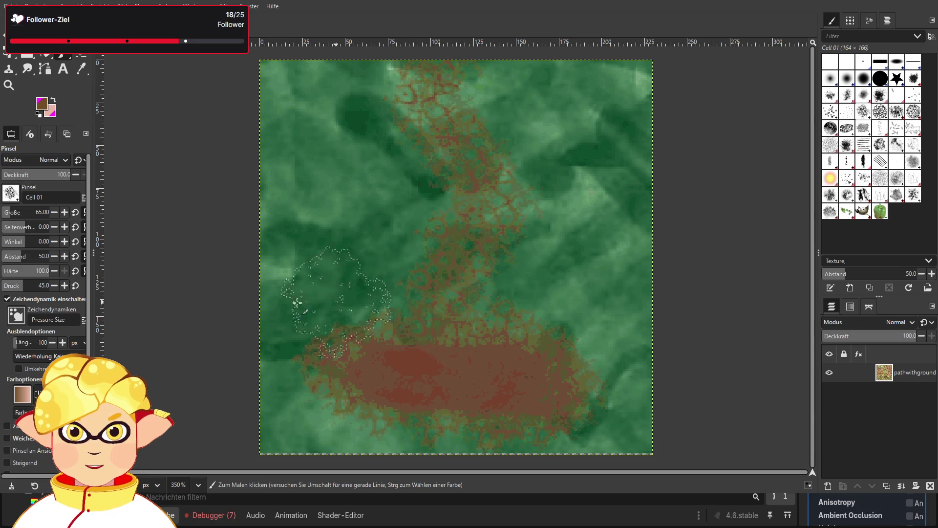
- Raise brush pressure to 62, undo the last stroke, and paint brown down the upper canvas
{"action": "left_click_drag", "start_coordinate": [21, 288], "coordinate": [30, 284]}
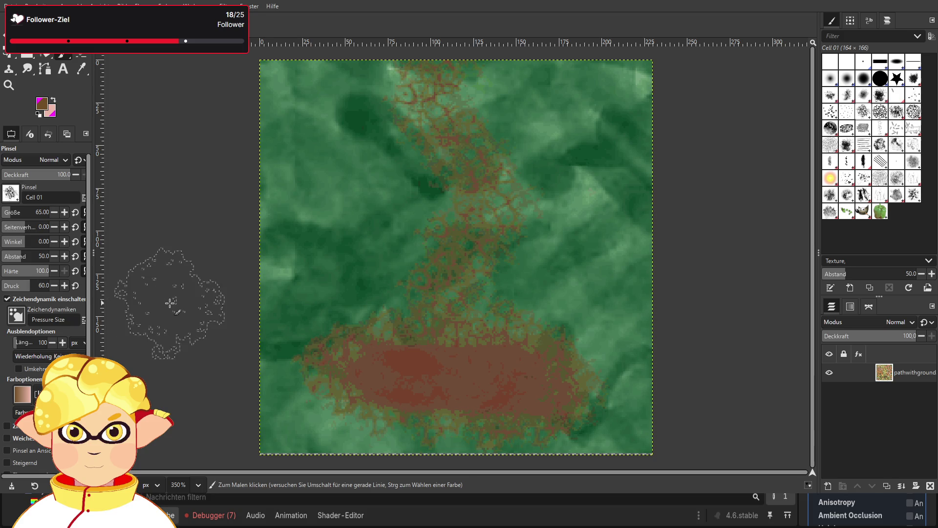
{"action": "key", "text": "ctrl"}
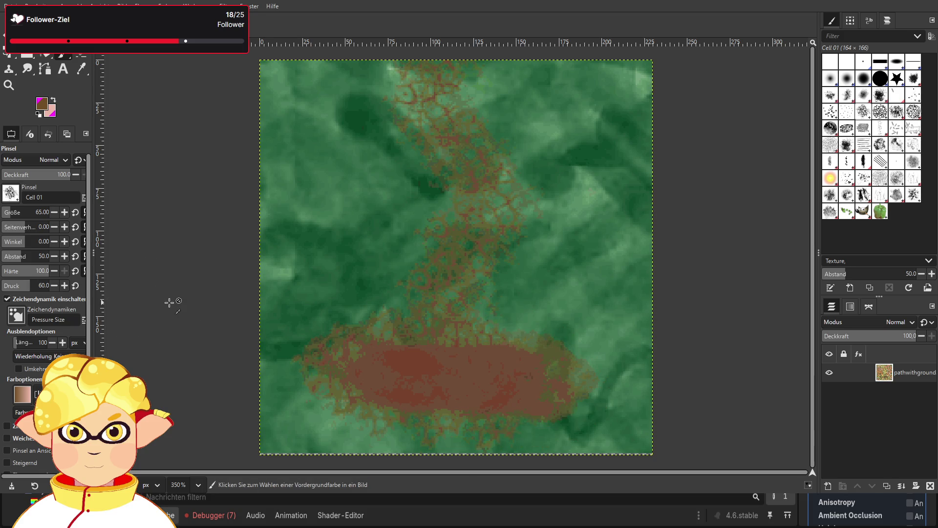
{"action": "key", "text": "ctrl+z"}
{"action": "key", "text": "ctrl+z"}
{"action": "key", "text": "ctrl+z"}
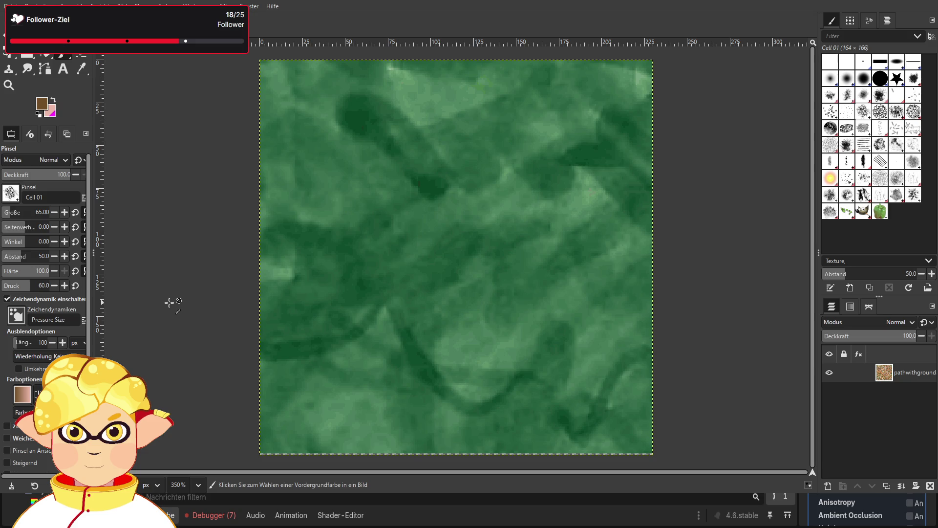
{"action": "mouse_move", "coordinate": [449, 110]}
{"action": "left_mouse_down"}
{"action": "mouse_move", "coordinate": [474, 171]}
{"action": "mouse_move", "coordinate": [394, 192]}
{"action": "mouse_move", "coordinate": [425, 250]}
{"action": "mouse_move", "coordinate": [464, 283]}
{"action": "mouse_move", "coordinate": [459, 364]}
{"action": "left_mouse_up"}
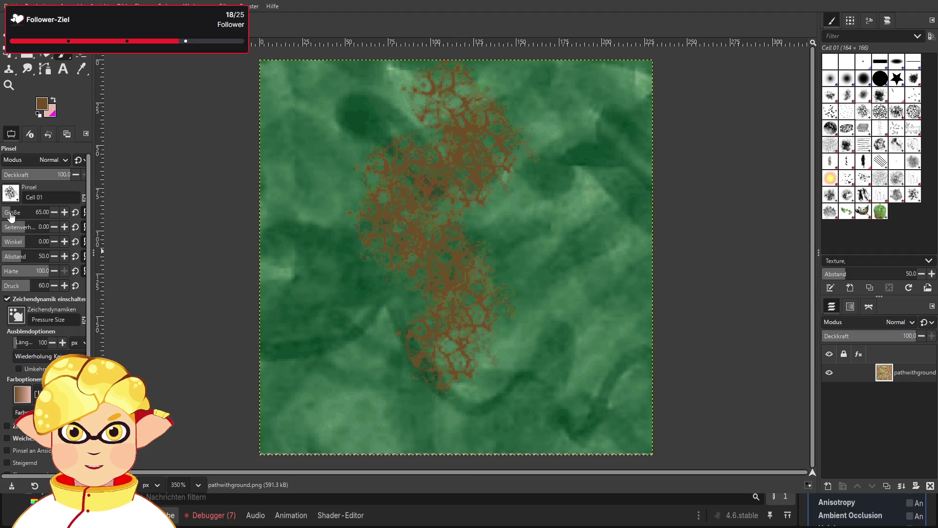
- At brush size 16, try and undo brown strokes across the lower canvas, then repaint from the top edge
{"action": "left_click_drag", "start_coordinate": [22, 212], "coordinate": [5, 212]}
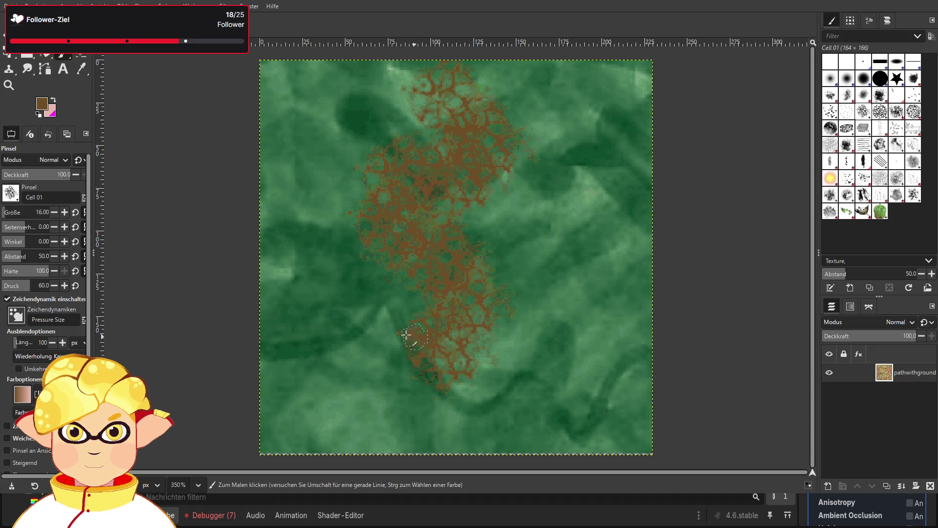
{"action": "left_click_drag", "start_coordinate": [579, 375], "coordinate": [480, 367]}
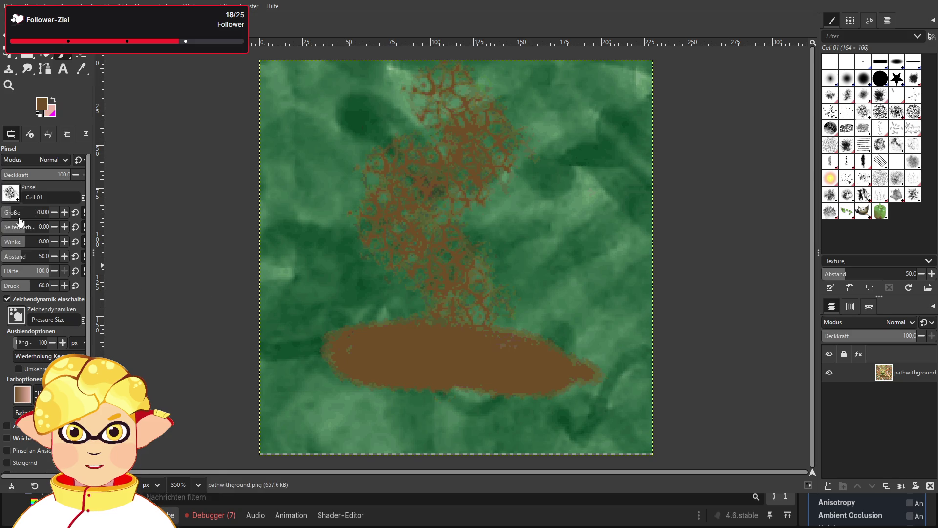
{"action": "left_click_drag", "start_coordinate": [347, 385], "coordinate": [557, 382]}
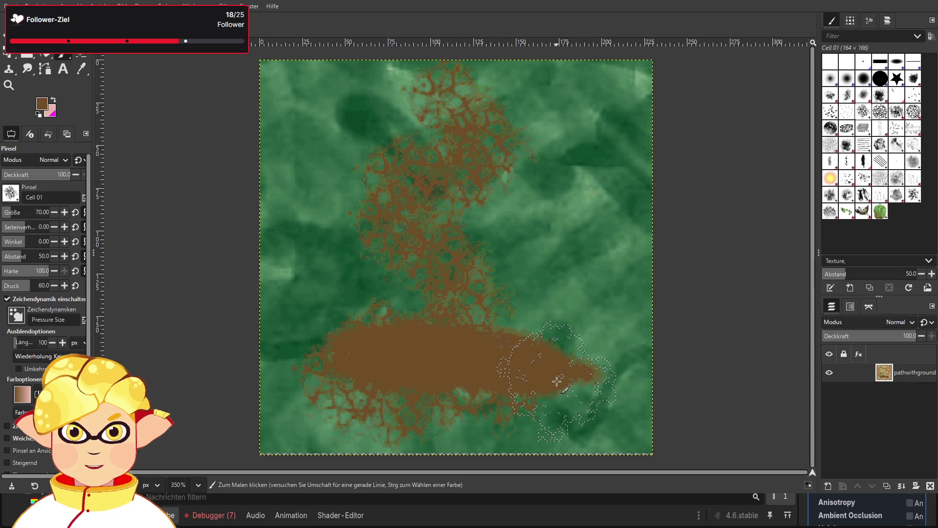
{"action": "key", "text": "ctrl+z"}
{"action": "mouse_move", "coordinate": [358, 342]}
{"action": "left_mouse_down"}
{"action": "mouse_move", "coordinate": [318, 362]}
{"action": "mouse_move", "coordinate": [371, 406]}
{"action": "mouse_move", "coordinate": [430, 384]}
{"action": "mouse_move", "coordinate": [601, 391]}
{"action": "mouse_move", "coordinate": [565, 336]}
{"action": "mouse_move", "coordinate": [360, 310]}
{"action": "mouse_move", "coordinate": [303, 337]}
{"action": "mouse_move", "coordinate": [276, 386]}
{"action": "left_mouse_up"}
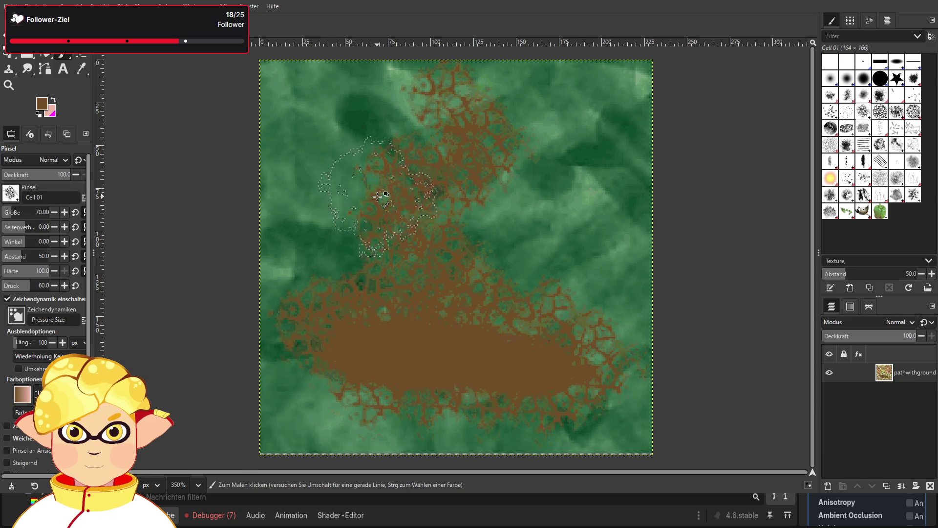
{"action": "key", "text": "ctrl+z"}
{"action": "key", "text": "ctrl+z"}
{"action": "key", "text": "ctrl+z"}
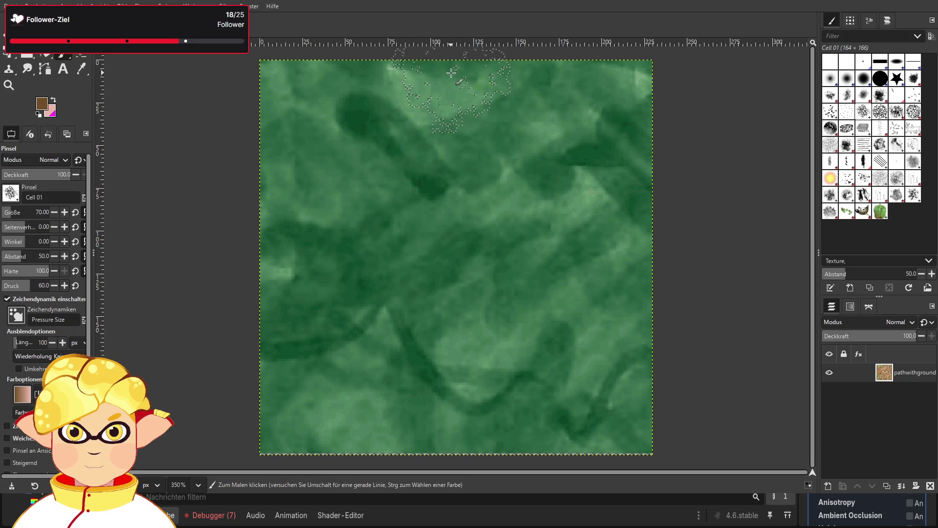
{"action": "mouse_move", "coordinate": [451, 73]}
{"action": "left_mouse_down"}
{"action": "mouse_move", "coordinate": [508, 161]}
{"action": "mouse_move", "coordinate": [487, 190]}
{"action": "mouse_move", "coordinate": [410, 189]}
{"action": "mouse_move", "coordinate": [396, 226]}
{"action": "mouse_move", "coordinate": [402, 268]}
{"action": "mouse_move", "coordinate": [459, 351]}
{"action": "mouse_move", "coordinate": [482, 365]}
{"action": "mouse_move", "coordinate": [440, 386]}
{"action": "mouse_move", "coordinate": [413, 382]}
{"action": "left_mouse_up"}
- Repaint the top-to-bottom path, broaden the bottom patch at size 76, and export pathwithground.png
{"action": "key", "text": "ctrl+z"}
{"action": "mouse_move", "coordinate": [446, 110]}
{"action": "left_mouse_down"}
{"action": "mouse_move", "coordinate": [469, 239]}
{"action": "mouse_move", "coordinate": [436, 281]}
{"action": "mouse_move", "coordinate": [450, 358]}
{"action": "left_mouse_up"}
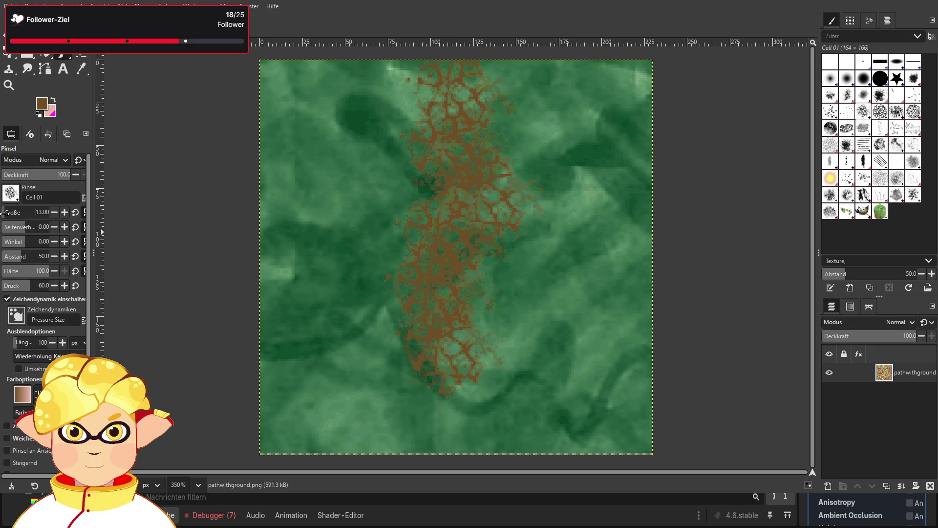
{"action": "left_click_drag", "start_coordinate": [526, 382], "coordinate": [441, 345]}
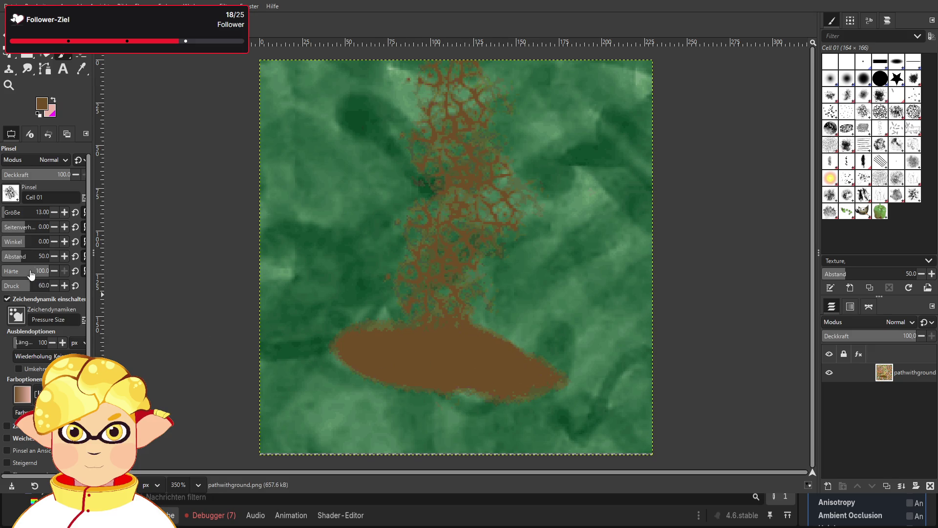
{"action": "left_click_drag", "start_coordinate": [9, 211], "coordinate": [15, 212]}
{"action": "mouse_move", "coordinate": [352, 336]}
{"action": "left_mouse_down"}
{"action": "mouse_move", "coordinate": [391, 411]}
{"action": "mouse_move", "coordinate": [333, 352]}
{"action": "mouse_move", "coordinate": [427, 330]}
{"action": "mouse_move", "coordinate": [533, 425]}
{"action": "mouse_move", "coordinate": [557, 372]}
{"action": "mouse_move", "coordinate": [431, 375]}
{"action": "left_mouse_up"}
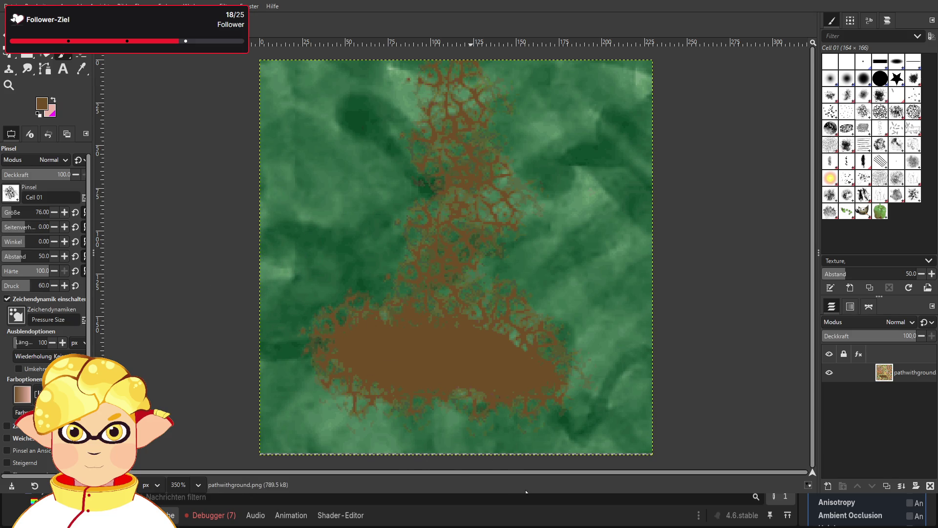
{"action": "key", "text": "ctrl+e"}
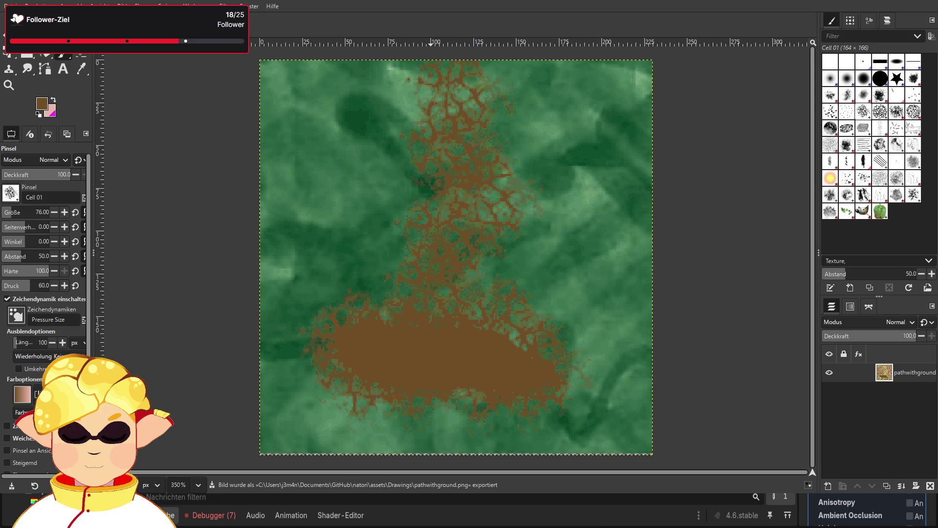
- Make Chalk 02 (size 230, spacing 25) the active paintbrush
{"action": "scroll", "coordinate": [860, 511], "scroll_direction": "down", "scroll_amount": 1}
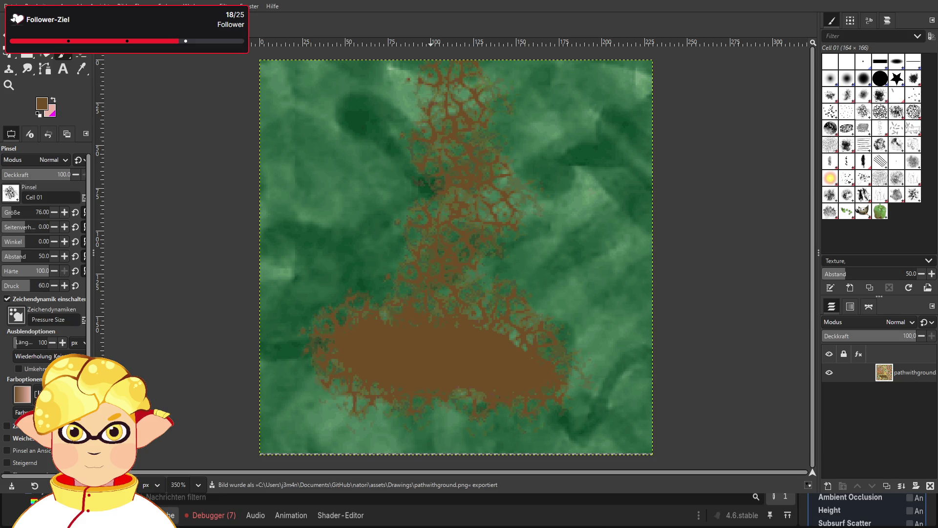
{"action": "scroll", "coordinate": [860, 511], "scroll_direction": "up", "scroll_amount": 1}
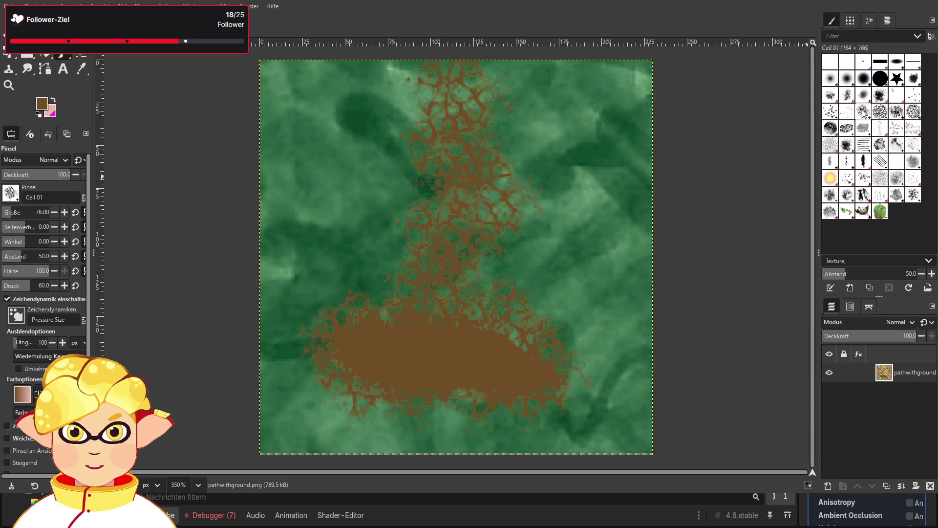
{"action": "left_click", "coordinate": [913, 112]}
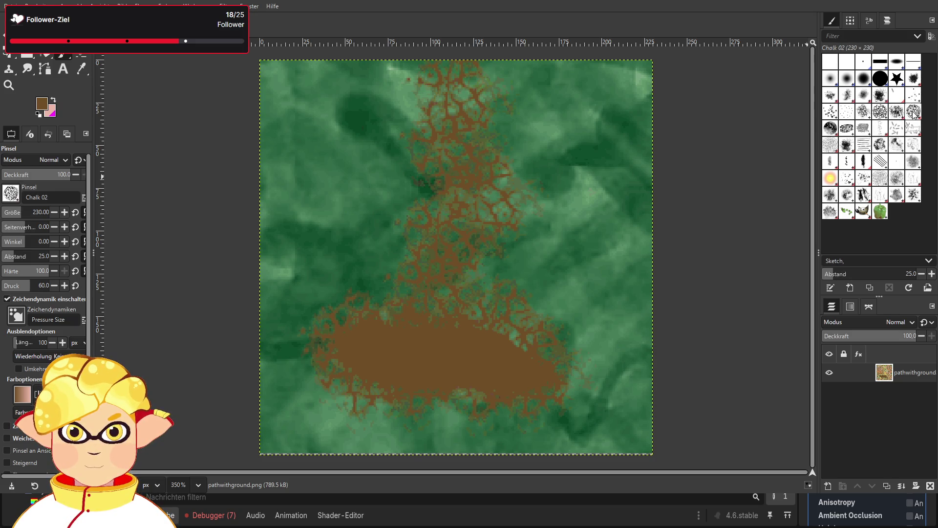
- Clear the selection and try a brown stroke with the size-49 Grass brush, then undo it
{"action": "key", "text": "ctrl+shift+a"}
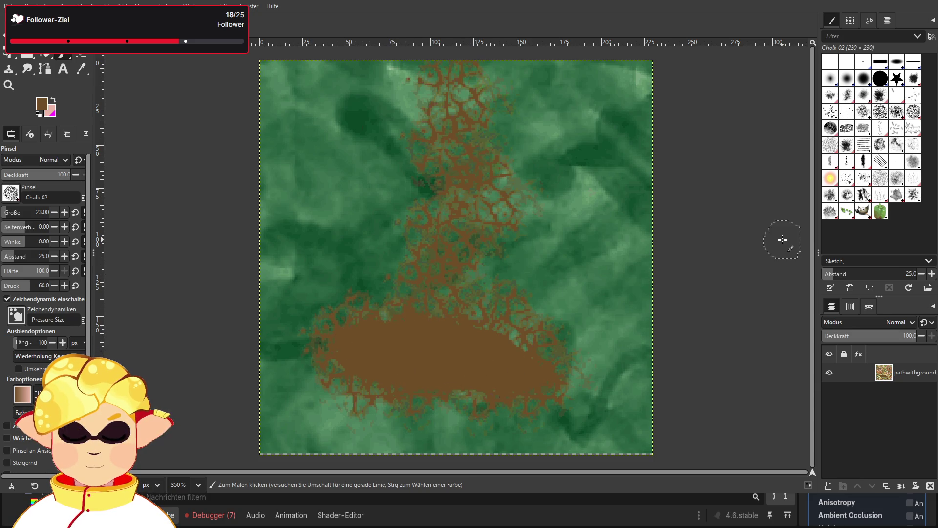
{"action": "left_click", "coordinate": [830, 178]}
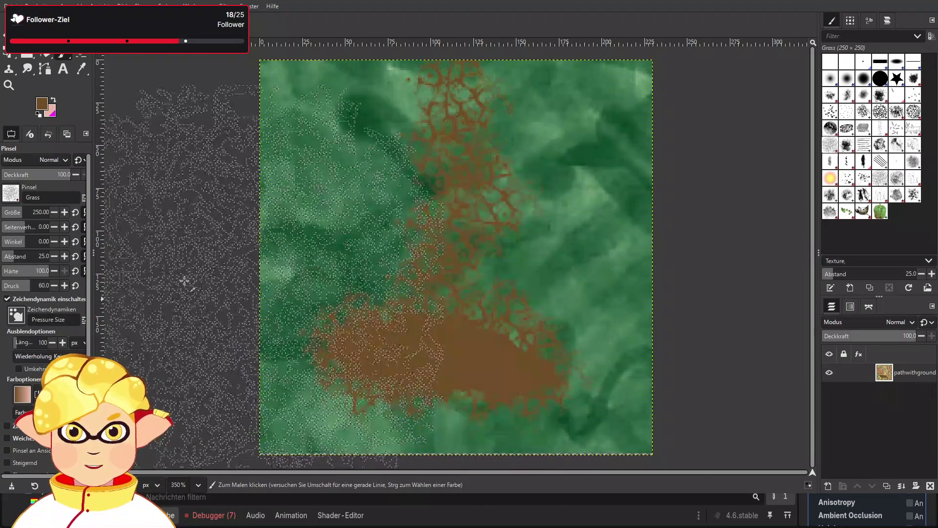
{"action": "left_click", "coordinate": [12, 212]}
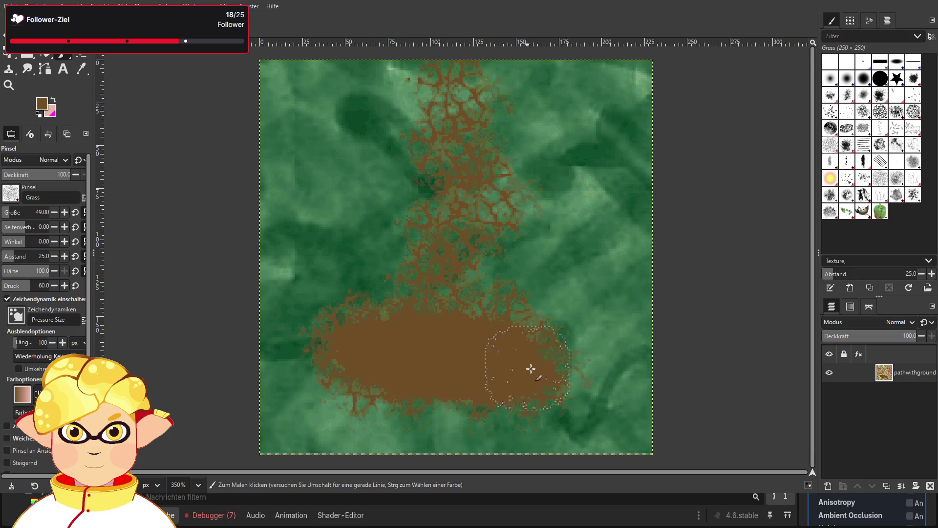
{"action": "mouse_move", "coordinate": [583, 161]}
{"action": "left_mouse_down"}
{"action": "mouse_move", "coordinate": [588, 147]}
{"action": "mouse_move", "coordinate": [597, 227]}
{"action": "left_mouse_up"}
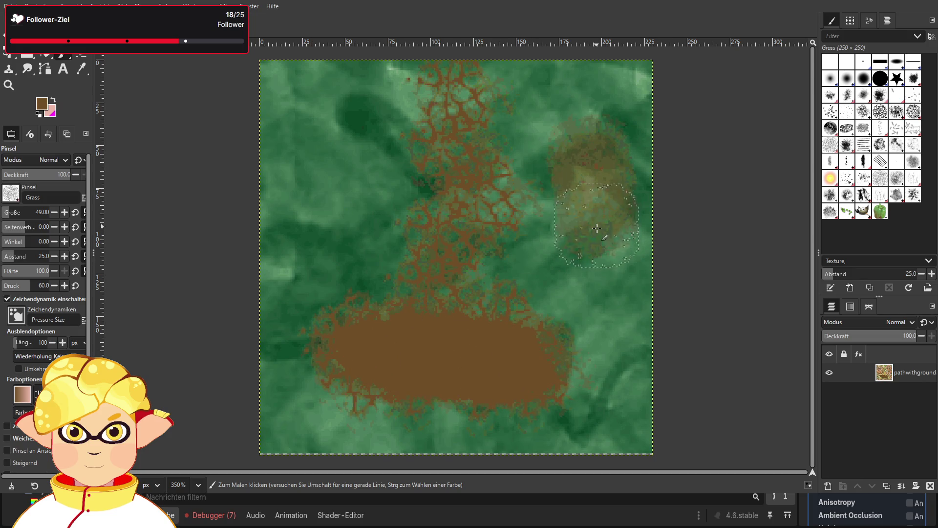
{"action": "key", "text": "ctrl+z"}
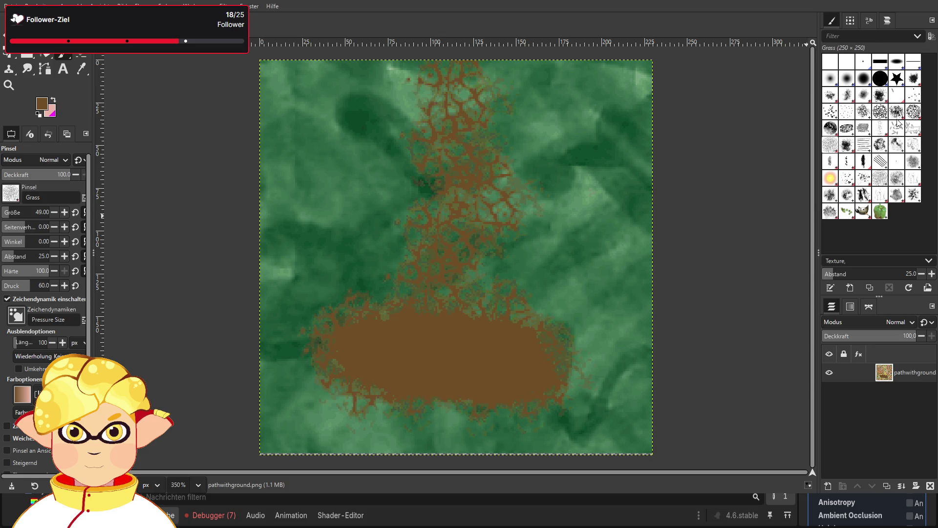
- Paint the brown clearing wider across the lower ground with Acrylic 02, then ready Vegetation 02 and the Color Picker
{"action": "left_click", "coordinate": [844, 86]}
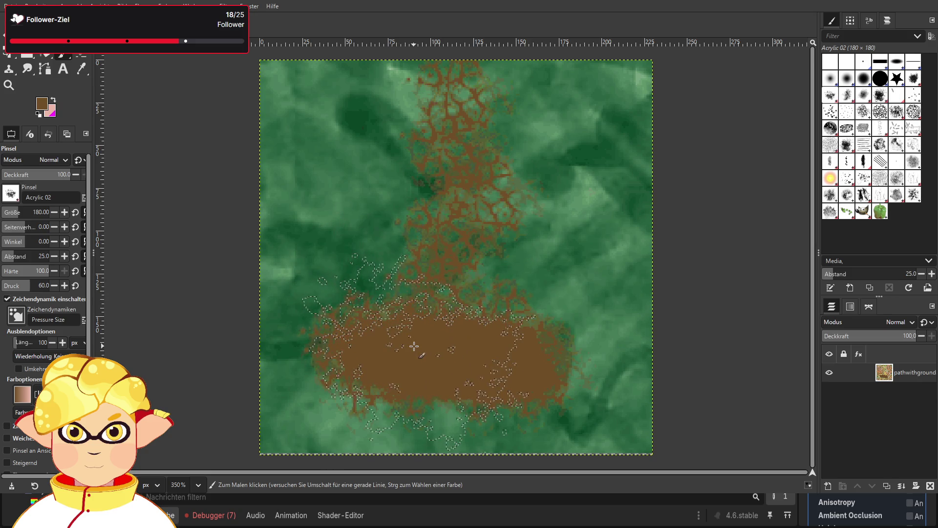
{"action": "mouse_move", "coordinate": [424, 345]}
{"action": "left_mouse_down"}
{"action": "mouse_move", "coordinate": [488, 346]}
{"action": "mouse_move", "coordinate": [511, 391]}
{"action": "mouse_move", "coordinate": [541, 386]}
{"action": "mouse_move", "coordinate": [524, 342]}
{"action": "mouse_move", "coordinate": [377, 331]}
{"action": "mouse_move", "coordinate": [574, 397]}
{"action": "left_mouse_up"}
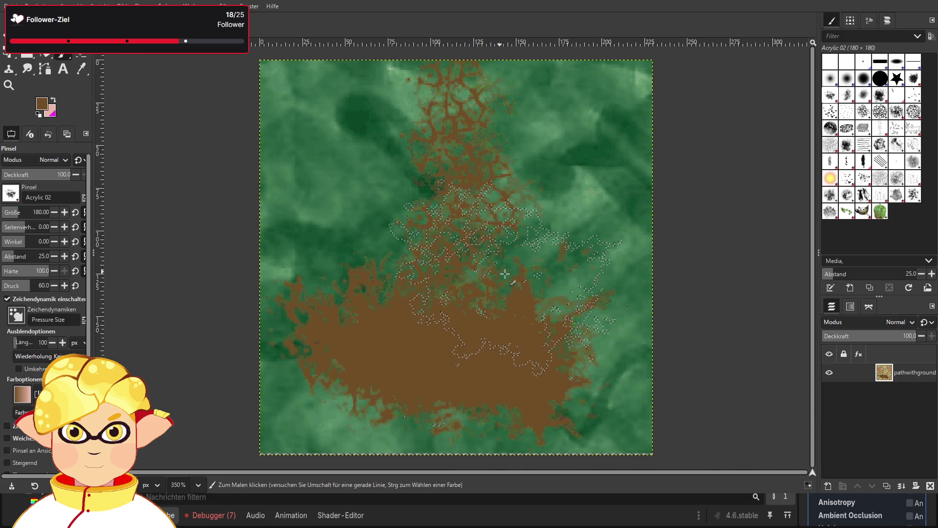
{"action": "left_click", "coordinate": [829, 213]}
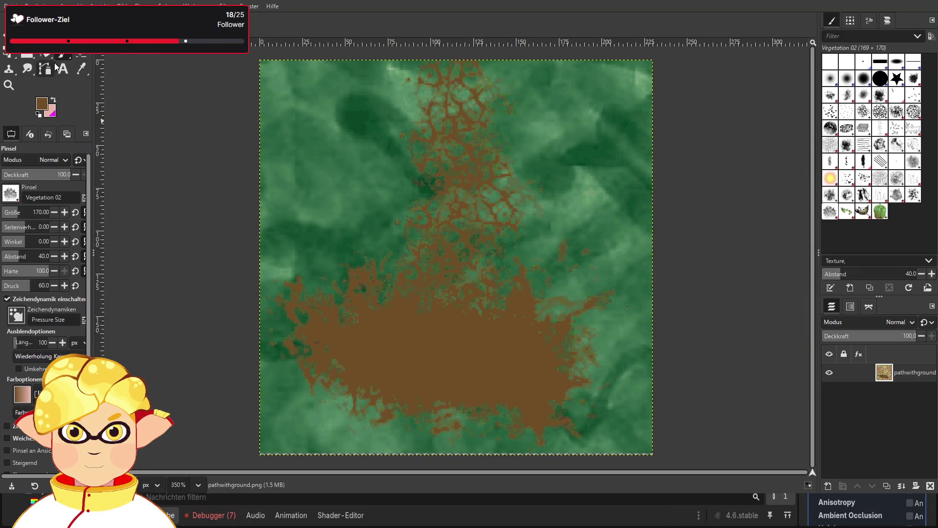
{"action": "left_click", "coordinate": [81, 69]}
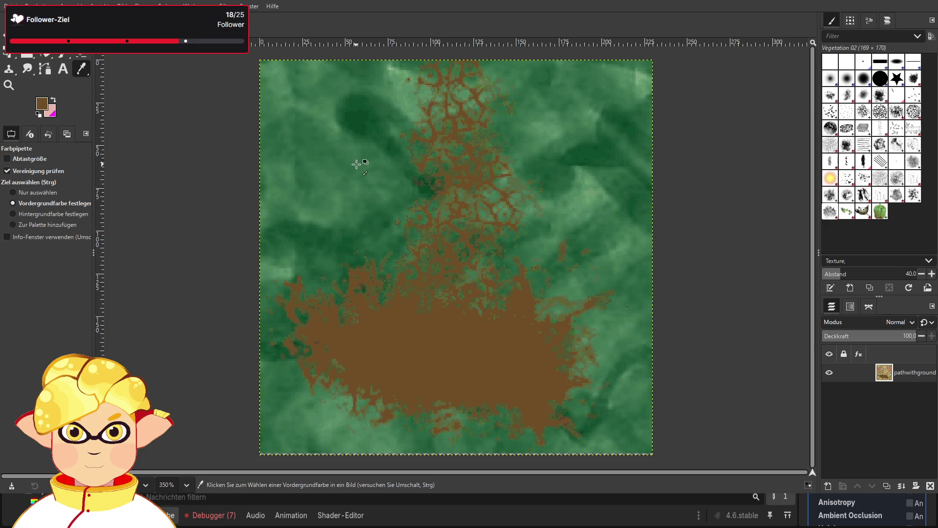
- Sample dark green from the grass and test two vegetation stamps, then undo them
{"action": "left_click", "coordinate": [359, 127]}
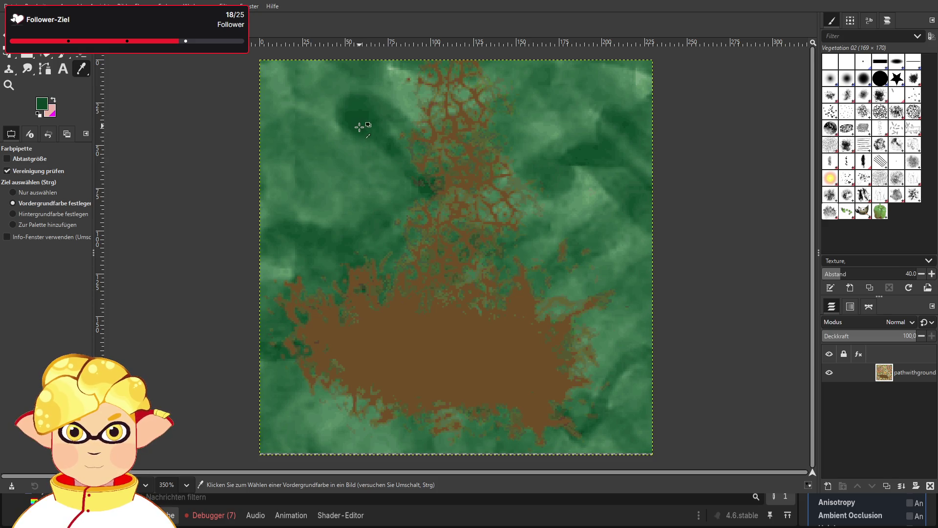
{"action": "left_click", "coordinate": [63, 53]}
{"action": "left_click", "coordinate": [324, 183]}
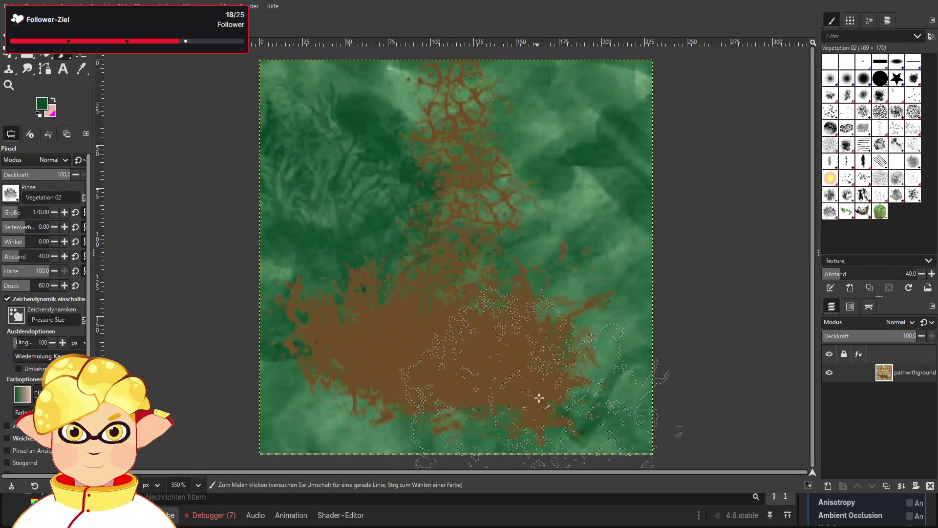
{"action": "left_click", "coordinate": [361, 415]}
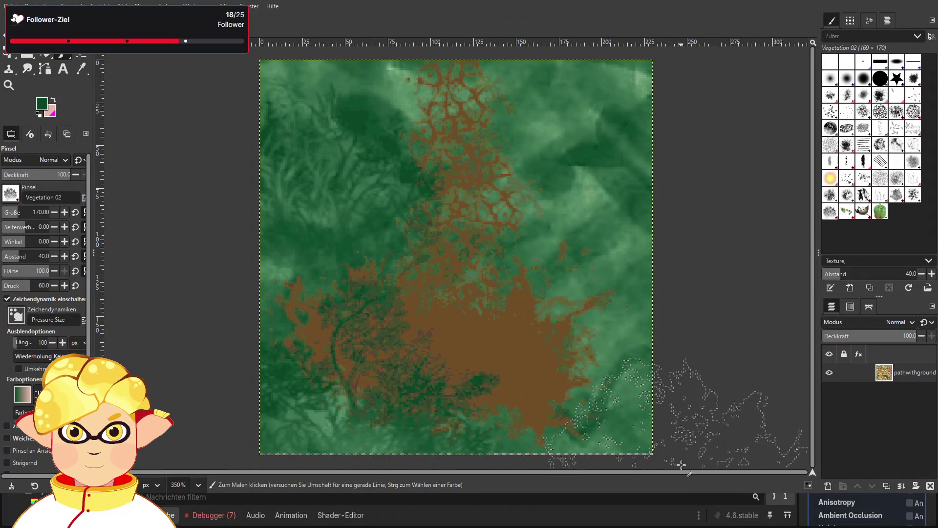
{"action": "key", "text": "ctrl+z"}
{"action": "key", "text": "ctrl+z"}
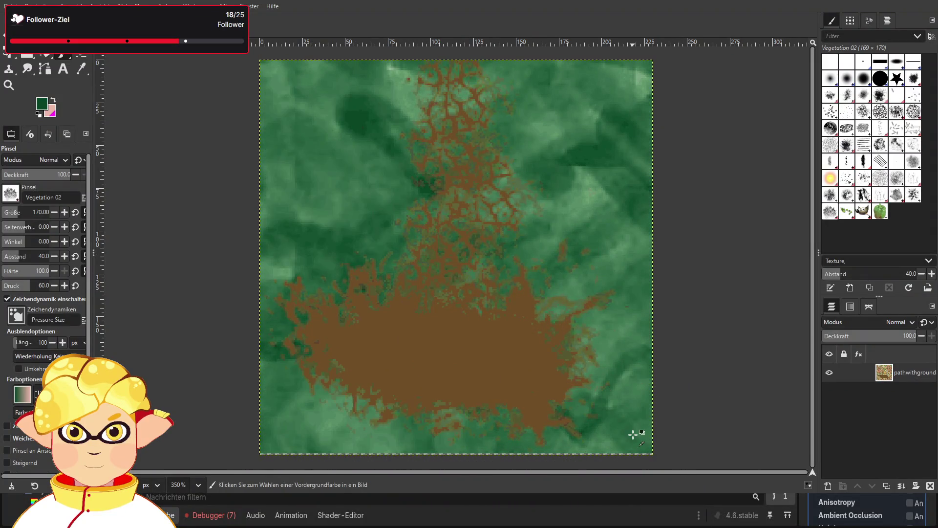
- Paint size-27 vegetation patches inside the clearing and along its lower-left edge, then select Splats 01
{"action": "left_click", "coordinate": [19, 215]}
{"action": "left_click_drag", "start_coordinate": [380, 358], "coordinate": [409, 356]}
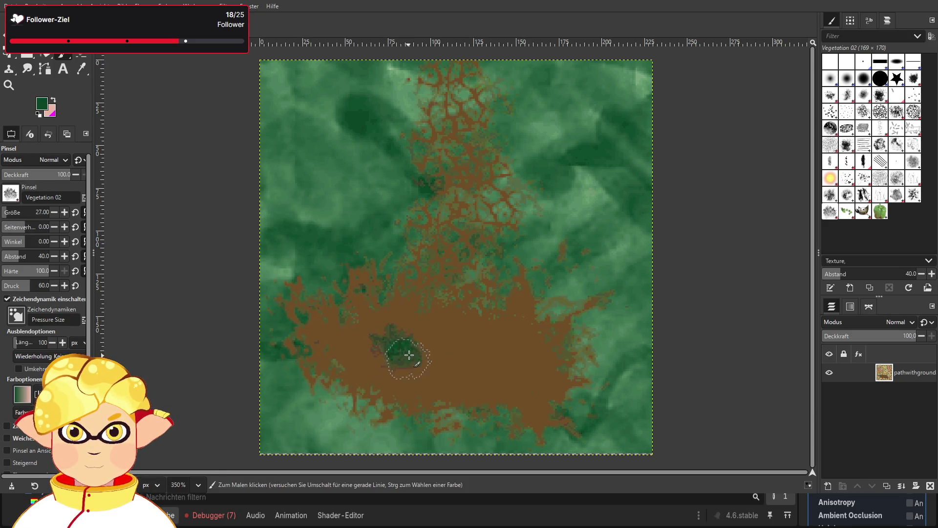
{"action": "key", "text": "ctrl+z"}
{"action": "key", "text": "ctrl+z"}
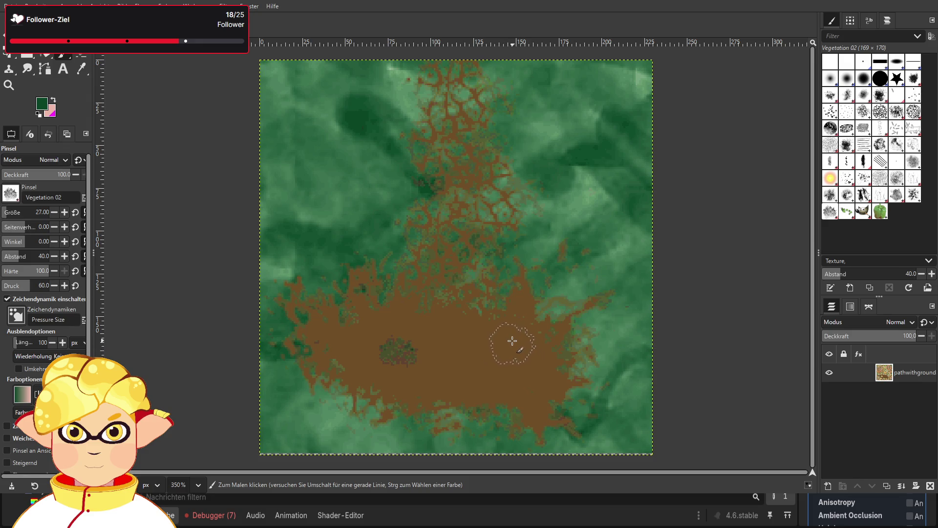
{"action": "mouse_move", "coordinate": [492, 356]}
{"action": "left_mouse_down"}
{"action": "mouse_move", "coordinate": [514, 364]}
{"action": "mouse_move", "coordinate": [491, 349]}
{"action": "left_mouse_up"}
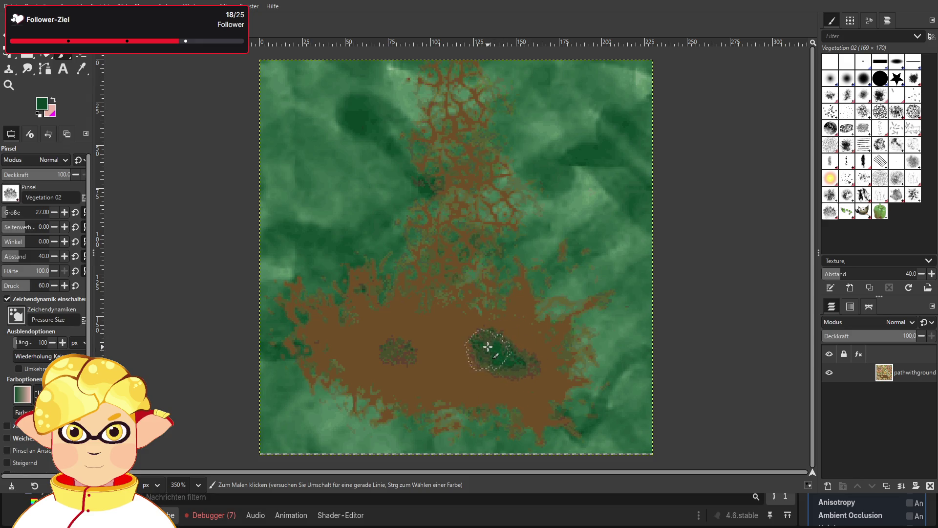
{"action": "left_click", "coordinate": [526, 433]}
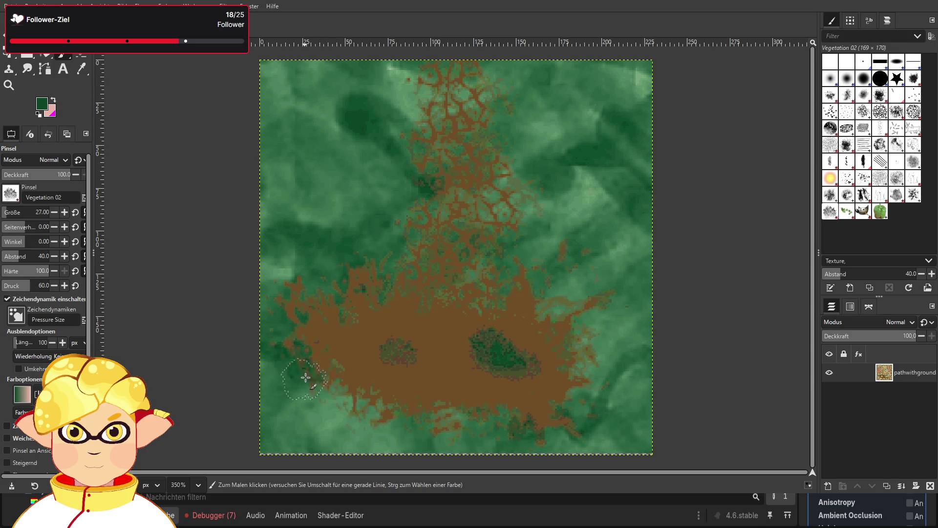
{"action": "left_click_drag", "start_coordinate": [303, 375], "coordinate": [405, 422]}
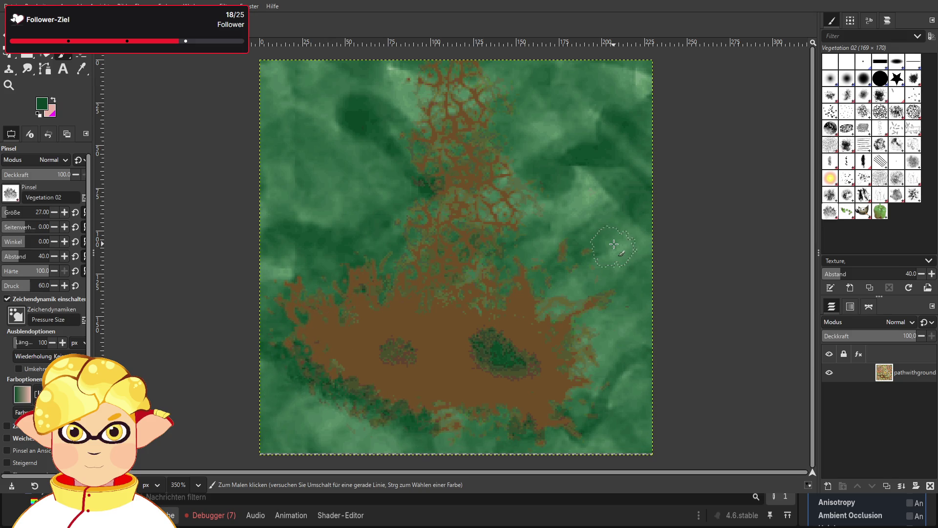
{"action": "left_click", "coordinate": [847, 180]}
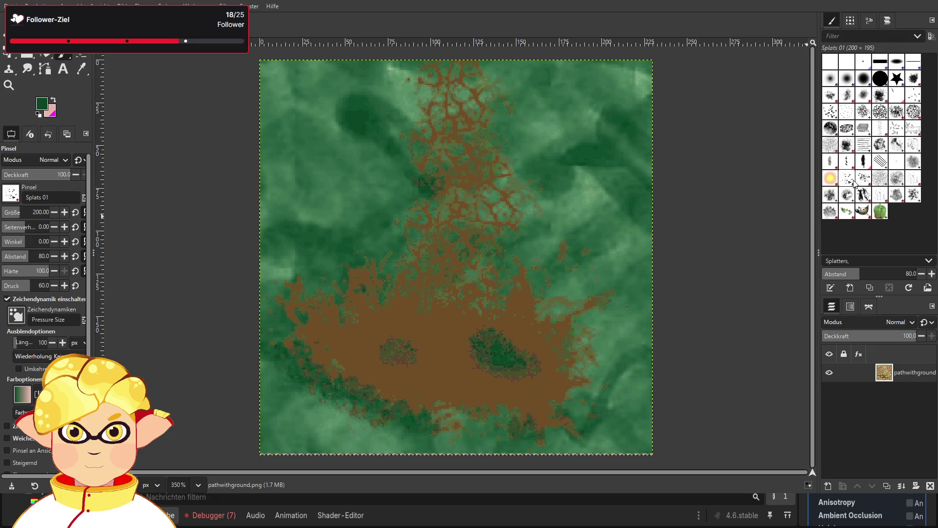
{"action": "left_click", "coordinate": [81, 68]}
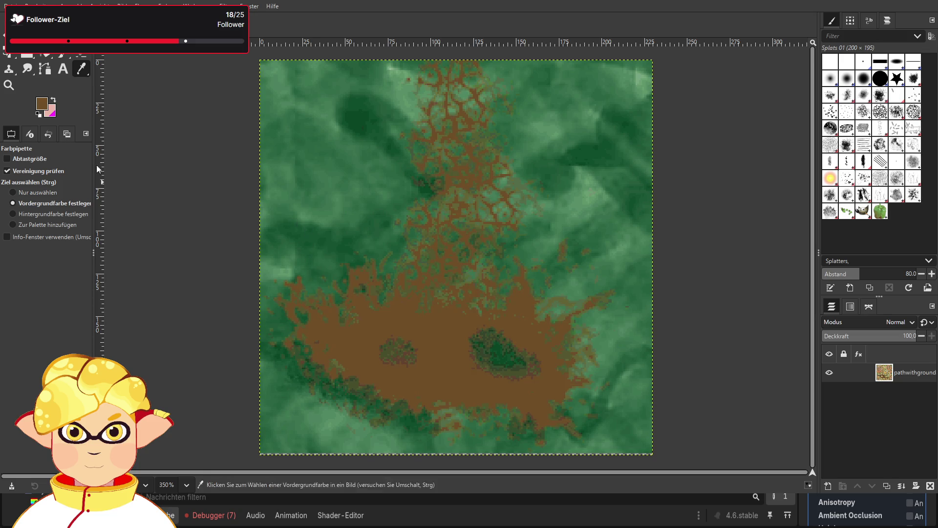
- Restore brown as the paint colour and re-export the image to pathwithground.png
{"action": "key", "text": "x"}
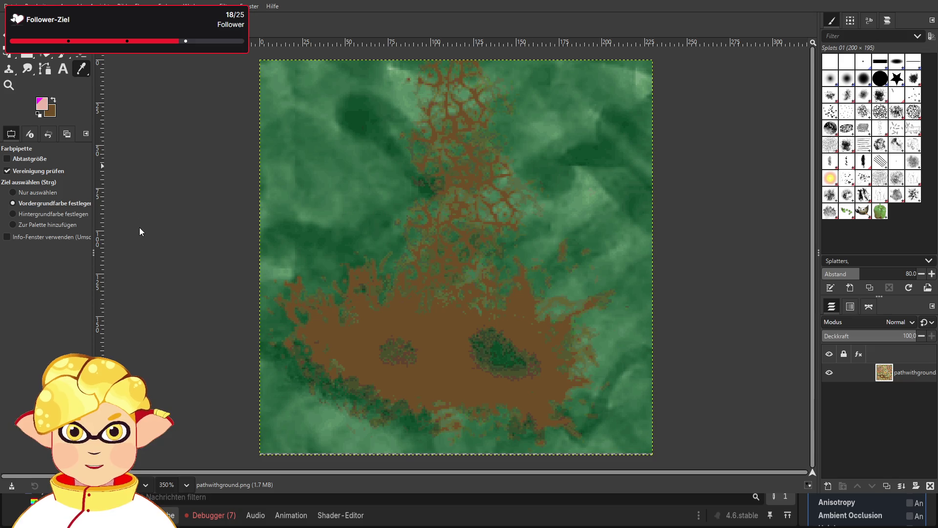
{"action": "left_click", "coordinate": [142, 140]}
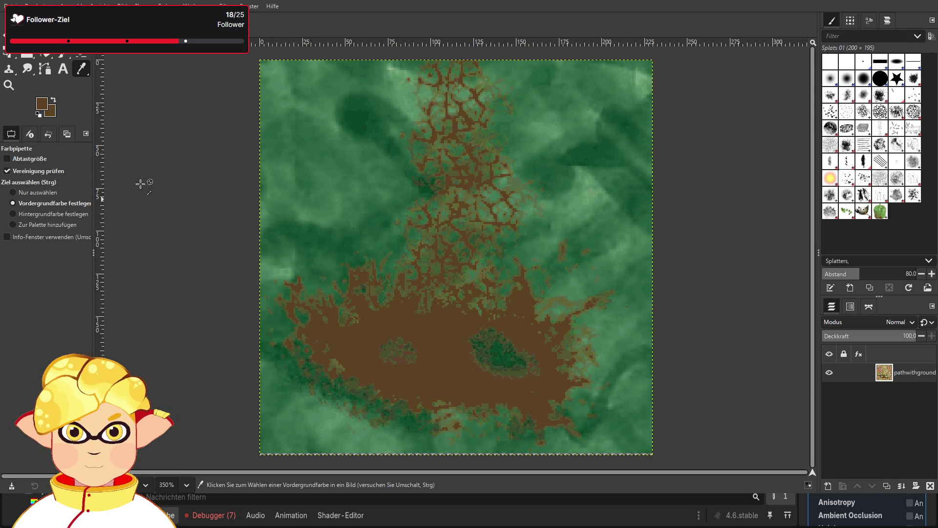
{"action": "left_click", "coordinate": [54, 102]}
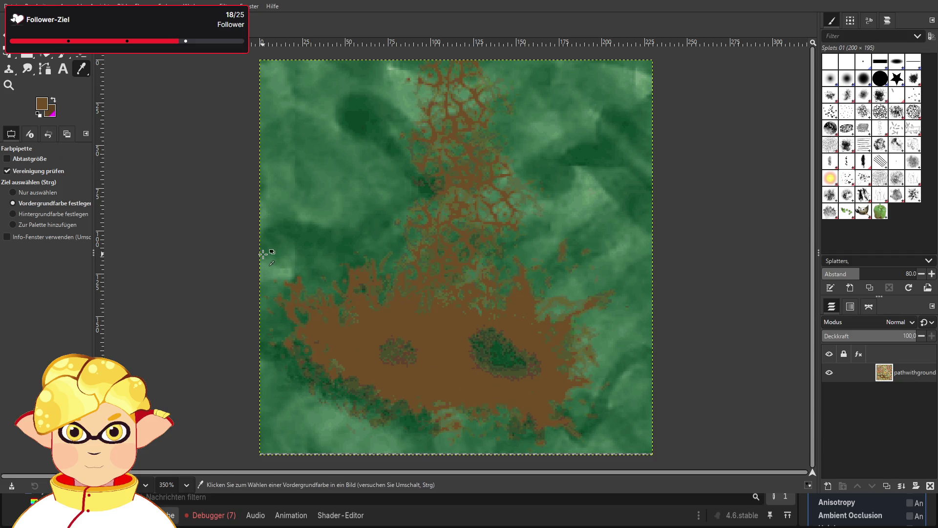
{"action": "key", "text": "ctrl+e"}
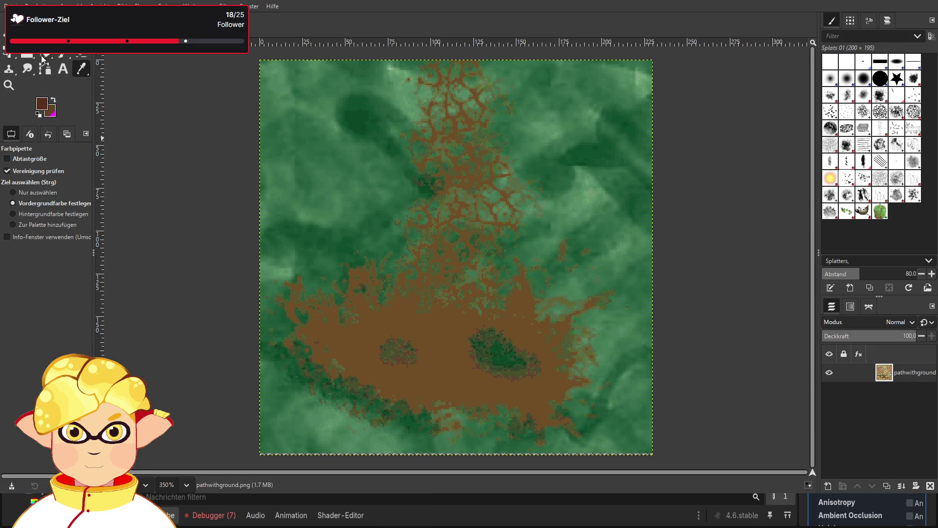
{"action": "key", "text": "p"}
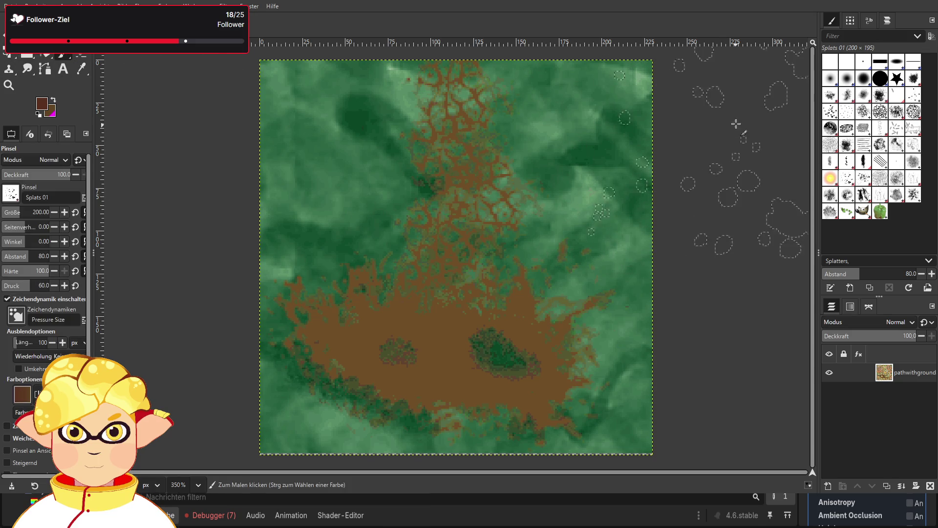
{"action": "left_click_drag", "start_coordinate": [44, 211], "coordinate": [6, 211]}
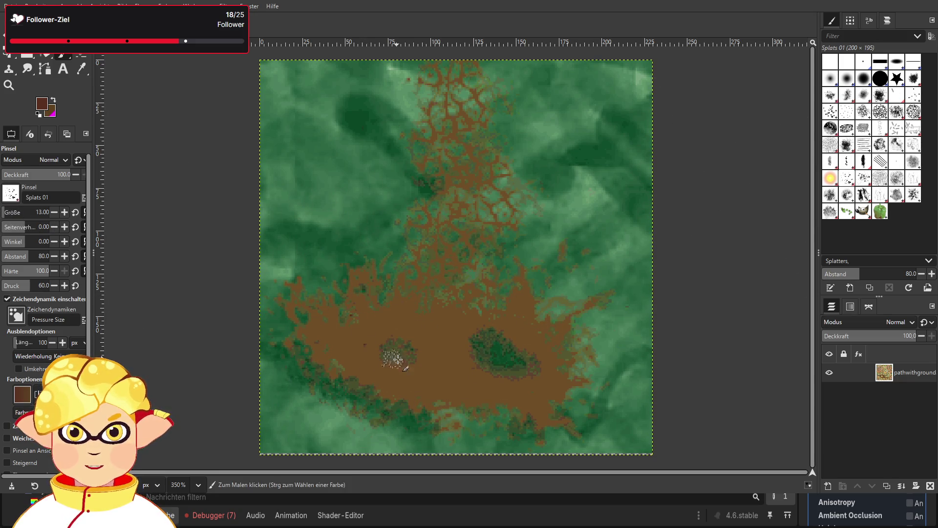
{"action": "left_click", "coordinate": [536, 394]}
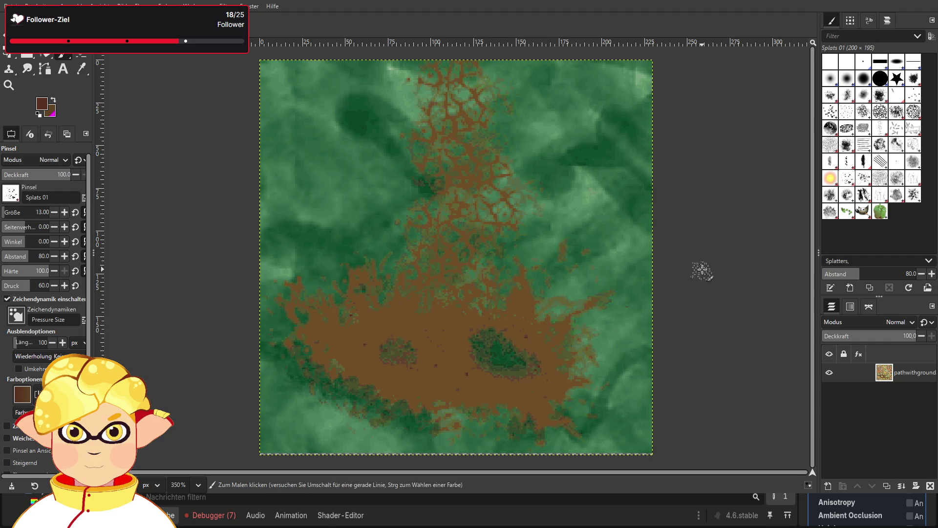
{"action": "left_click", "coordinate": [864, 98]}
{"action": "left_click", "coordinate": [863, 145]}
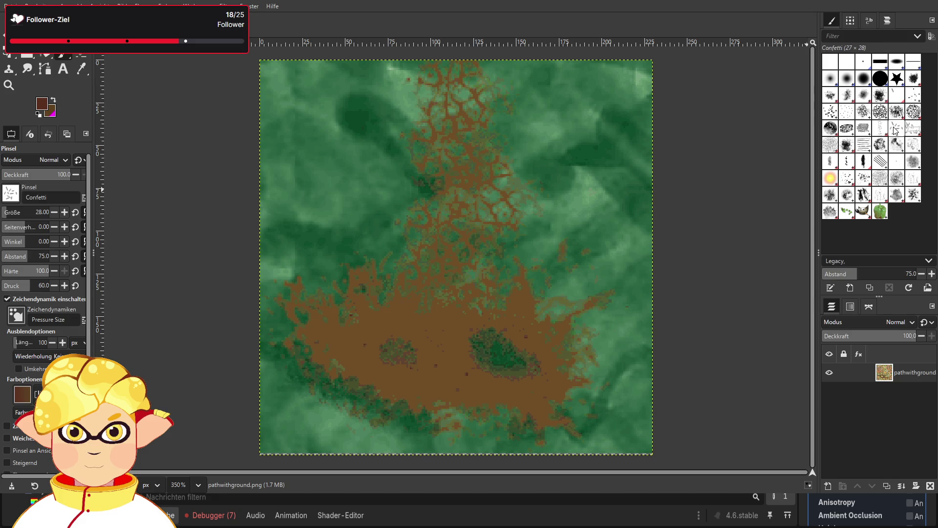
{"action": "left_click", "coordinate": [898, 112]}
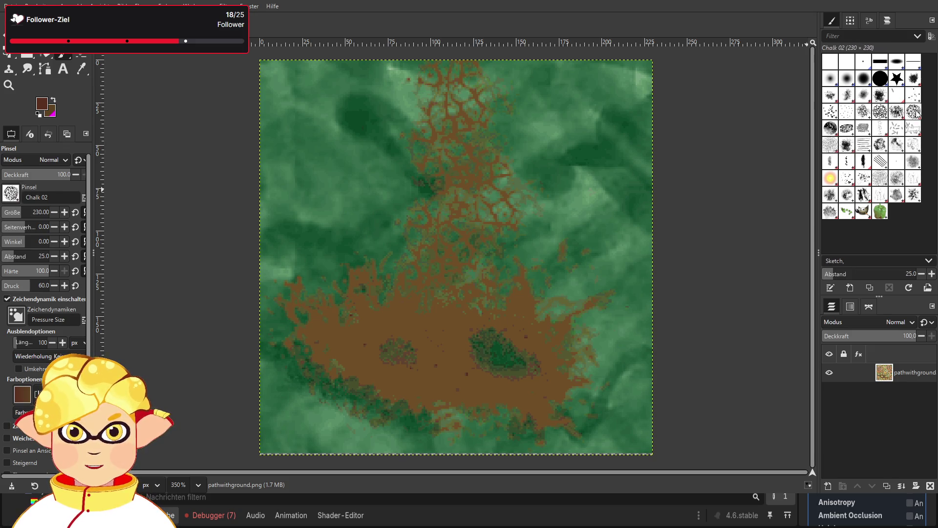
{"action": "left_click", "coordinate": [826, 149]}
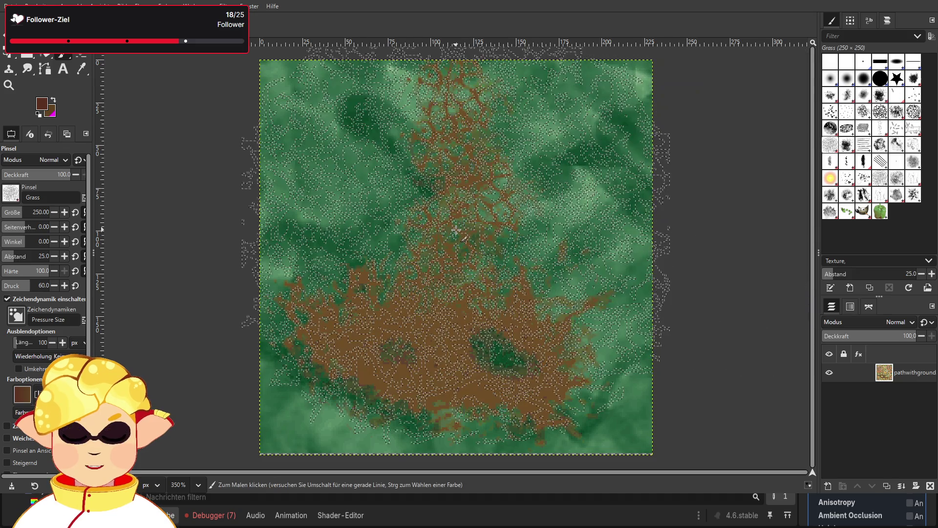
{"action": "left_click", "coordinate": [455, 261]}
{"action": "left_click", "coordinate": [455, 261]}
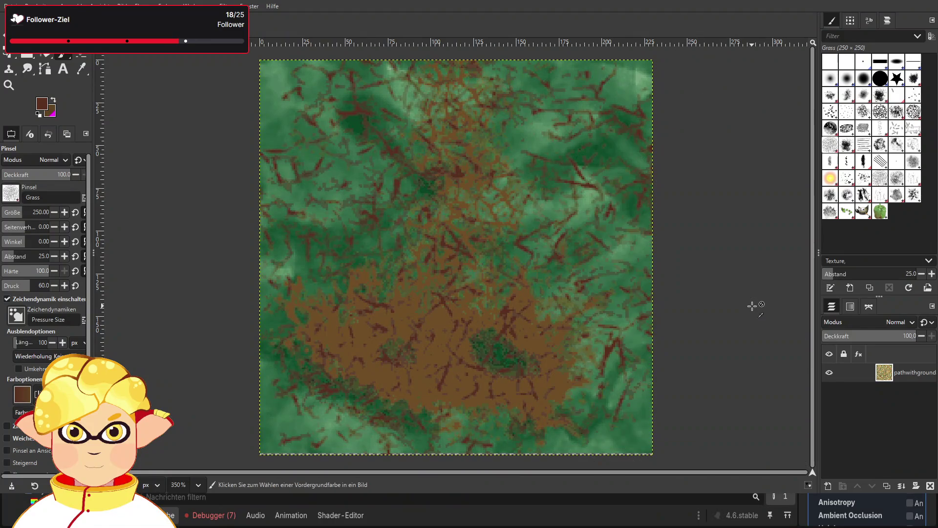
{"action": "key", "text": "ctrl+z"}
{"action": "key", "text": "ctrl+z"}
{"action": "left_click_drag", "start_coordinate": [14, 212], "coordinate": [4, 212]}
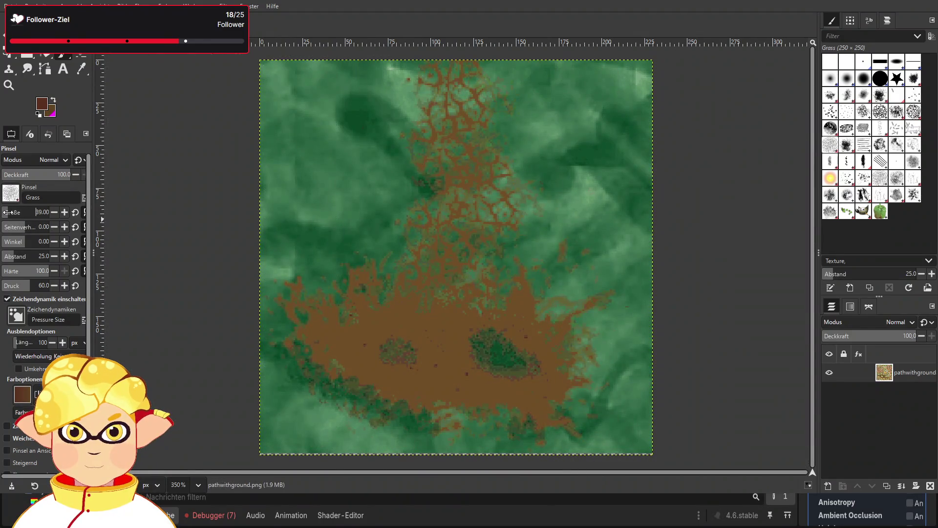
{"action": "mouse_move", "coordinate": [374, 364]}
{"action": "left_mouse_down"}
{"action": "mouse_move", "coordinate": [352, 362]}
{"action": "mouse_move", "coordinate": [405, 366]}
{"action": "left_mouse_up"}
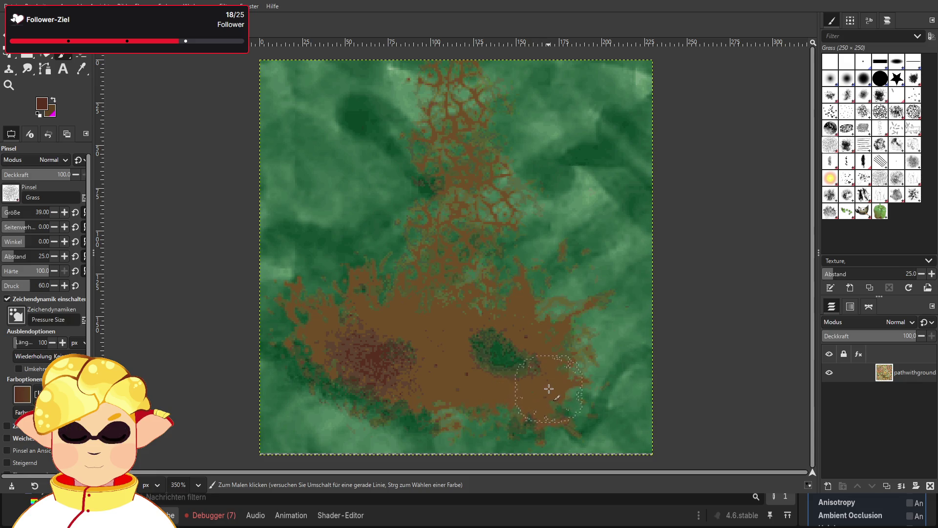
{"action": "key", "text": "ctrl+z"}
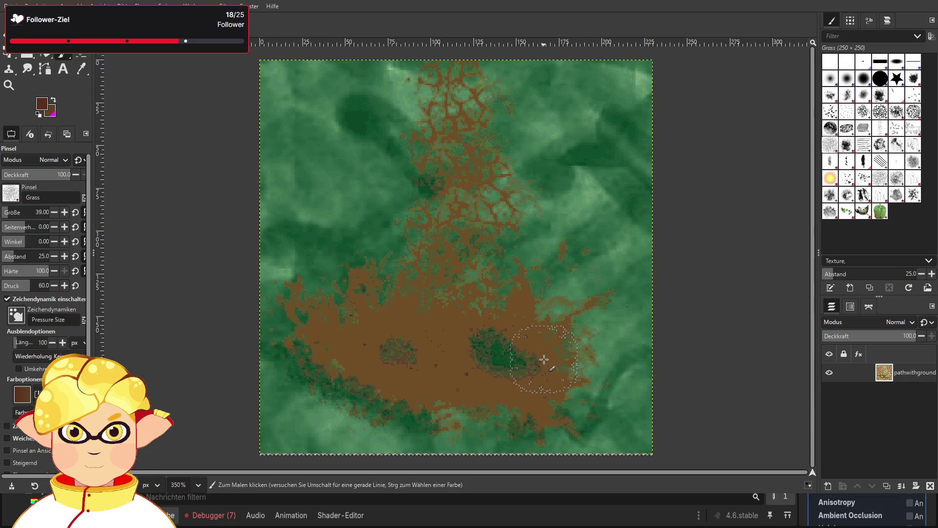
{"action": "left_click", "coordinate": [913, 113]}
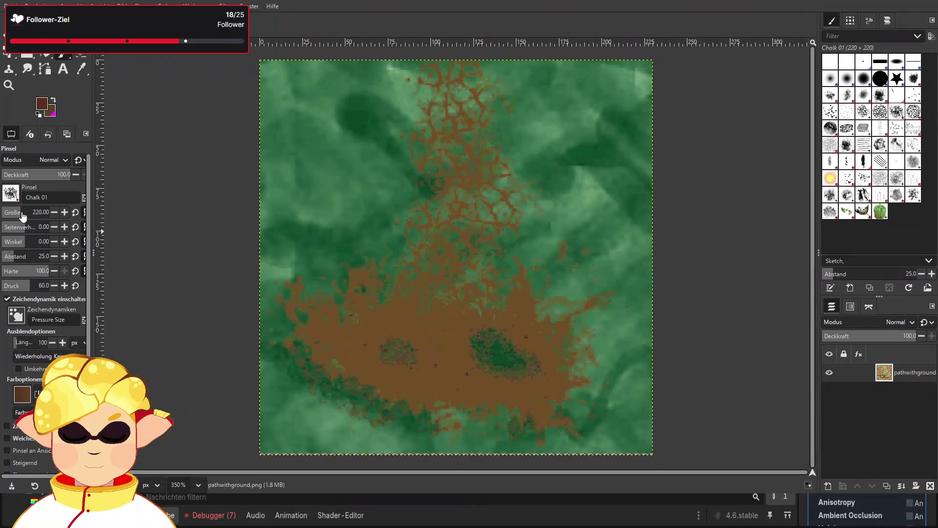
{"action": "left_click_drag", "start_coordinate": [21, 212], "coordinate": [7, 212]}
{"action": "mouse_move", "coordinate": [361, 320]}
{"action": "left_mouse_down"}
{"action": "mouse_move", "coordinate": [373, 361]}
{"action": "mouse_move", "coordinate": [456, 359]}
{"action": "left_mouse_up"}
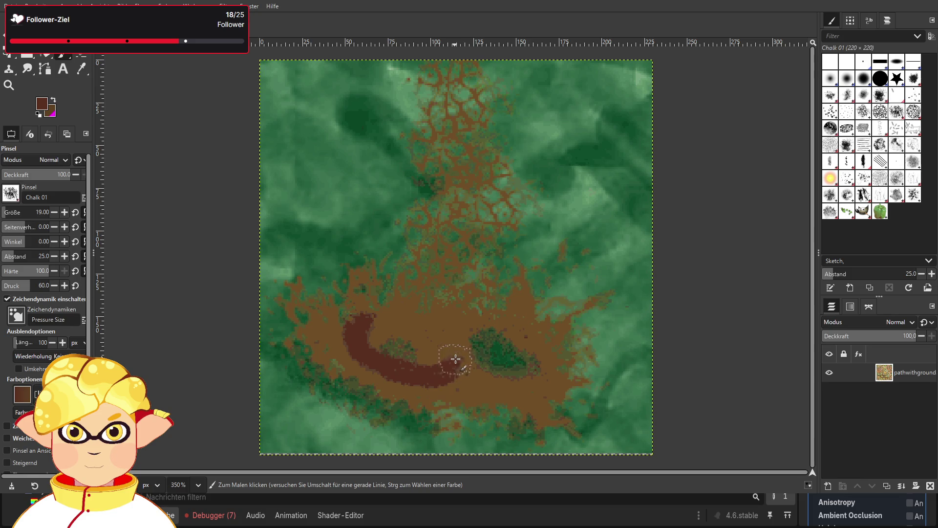
{"action": "left_click", "coordinate": [408, 299]}
{"action": "left_click", "coordinate": [469, 302]}
{"action": "key", "text": "ctrl+z"}
{"action": "key", "text": "ctrl+z"}
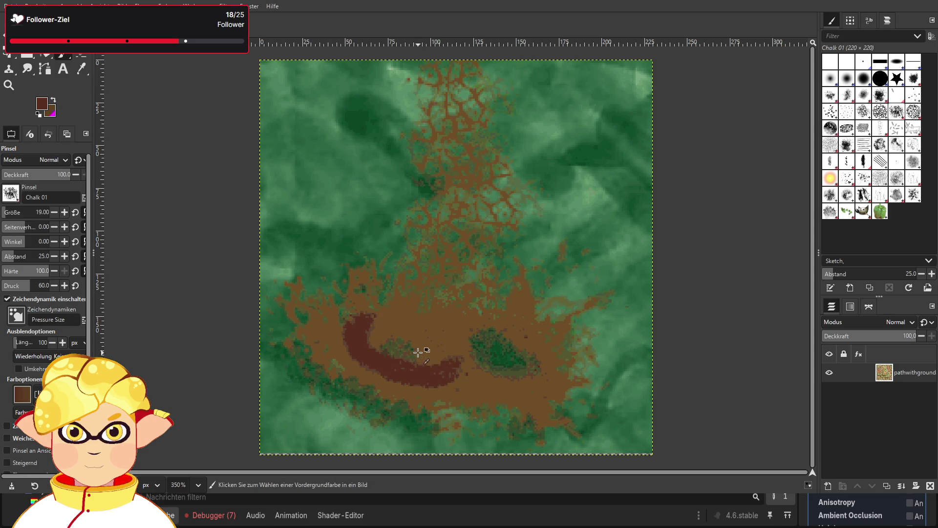
{"action": "left_click", "coordinate": [401, 304]}
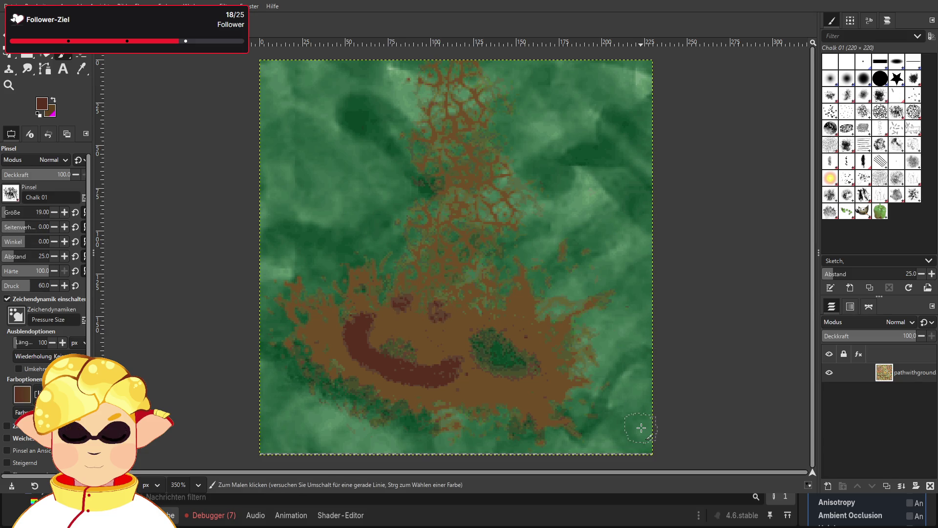
{"action": "key", "text": "ctrl+z"}
{"action": "key", "text": "ctrl+z"}
{"action": "key", "text": "ctrl+z"}
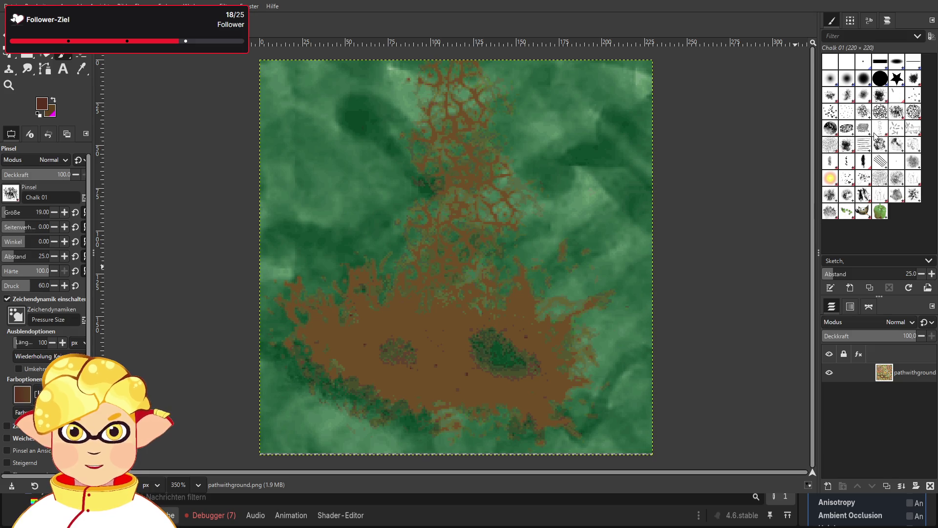
{"action": "left_click", "coordinate": [833, 214]}
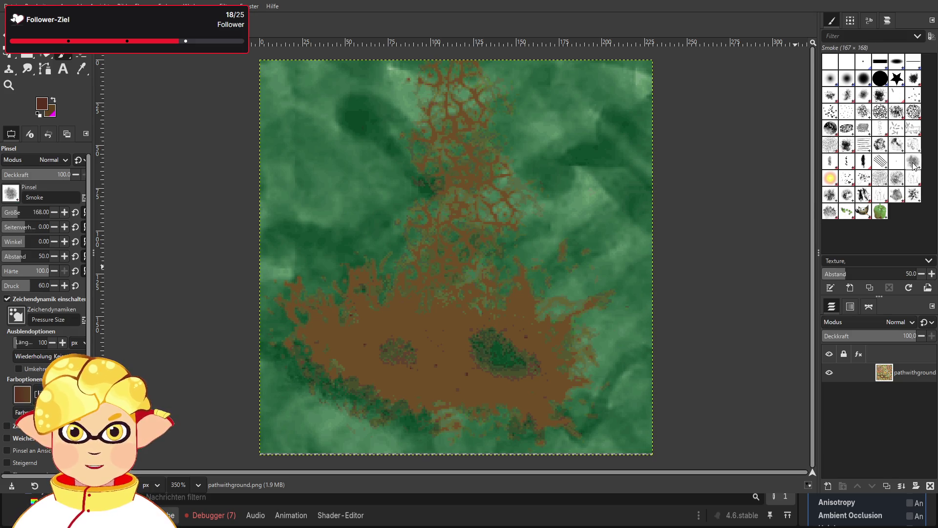
{"action": "left_click", "coordinate": [439, 317]}
{"action": "left_click", "coordinate": [381, 329]}
{"action": "left_click", "coordinate": [569, 311]}
{"action": "left_click", "coordinate": [412, 307]}
{"action": "left_click", "coordinate": [356, 184]}
{"action": "left_click", "coordinate": [357, 184]}
{"action": "key", "text": "ctrl"}
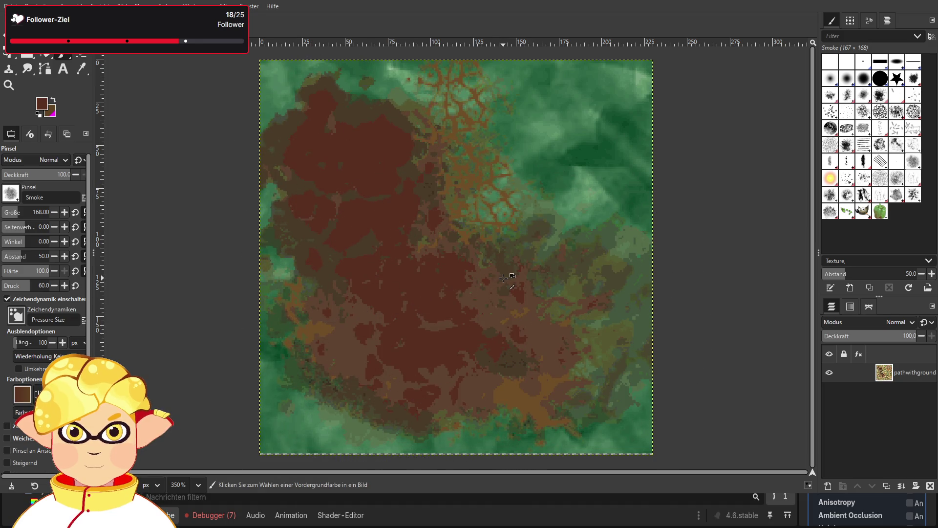
{"action": "key", "text": "ctrl+z"}
{"action": "key", "text": "ctrl+z"}
{"action": "key", "text": "ctrl+z"}
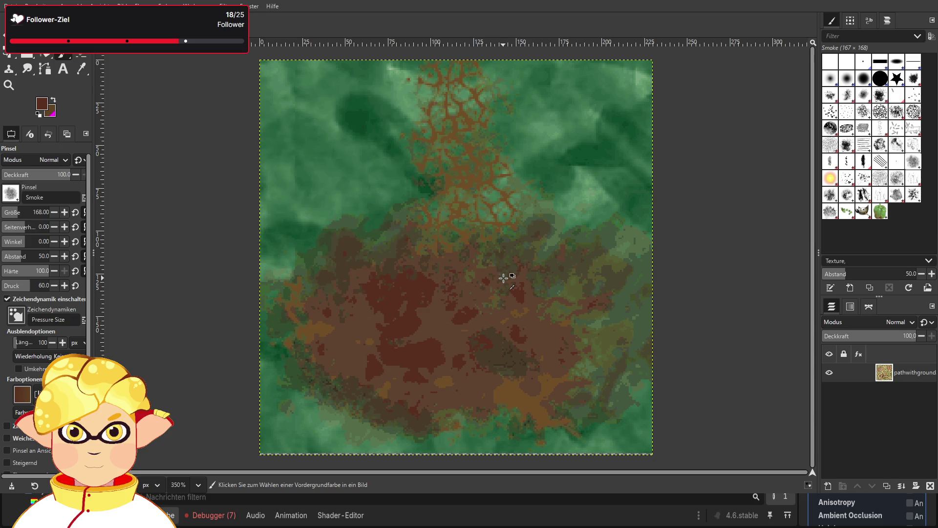
{"action": "key", "text": "ctrl+z"}
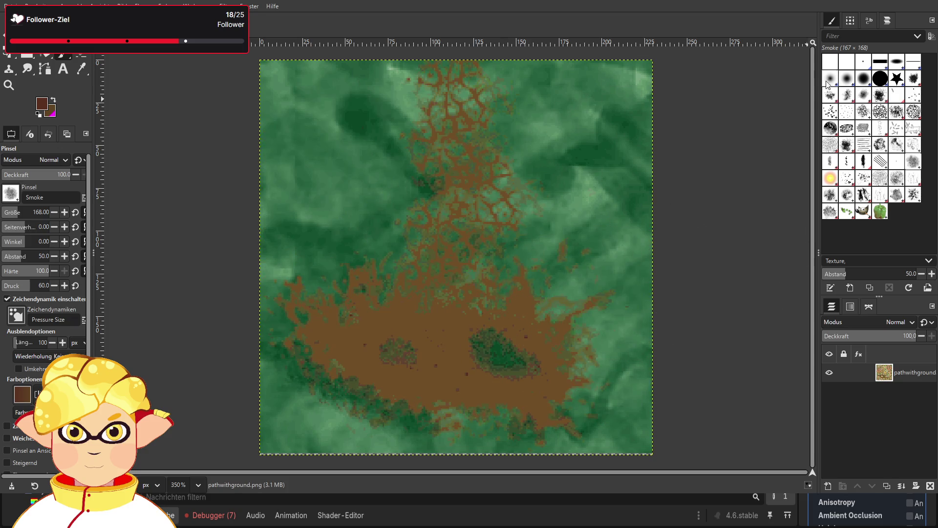
{"action": "left_click", "coordinate": [848, 79]}
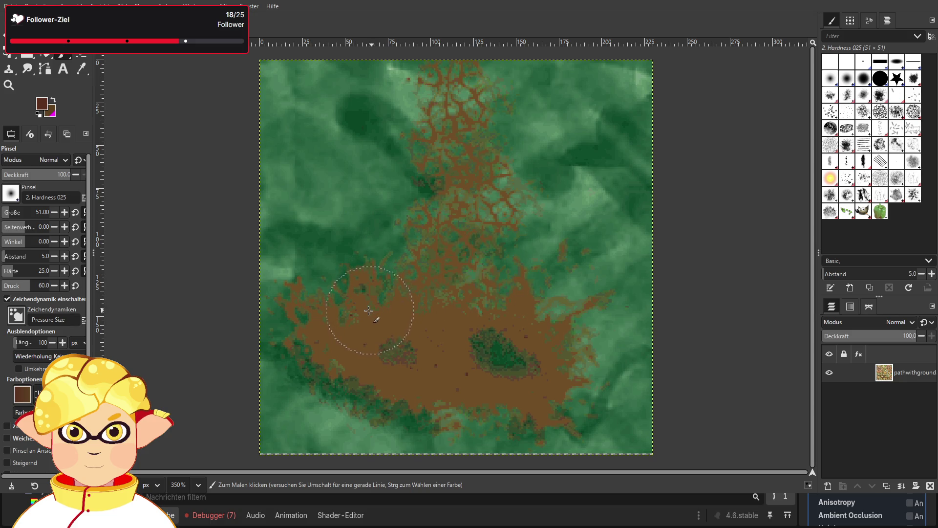
- Lower the brush pressure to 22, testing and undoing reddish dabs and a brown stroke on the path
{"action": "left_click", "coordinate": [350, 321]}
{"action": "left_click", "coordinate": [388, 326]}
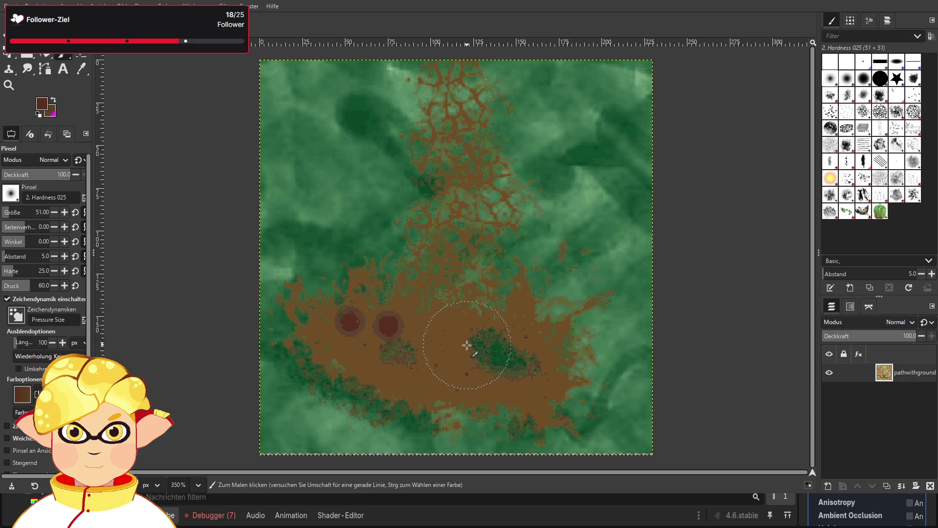
{"action": "key", "text": "ctrl+z"}
{"action": "key", "text": "ctrl+z"}
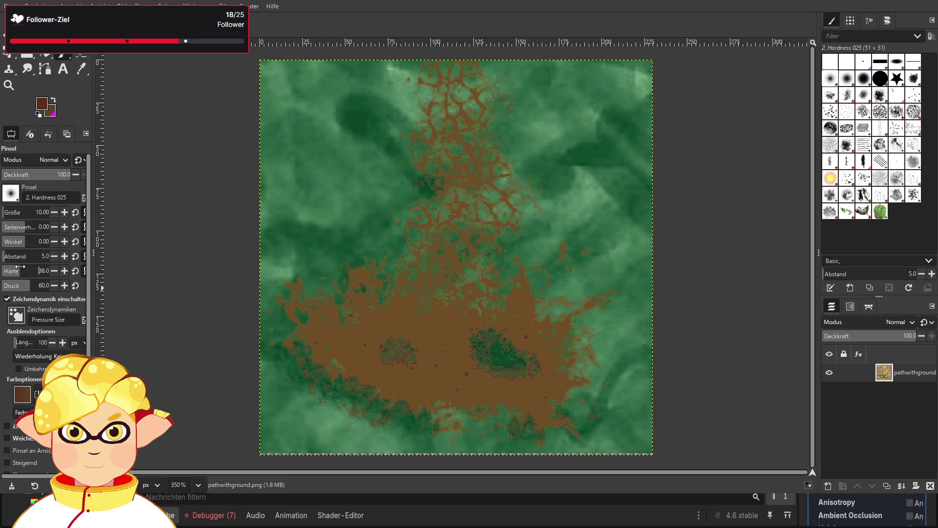
{"action": "left_click_drag", "start_coordinate": [22, 282], "coordinate": [12, 281]}
{"action": "mouse_move", "coordinate": [347, 313]}
{"action": "left_mouse_down"}
{"action": "mouse_move", "coordinate": [467, 341]}
{"action": "mouse_move", "coordinate": [473, 365]}
{"action": "left_mouse_up"}
{"action": "key", "text": "ctrl+z"}
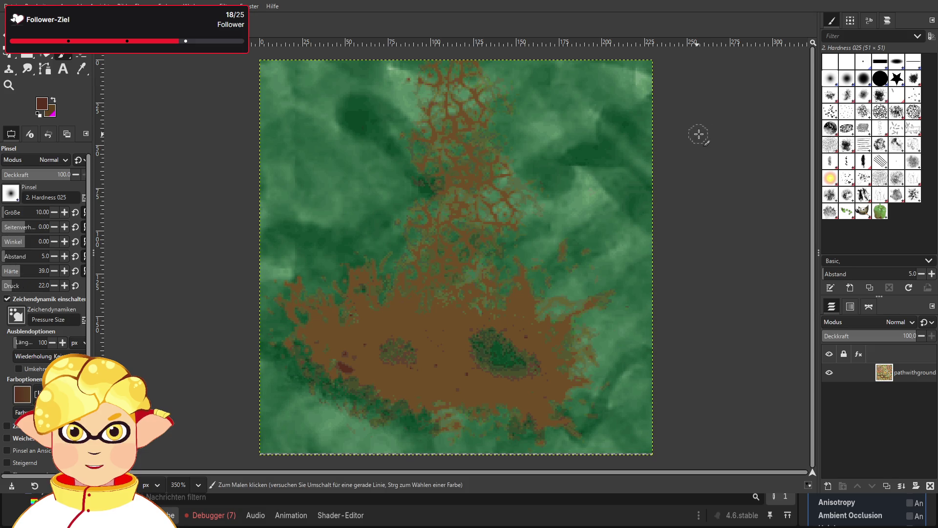
- Switch to the Bristles 03 brush, re-export pathwithground.png, and return to Godot
{"action": "left_click", "coordinate": [851, 116]}
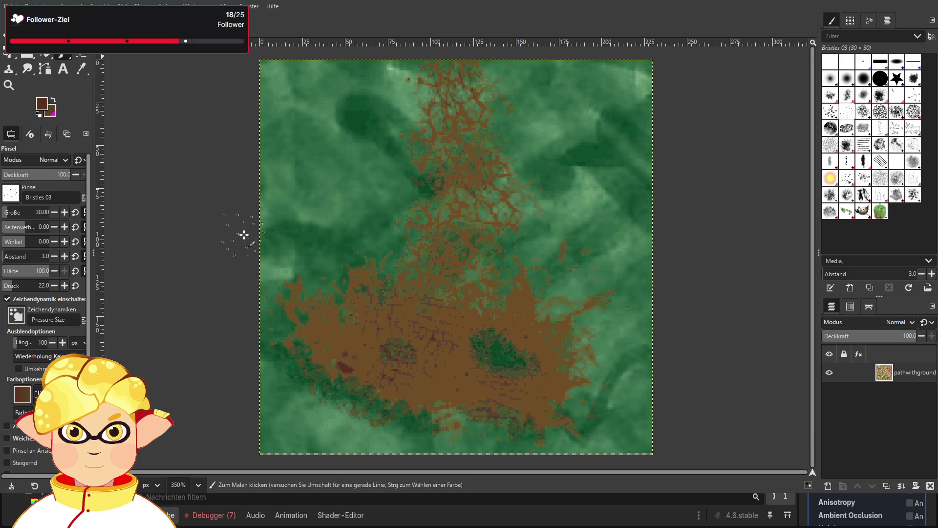
{"action": "key", "text": "ctrl+e"}
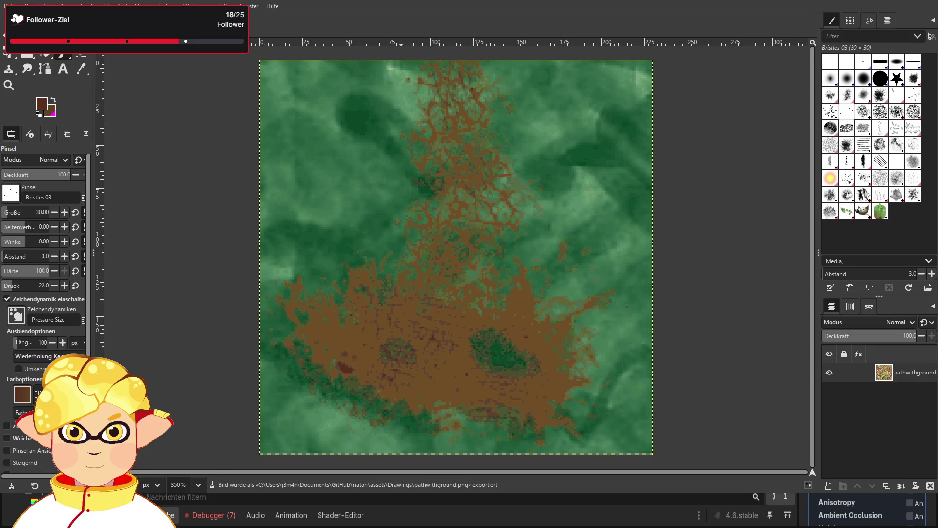
{"action": "key", "text": "alt+Tab"}
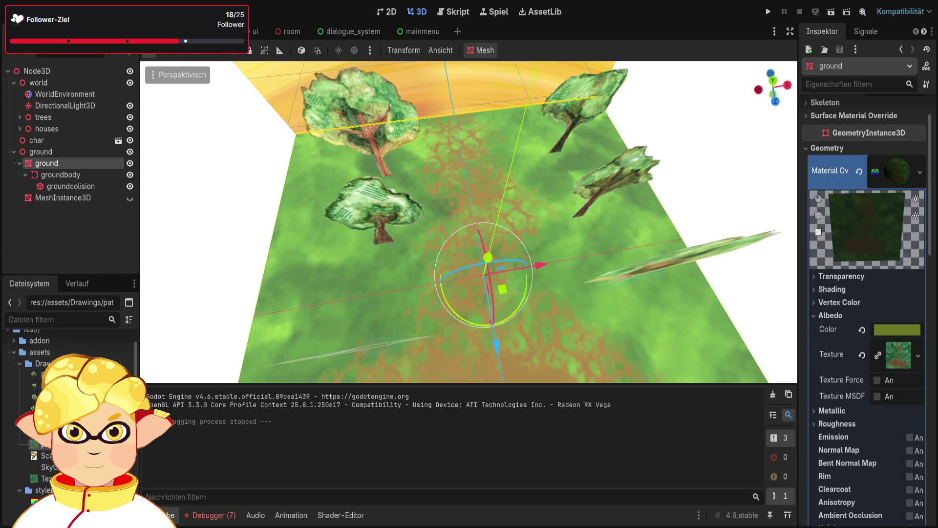
- Adjust the ground material's albedo tint in the Inspector and run the scene to view the path
{"action": "left_click_drag", "start_coordinate": [772, 88], "coordinate": [789, 112]}
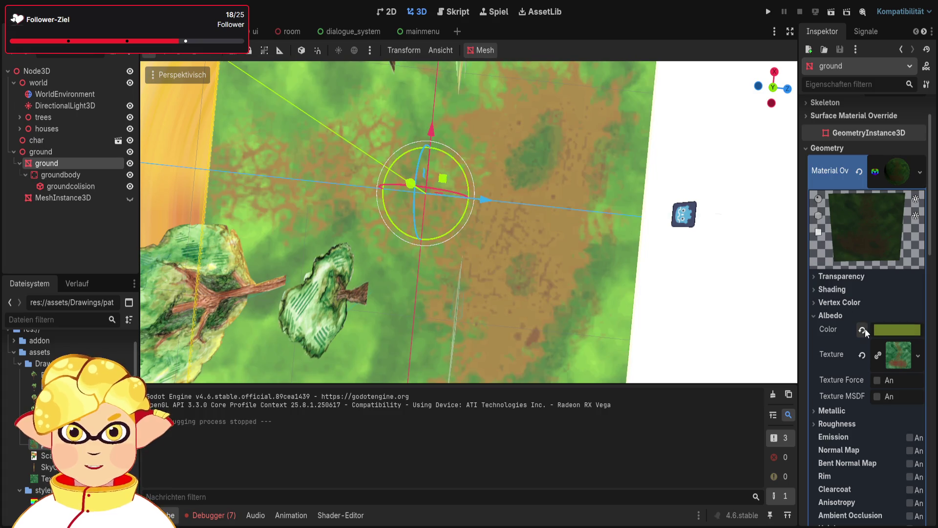
{"action": "left_click", "coordinate": [863, 329]}
{"action": "mouse_move", "coordinate": [709, 303]}
{"action": "left_mouse_down"}
{"action": "mouse_move", "coordinate": [636, 283]}
{"action": "mouse_move", "coordinate": [469, 210]}
{"action": "left_mouse_up"}
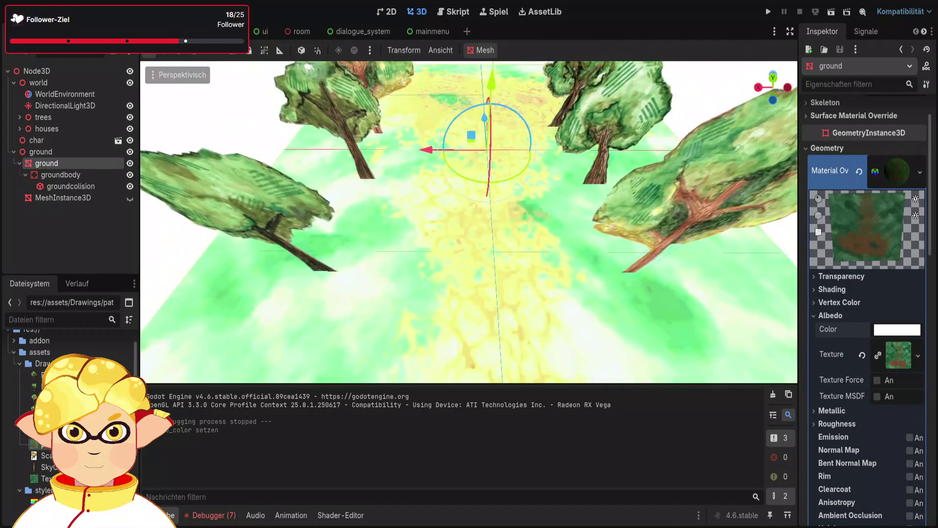
{"action": "mouse_move", "coordinate": [861, 247]}
{"action": "left_mouse_down"}
{"action": "mouse_move", "coordinate": [855, 198]}
{"action": "mouse_move", "coordinate": [822, 224]}
{"action": "mouse_move", "coordinate": [859, 255]}
{"action": "mouse_move", "coordinate": [839, 236]}
{"action": "mouse_move", "coordinate": [910, 212]}
{"action": "mouse_move", "coordinate": [846, 241]}
{"action": "mouse_move", "coordinate": [857, 222]}
{"action": "left_mouse_up"}
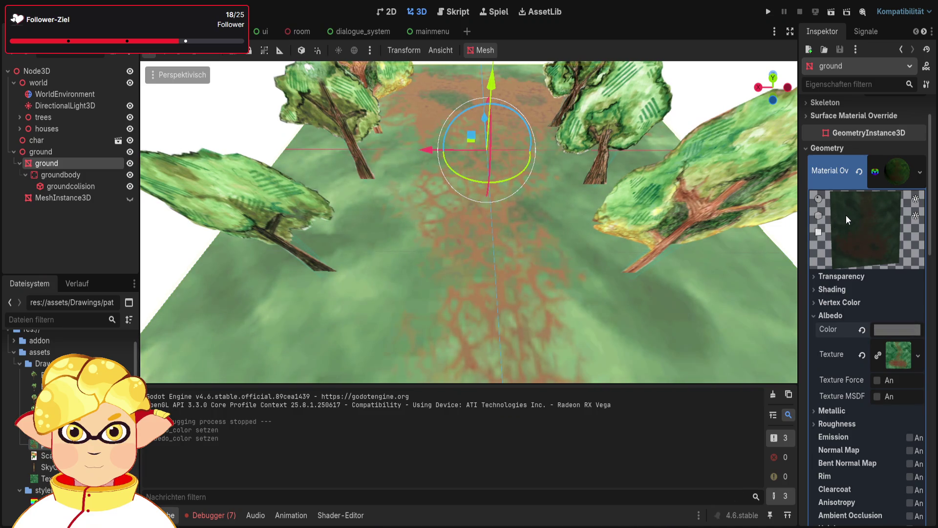
{"action": "left_click", "coordinate": [828, 17]}
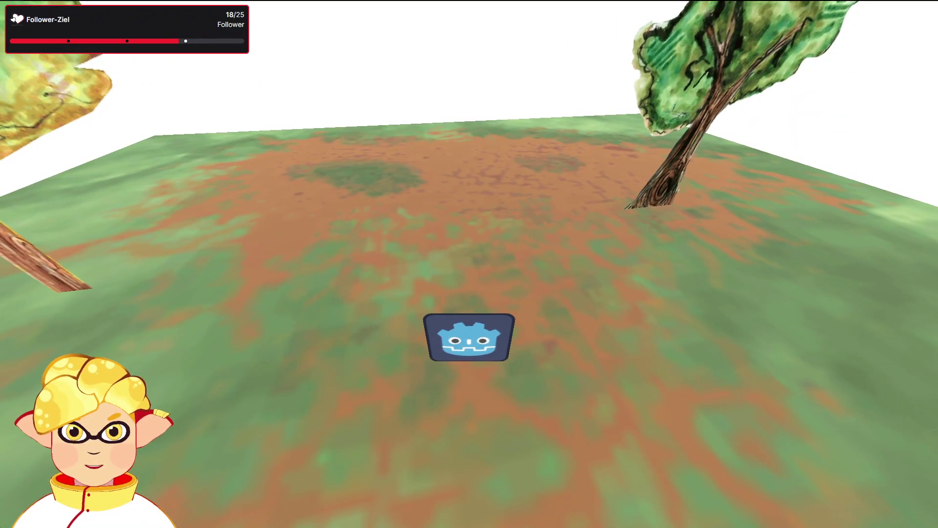
- Stop the game and revert the ground albedo colour changes with undo and redo
{"action": "key", "text": "F8"}
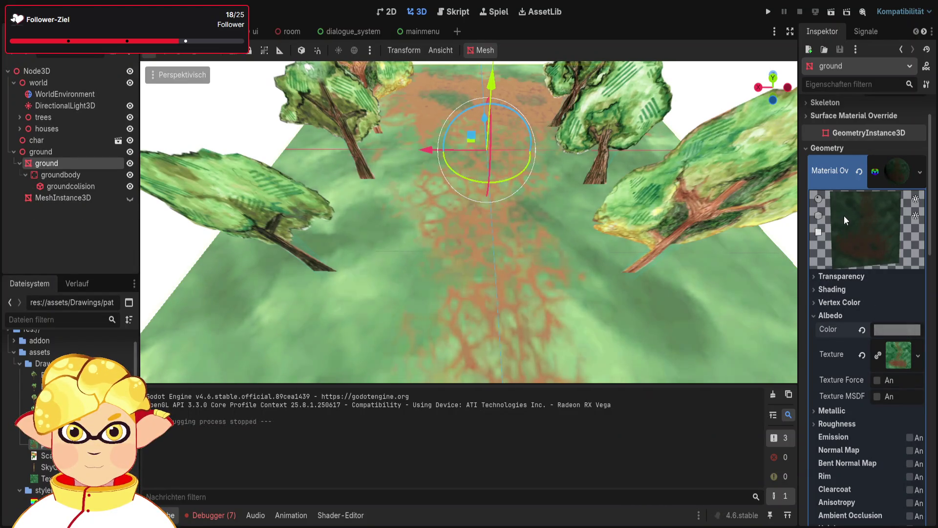
{"action": "key", "text": "ctrl+z"}
{"action": "key", "text": "ctrl+shift+z"}
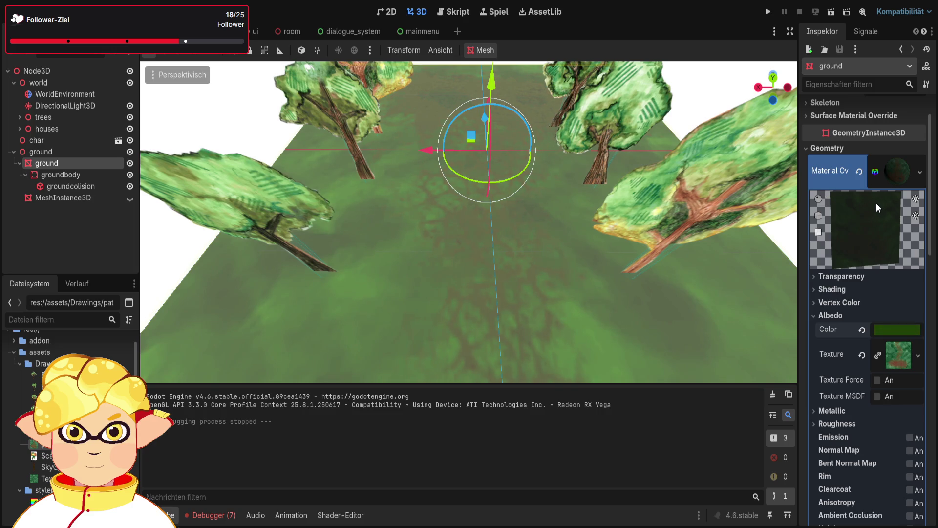
{"action": "key", "text": "ctrl+z"}
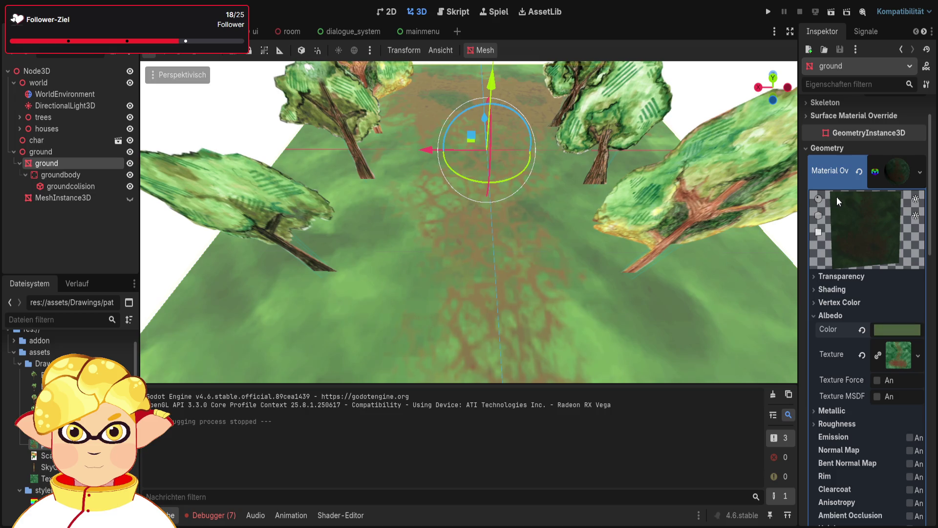
{"action": "key", "text": "ctrl+z"}
- Run the scene again, walk the player between the trees, then close the game
{"action": "left_click", "coordinate": [830, 12]}
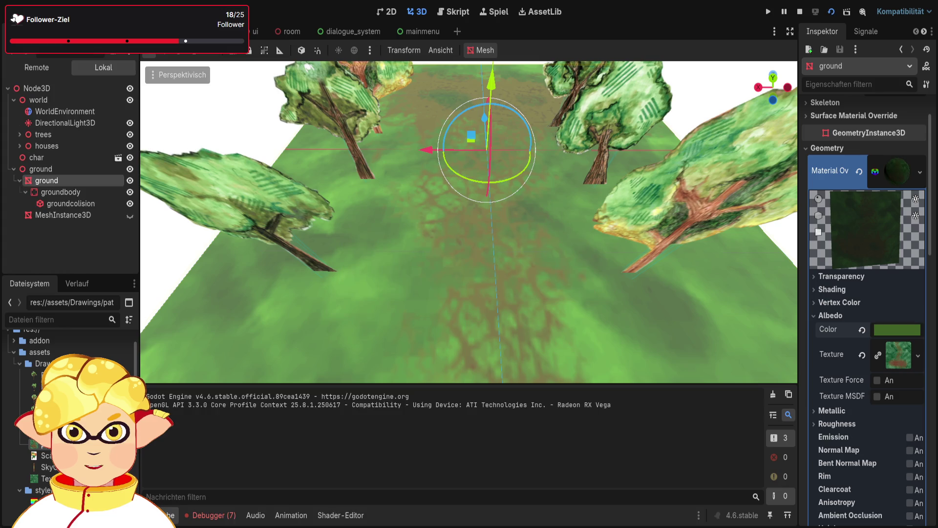
{"action": "key", "text": "w"}
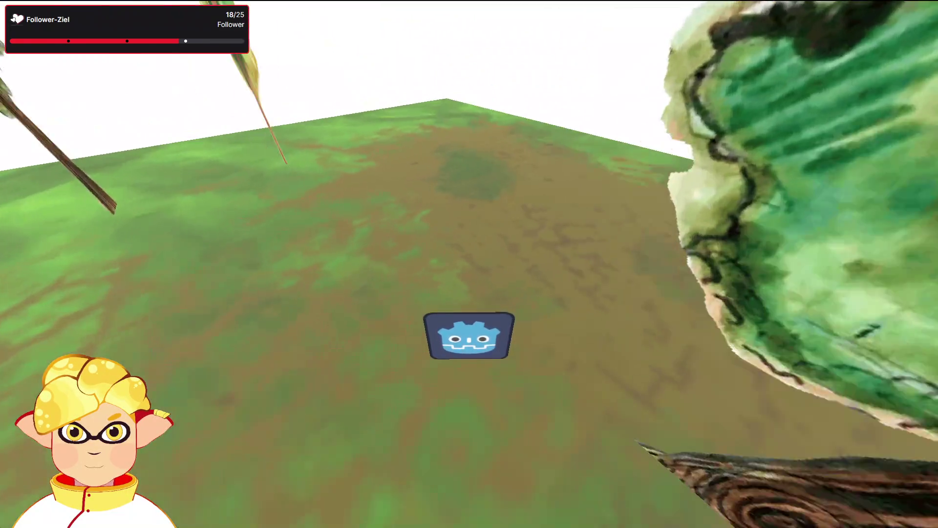
{"action": "key", "text": "a"}
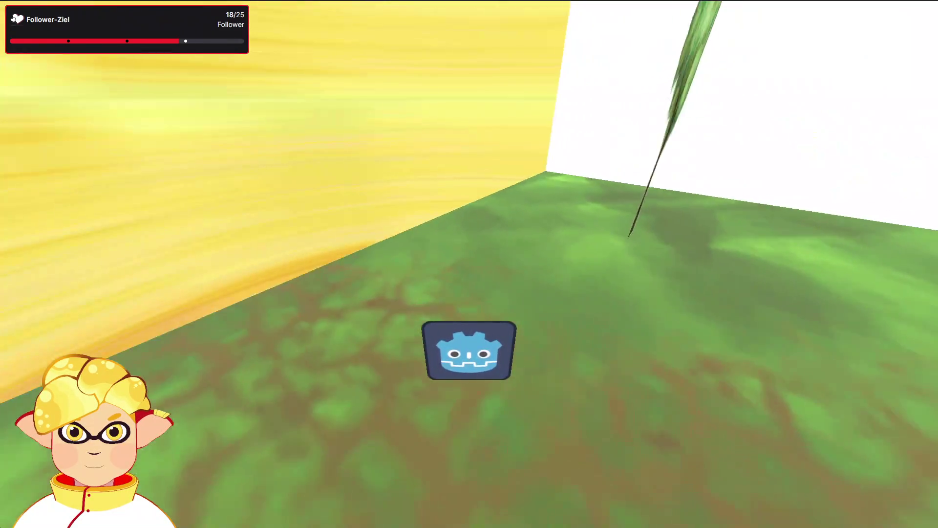
{"action": "key", "text": "s"}
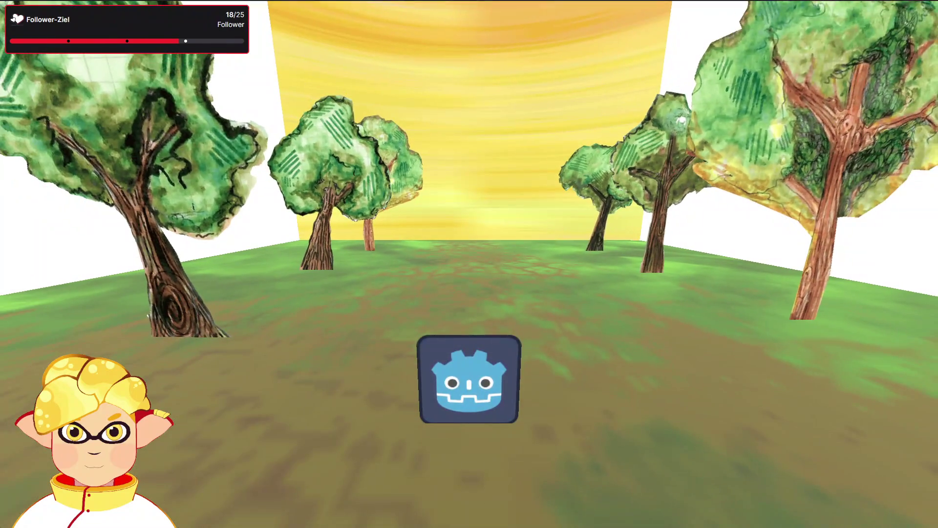
{"action": "key", "text": "w"}
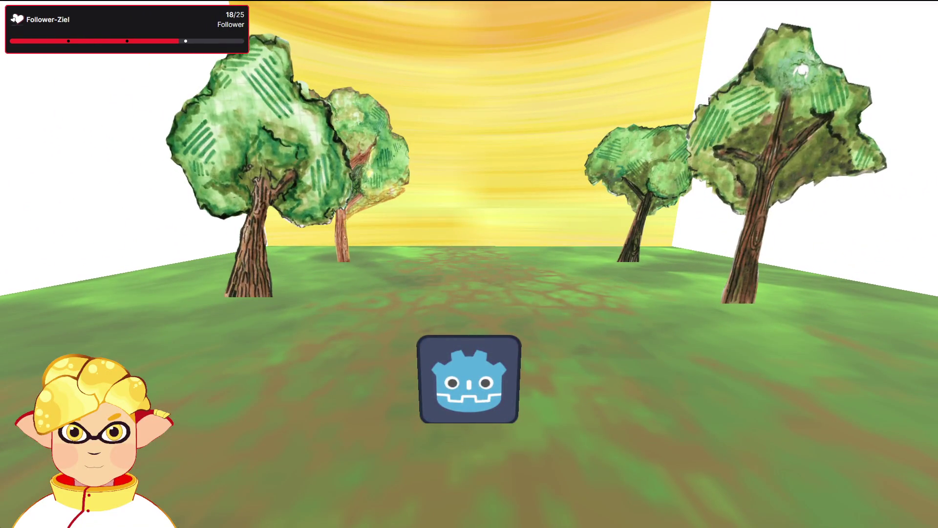
{"action": "key", "text": "w"}
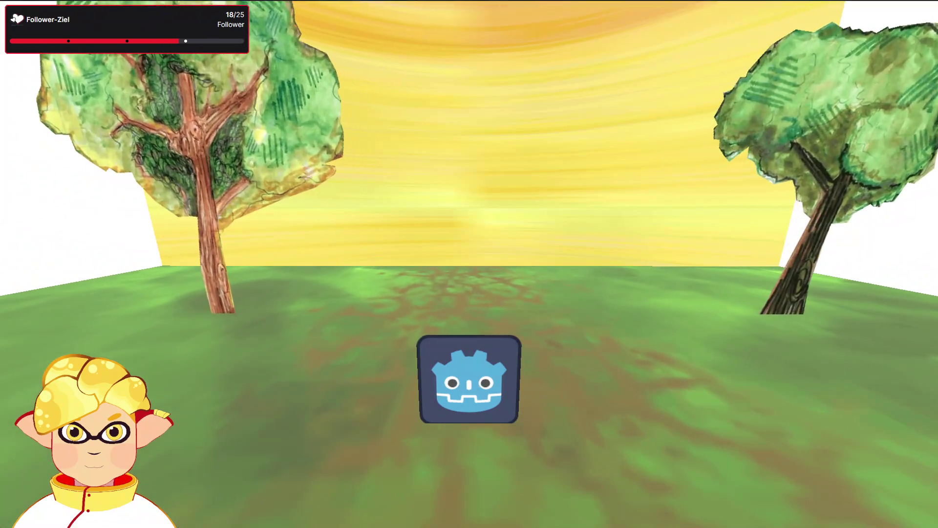
{"action": "key", "text": "Escape"}
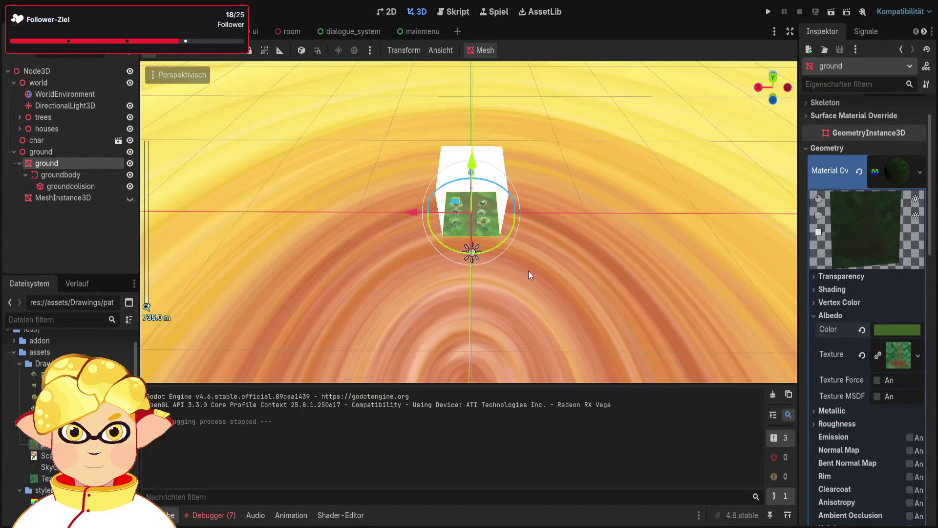
{"action": "scroll", "coordinate": [529, 270], "scroll_direction": "down", "scroll_amount": 6}
- Select the ground node and add a new empty MeshInstance3D child under it
{"action": "key", "text": "w"}
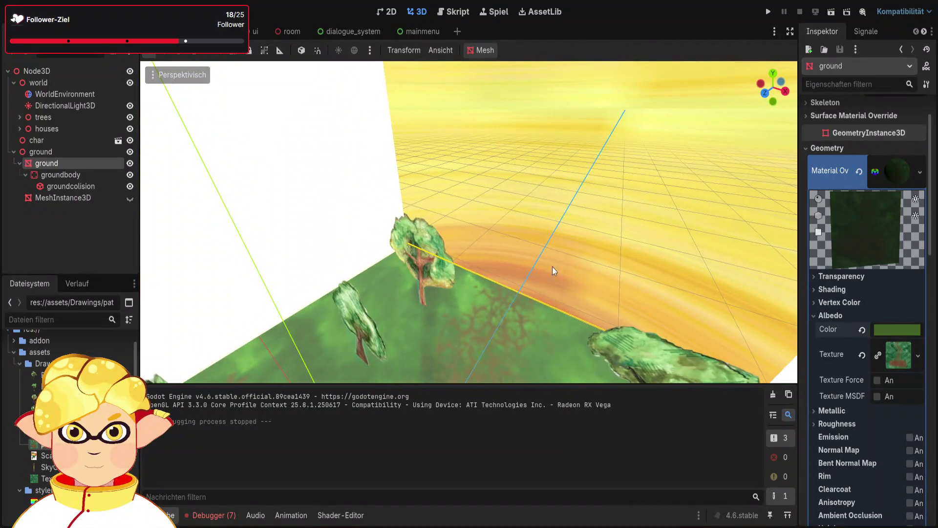
{"action": "left_click", "coordinate": [569, 251]}
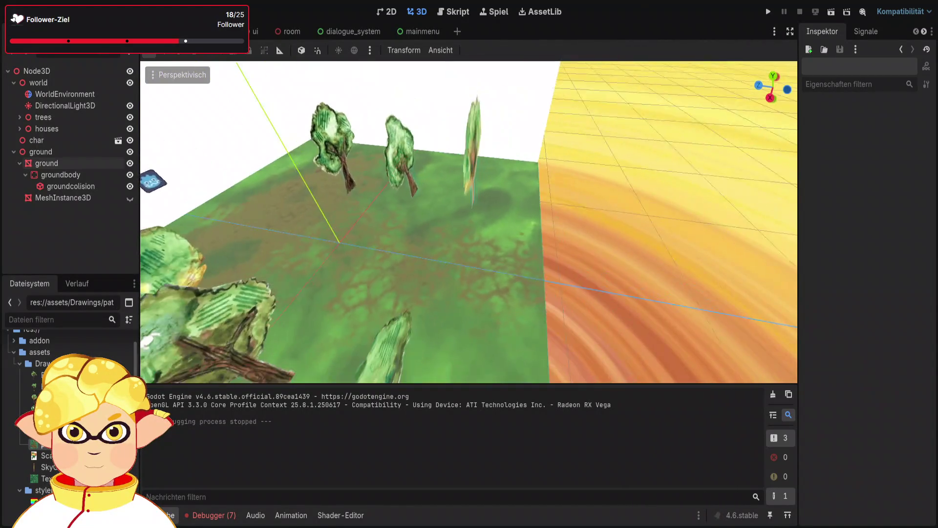
{"action": "left_click", "coordinate": [20, 153]}
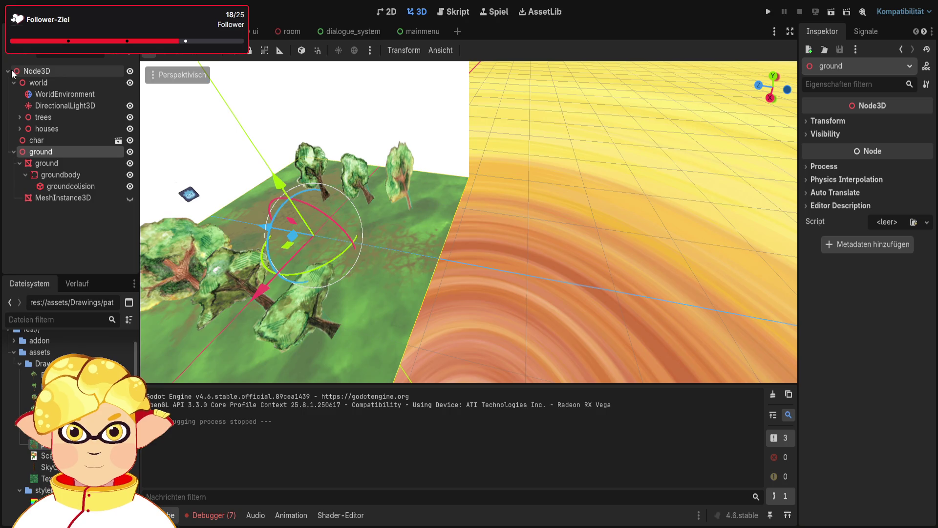
{"action": "key", "text": "ctrl+shift+z"}
- Move the new mesh node along the Z axis beside the grass area and give it a plane mesh
{"action": "left_click_drag", "start_coordinate": [462, 371], "coordinate": [474, 293]}
{"action": "left_click_drag", "start_coordinate": [408, 157], "coordinate": [490, 211]}
{"action": "key", "text": "f"}
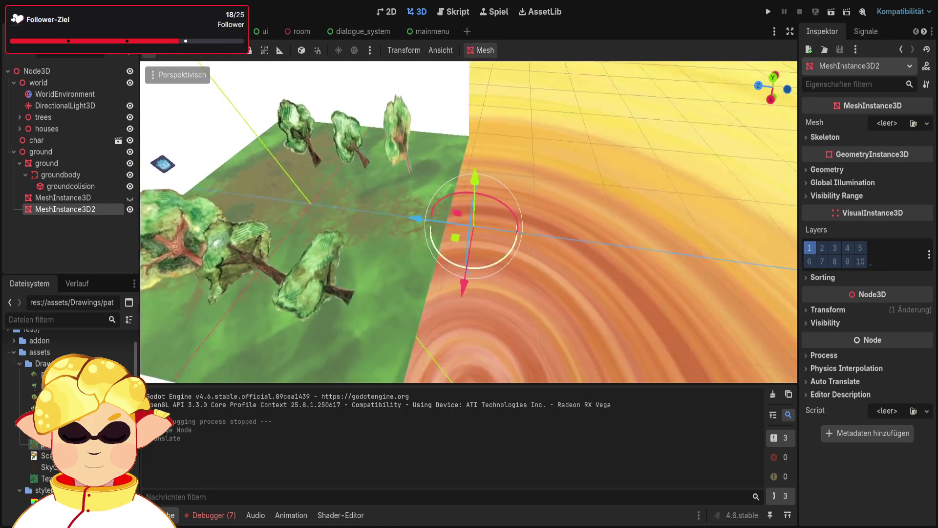
{"action": "scroll", "coordinate": [451, 223], "scroll_direction": "up", "scroll_amount": 5}
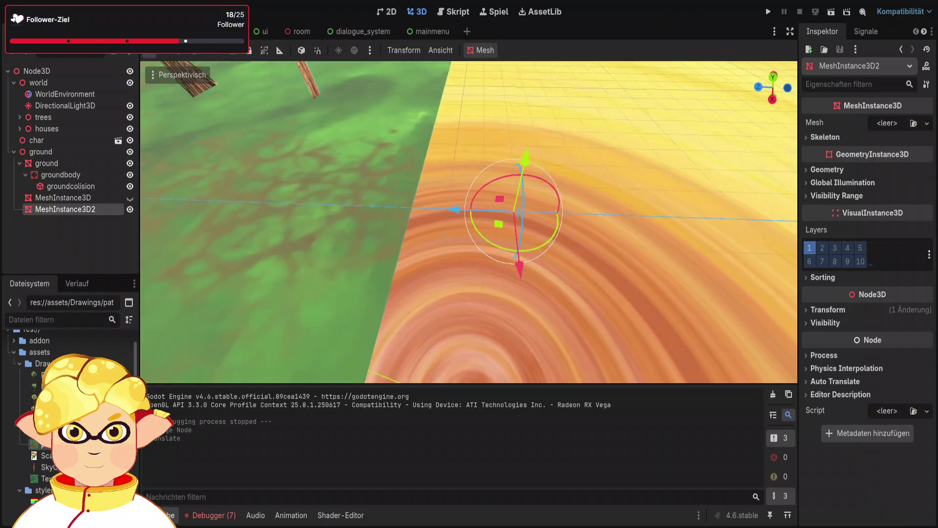
{"action": "left_click_drag", "start_coordinate": [452, 223], "coordinate": [386, 221]}
{"action": "key", "text": "ctrl+z"}
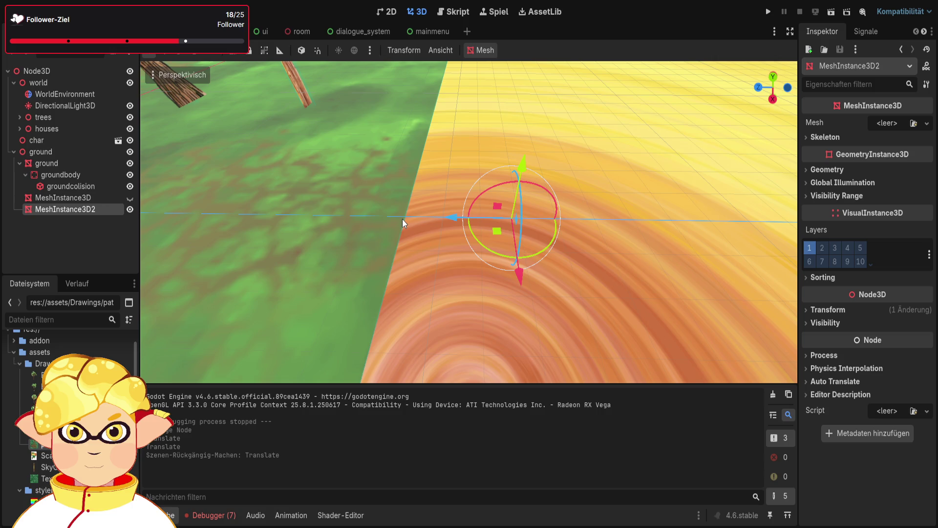
{"action": "mouse_move", "coordinate": [446, 216]}
{"action": "left_mouse_down"}
{"action": "mouse_move", "coordinate": [317, 215]}
{"action": "mouse_move", "coordinate": [425, 218]}
{"action": "left_mouse_up"}
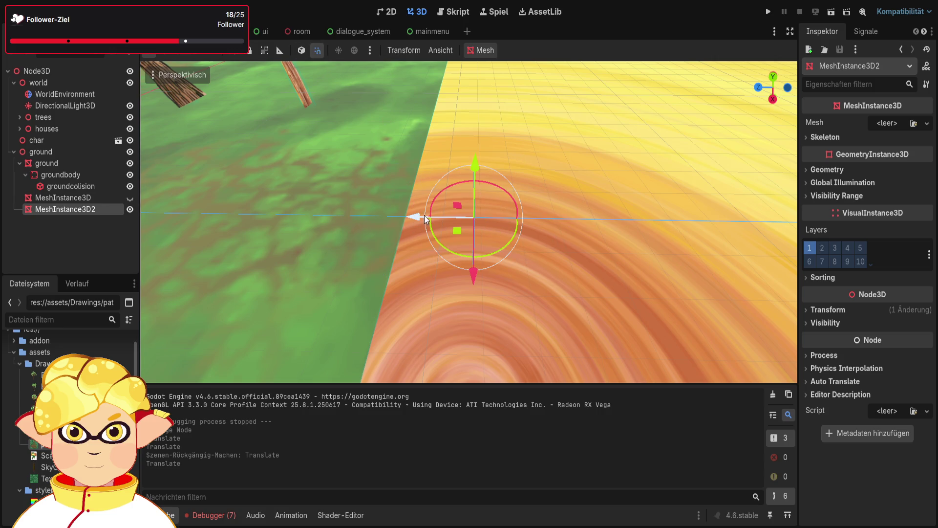
{"action": "scroll", "coordinate": [454, 232], "scroll_direction": "down", "scroll_amount": 3}
{"action": "scroll", "coordinate": [477, 230], "scroll_direction": "up", "scroll_amount": 5}
{"action": "scroll", "coordinate": [488, 237], "scroll_direction": "down", "scroll_amount": 5}
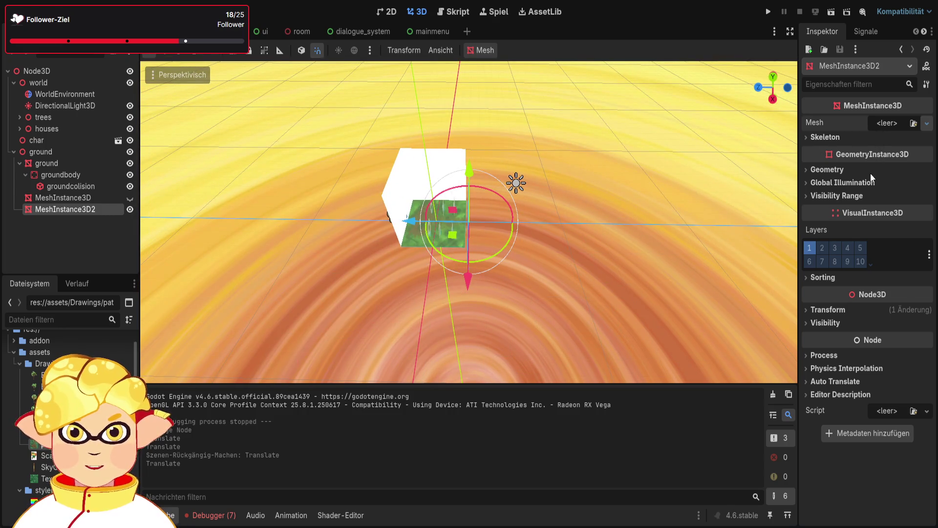
{"action": "left_click", "coordinate": [875, 220]}
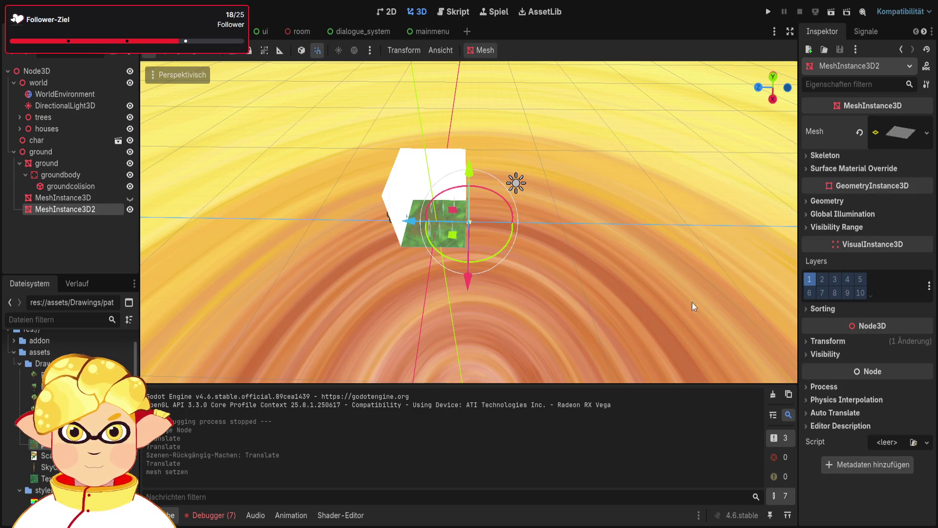
- Expand the Transform section and set the plane's X scale to 15
{"action": "scroll", "coordinate": [701, 307], "scroll_direction": "up", "scroll_amount": 2}
{"action": "left_click", "coordinate": [828, 341]}
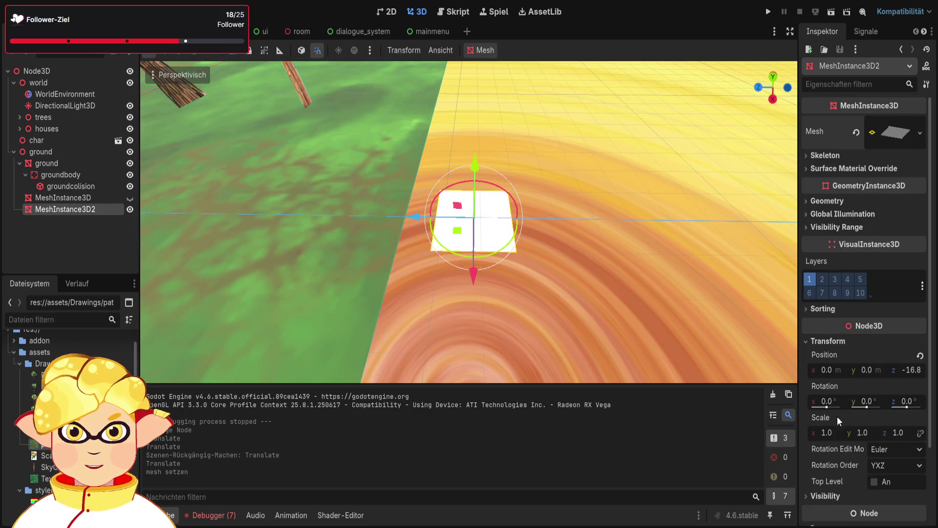
{"action": "left_click", "coordinate": [834, 433]}
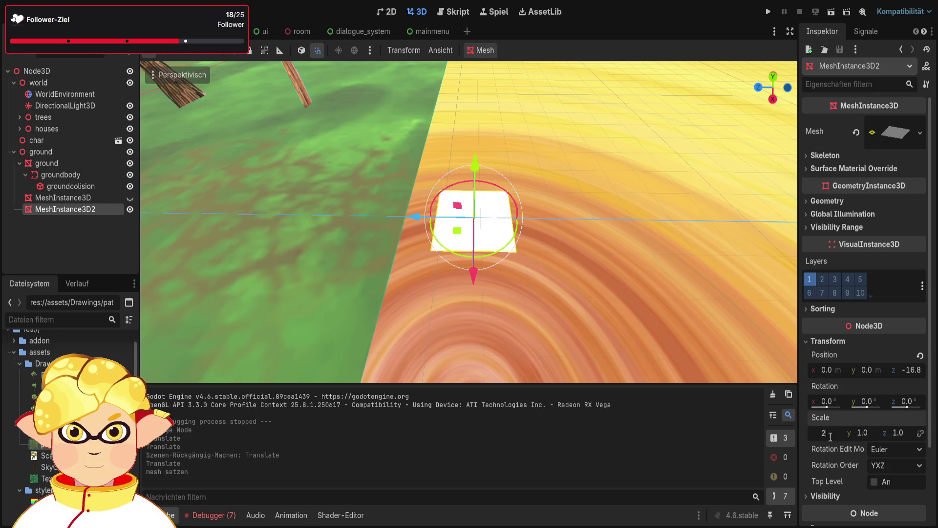
{"action": "type", "text": "2"}
{"action": "key", "text": "Return"}
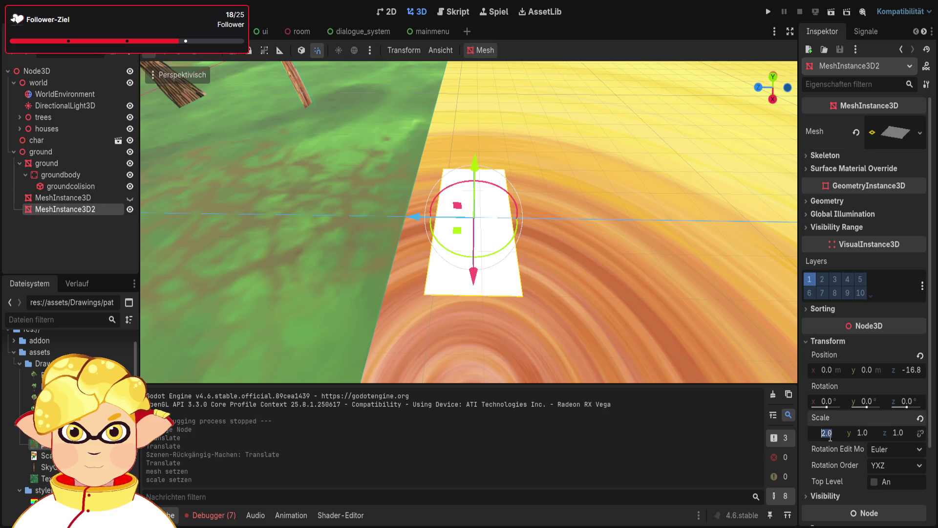
{"action": "type", "text": "1"}
{"action": "key", "text": "Return"}
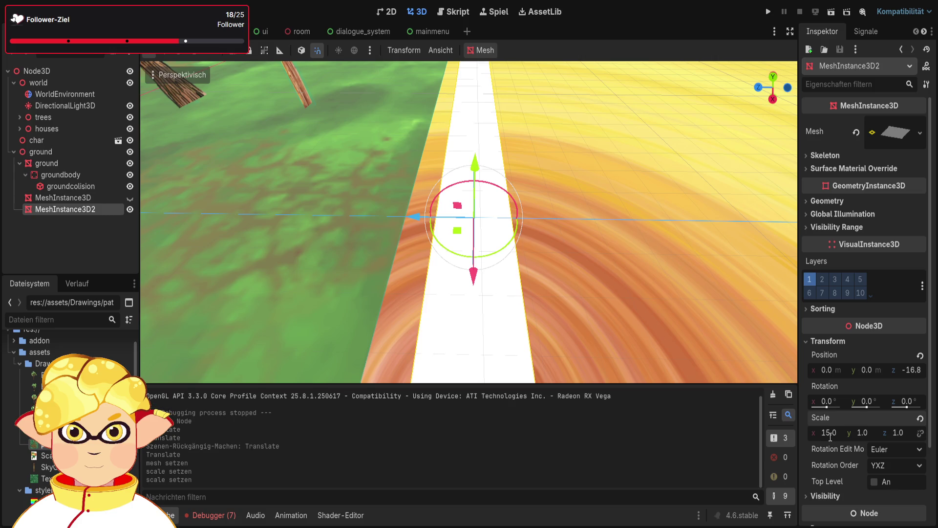
- Orbit the view over the white strip and trees, then run the scene
{"action": "scroll", "coordinate": [653, 341], "scroll_direction": "down", "scroll_amount": 5}
{"action": "scroll", "coordinate": [556, 327], "scroll_direction": "up", "scroll_amount": 5}
{"action": "left_click_drag", "start_coordinate": [408, 215], "coordinate": [393, 219]}
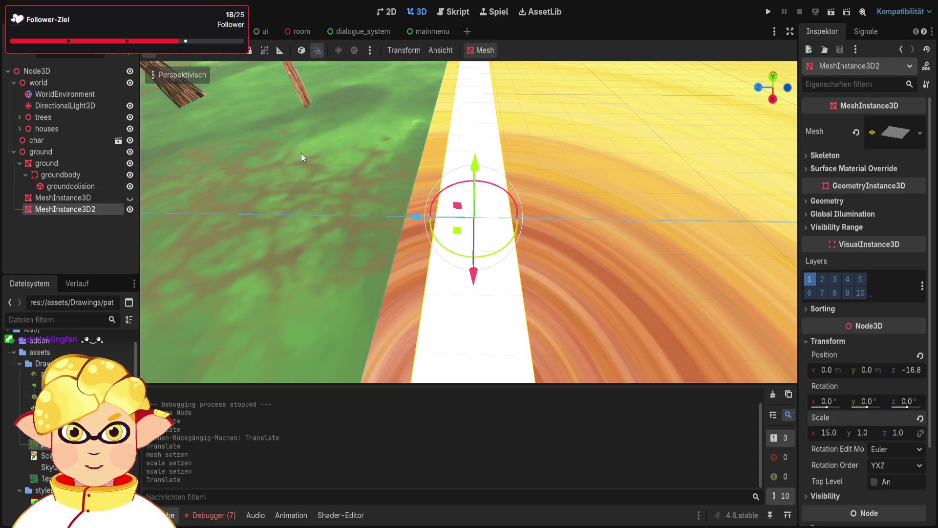
{"action": "mouse_move", "coordinate": [365, 230]}
{"action": "left_mouse_down"}
{"action": "mouse_move", "coordinate": [488, 186]}
{"action": "mouse_move", "coordinate": [635, 98]}
{"action": "mouse_move", "coordinate": [854, 7]}
{"action": "left_mouse_up"}
{"action": "left_click", "coordinate": [854, 7]}
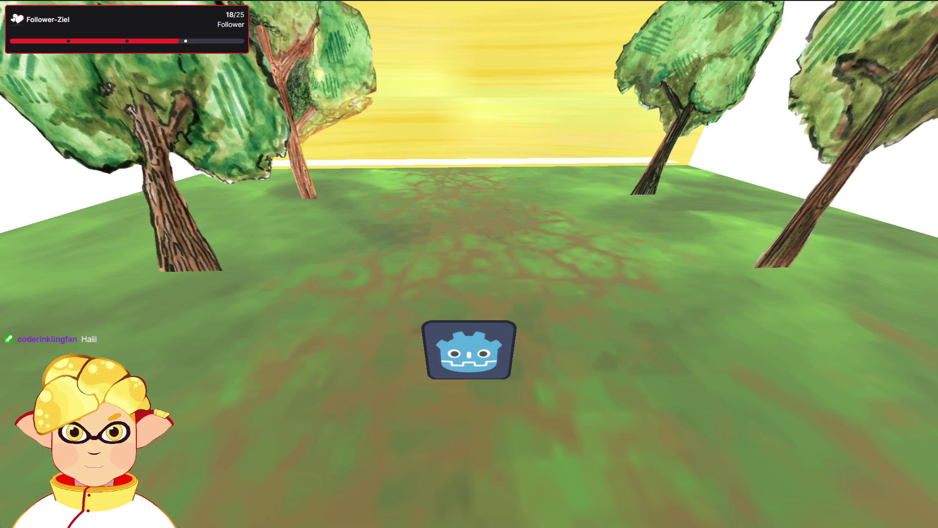
- Walk the player forward toward the trees, then close the game with Escape
{"action": "key", "text": "w"}
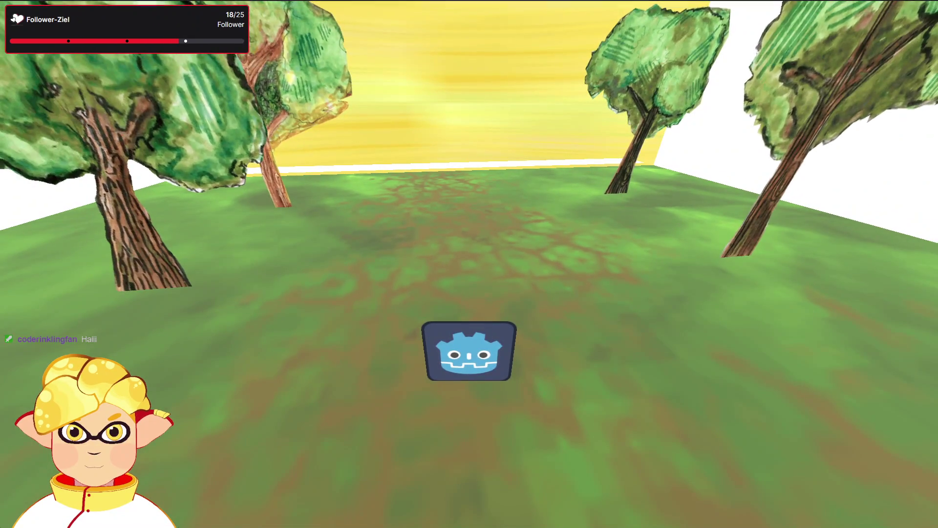
{"action": "key", "text": "Escape"}
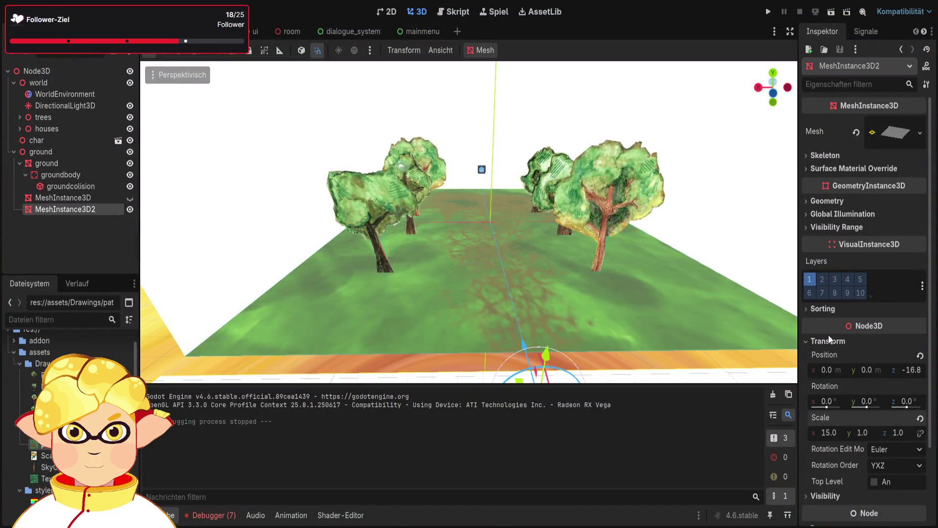
- Enter a new Z position for the white strip and view it from above
{"action": "scroll", "coordinate": [828, 336], "scroll_direction": "down", "scroll_amount": 2}
{"action": "left_click", "coordinate": [913, 318]}
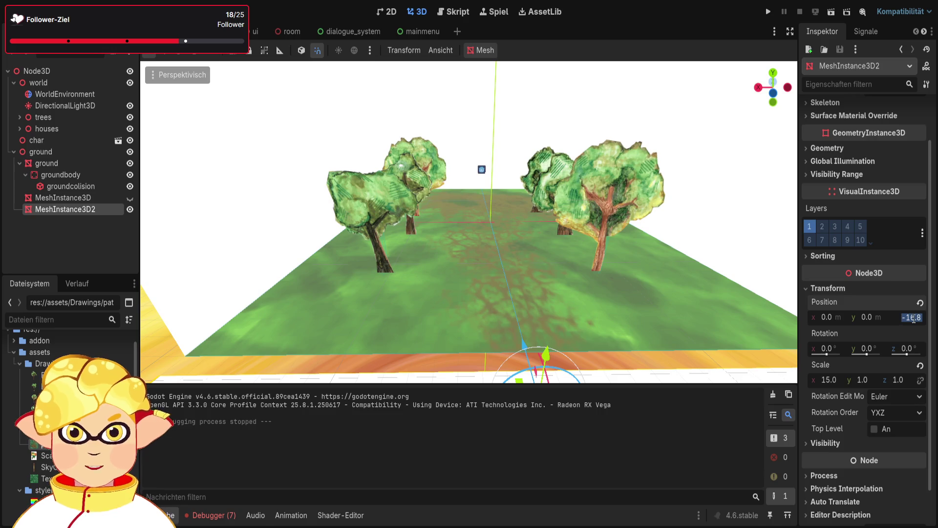
{"action": "type", "text": "0"}
{"action": "key", "text": "Return"}
{"action": "mouse_move", "coordinate": [447, 224]}
{"action": "left_mouse_down"}
{"action": "mouse_move", "coordinate": [413, 202]}
{"action": "mouse_move", "coordinate": [432, 200]}
{"action": "mouse_move", "coordinate": [558, 266]}
{"action": "left_mouse_up"}
{"action": "mouse_move", "coordinate": [724, 338]}
{"action": "left_mouse_down"}
{"action": "mouse_move", "coordinate": [684, 293]}
{"action": "mouse_move", "coordinate": [635, 317]}
{"action": "mouse_move", "coordinate": [660, 342]}
{"action": "mouse_move", "coordinate": [694, 318]}
{"action": "mouse_move", "coordinate": [635, 300]}
{"action": "left_mouse_up"}
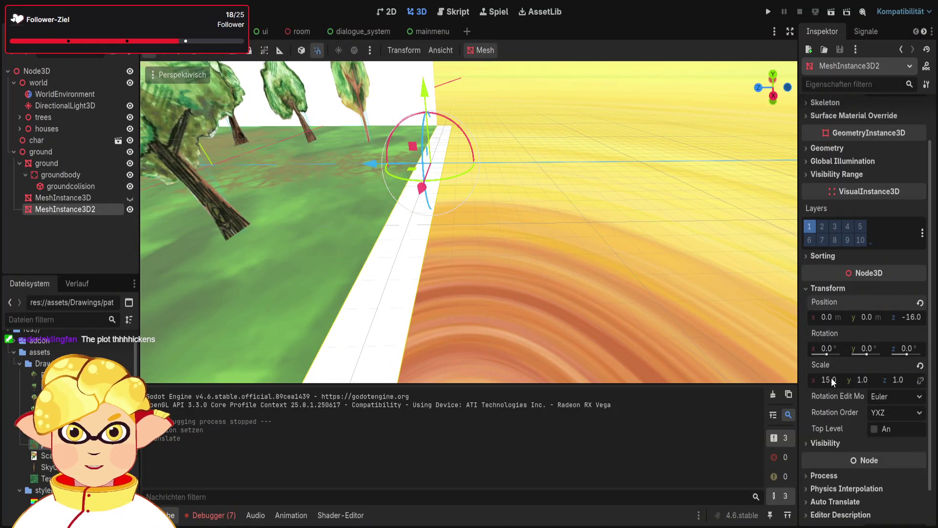
- Set the strip's Z scale to 4 and slide it farther out along Z
{"action": "left_click", "coordinate": [901, 381]}
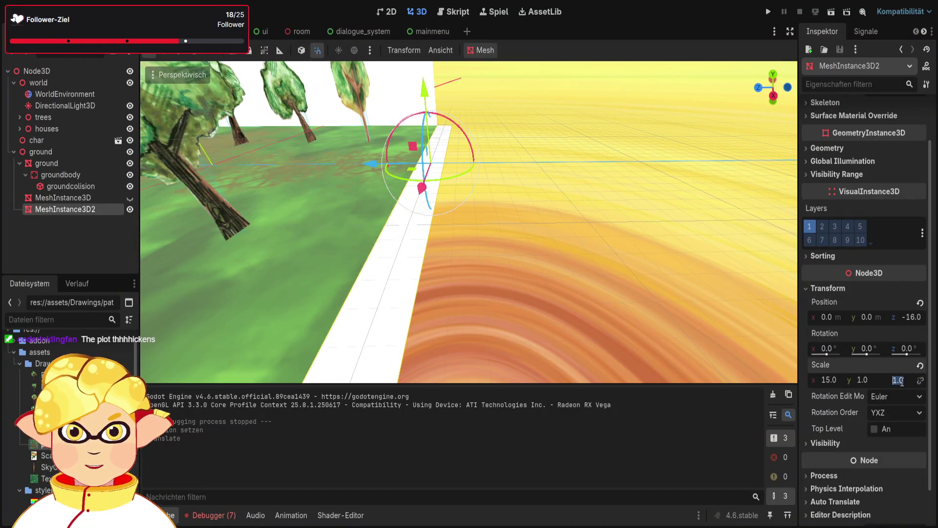
{"action": "type", "text": "4"}
{"action": "key", "text": "Return"}
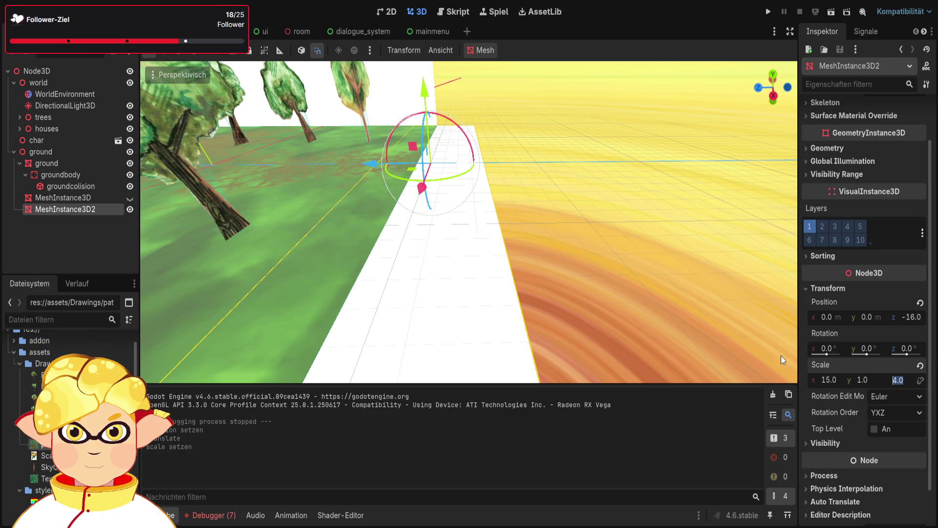
{"action": "left_click", "coordinate": [713, 289]}
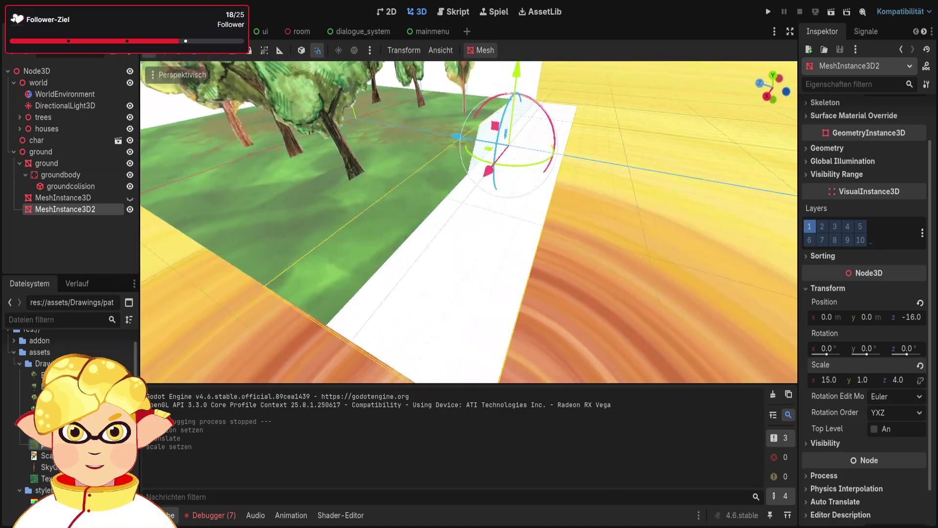
{"action": "left_click_drag", "start_coordinate": [443, 145], "coordinate": [493, 159]}
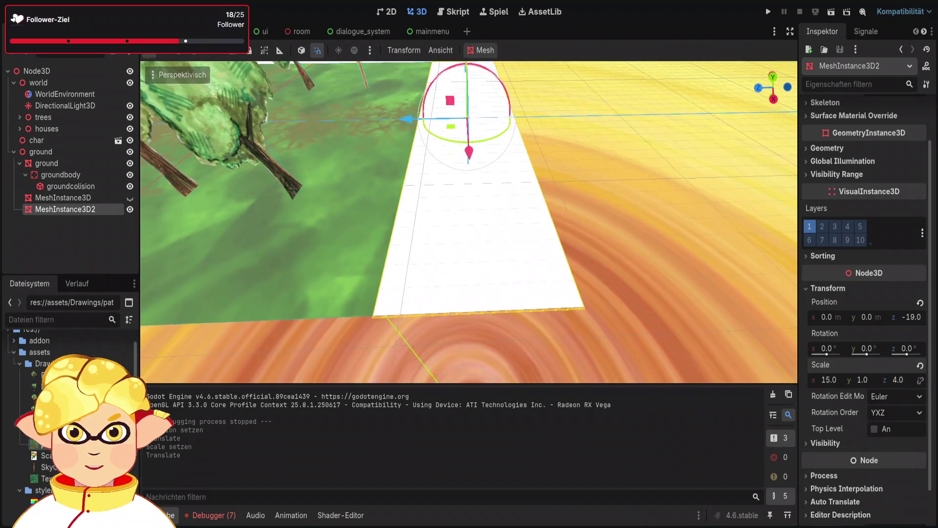
- Reduce the strip's Z scale to 3 and settle it at Z −19 beside the grass
{"action": "left_click", "coordinate": [894, 380]}
{"action": "type", "text": "3"}
{"action": "key", "text": "Return"}
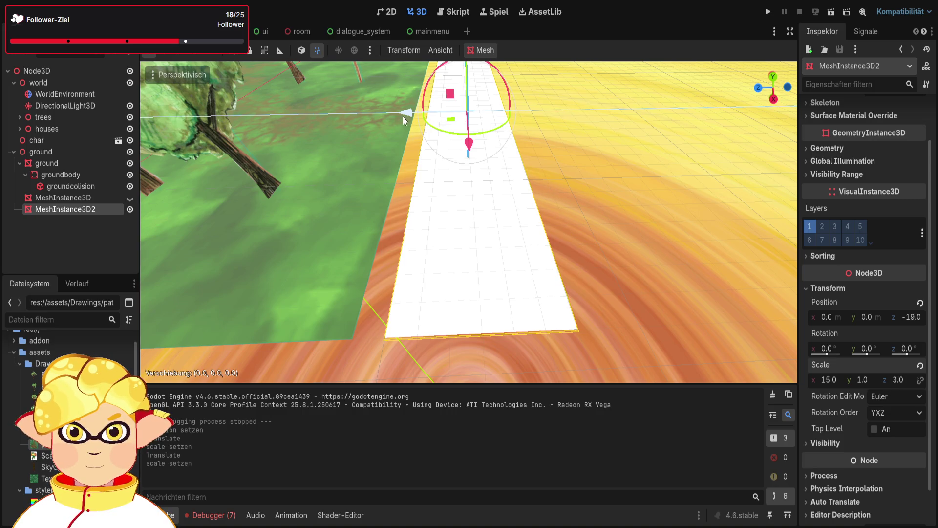
{"action": "left_click_drag", "start_coordinate": [403, 116], "coordinate": [637, 244]}
{"action": "left_click", "coordinate": [637, 245]}
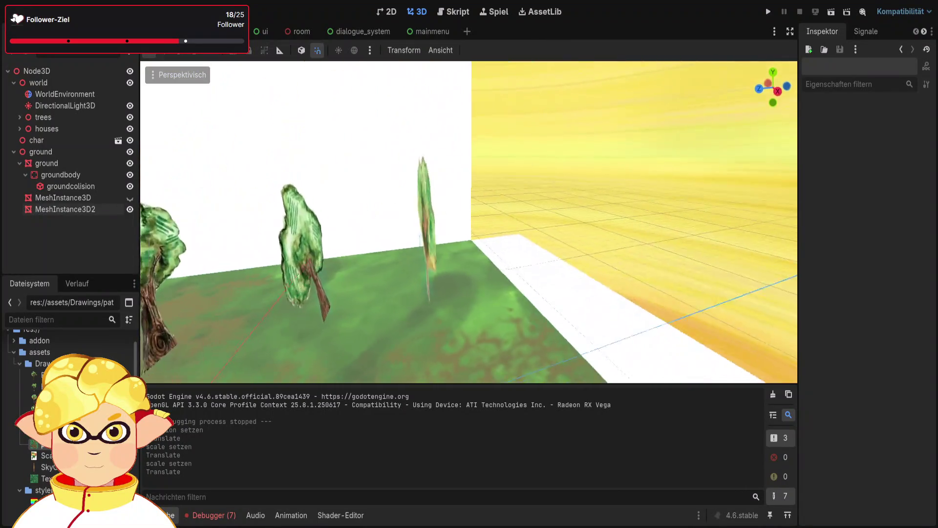
{"action": "left_click_drag", "start_coordinate": [469, 222], "coordinate": [494, 222]}
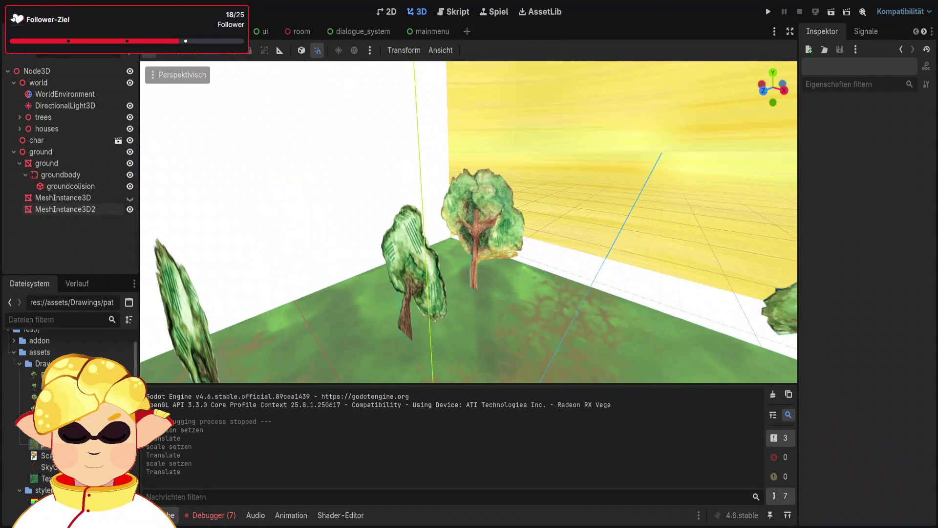
- Test-run the scene, walking the player off the ground's edge, then stop the game with F8
{"action": "key", "text": "F6"}
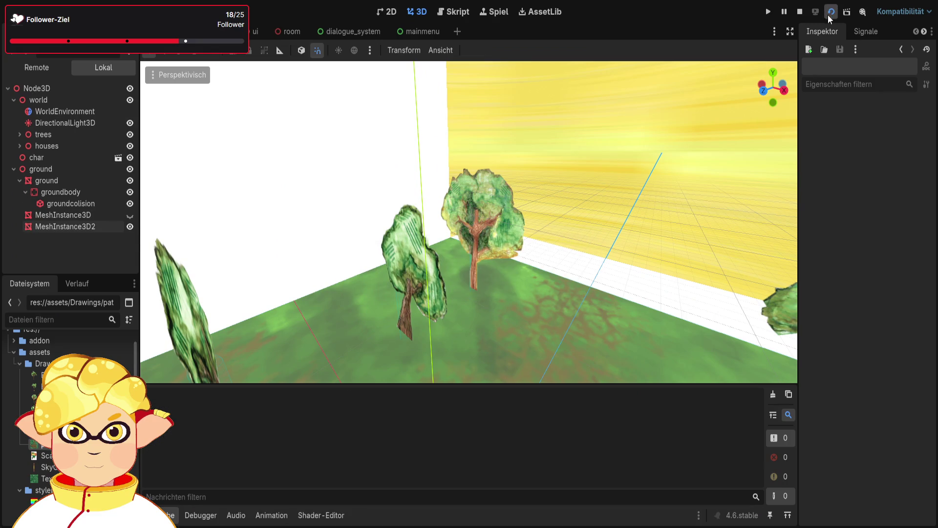
{"action": "key", "text": "w"}
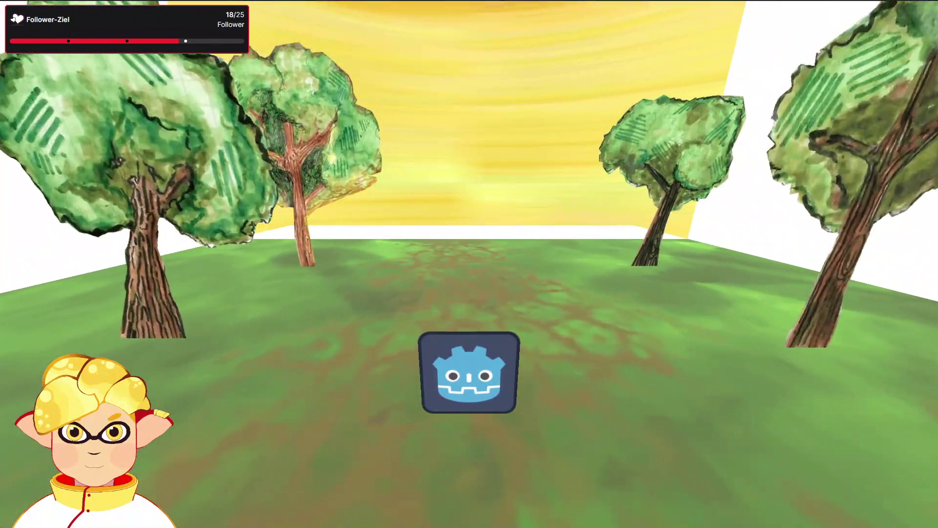
{"action": "key", "text": "a"}
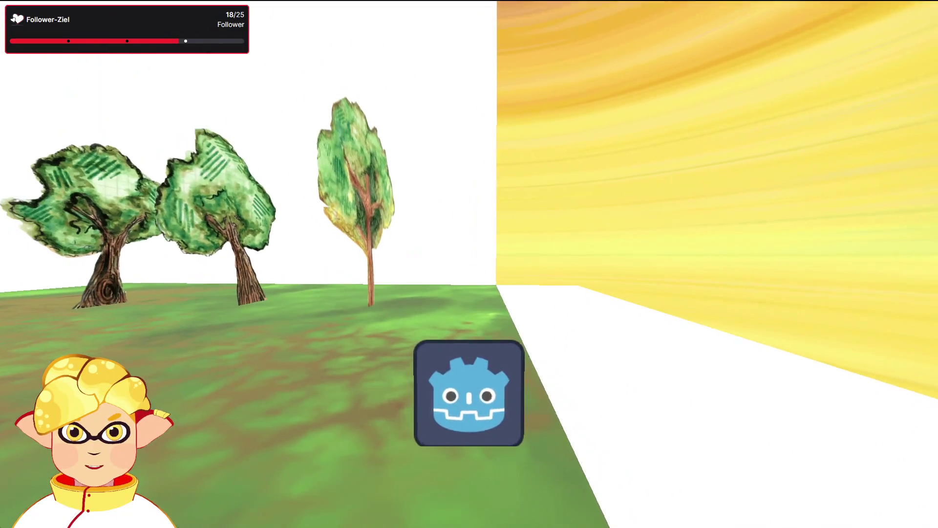
{"action": "key", "text": "w"}
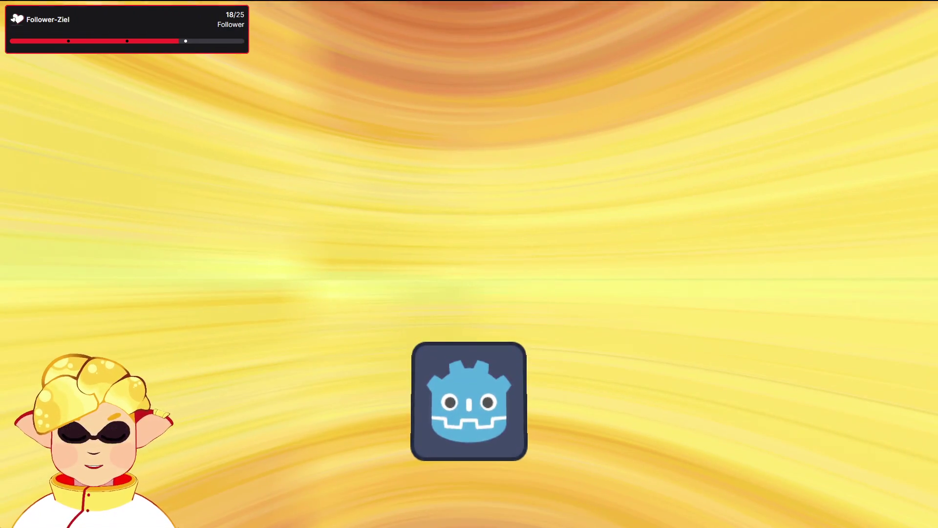
{"action": "key", "text": "F8"}
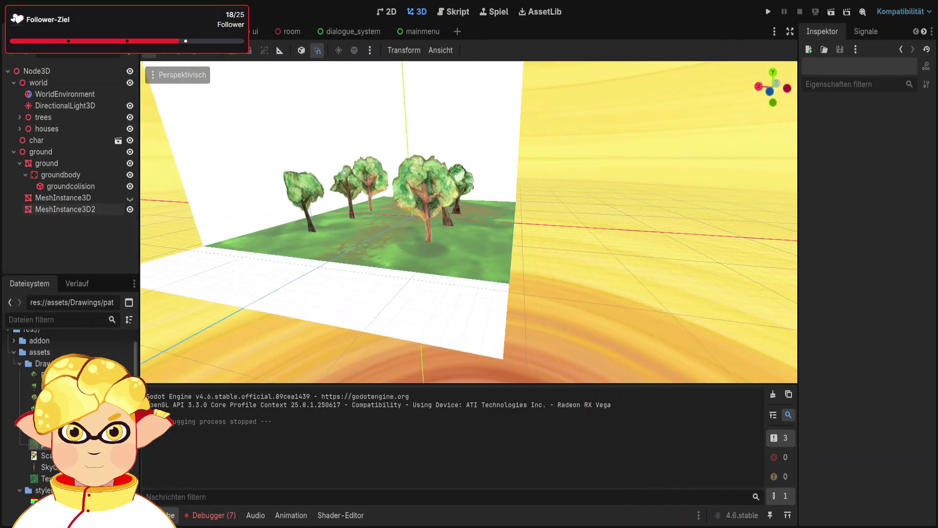
- Paste a copy of the white wall plane into houses, rotate it 75 degrees and slide it sideways
{"action": "left_click", "coordinate": [506, 256]}
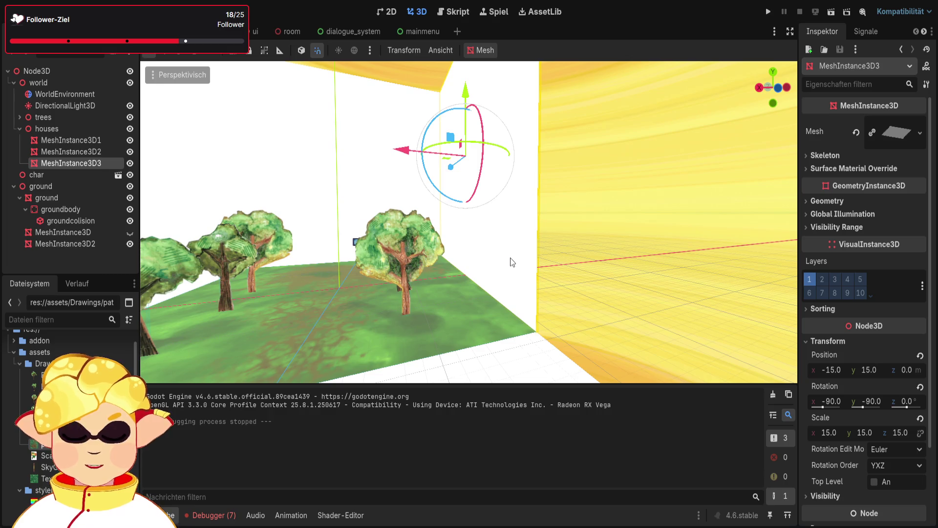
{"action": "left_click", "coordinate": [79, 130]}
{"action": "key", "text": "ctrl+v"}
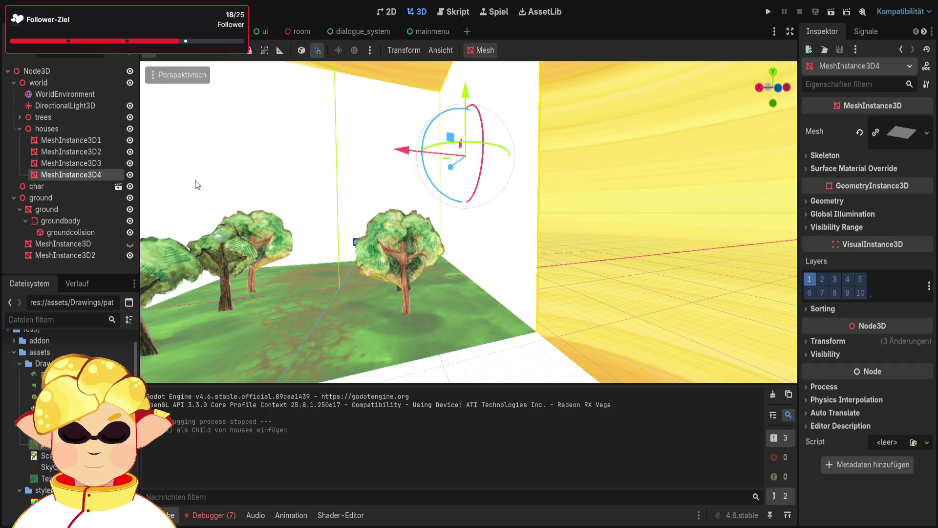
{"action": "mouse_move", "coordinate": [473, 152]}
{"action": "left_mouse_down"}
{"action": "mouse_move", "coordinate": [532, 146]}
{"action": "mouse_move", "coordinate": [532, 192]}
{"action": "mouse_move", "coordinate": [480, 186]}
{"action": "mouse_move", "coordinate": [501, 188]}
{"action": "mouse_move", "coordinate": [476, 171]}
{"action": "mouse_move", "coordinate": [493, 175]}
{"action": "left_mouse_up"}
{"action": "left_click_drag", "start_coordinate": [486, 94], "coordinate": [646, 131]}
{"action": "left_click", "coordinate": [685, 321]}
- Move the new wall plane into position beside the green ground
{"action": "mouse_move", "coordinate": [684, 321]}
{"action": "left_mouse_down"}
{"action": "mouse_move", "coordinate": [650, 254]}
{"action": "mouse_move", "coordinate": [702, 258]}
{"action": "left_mouse_up"}
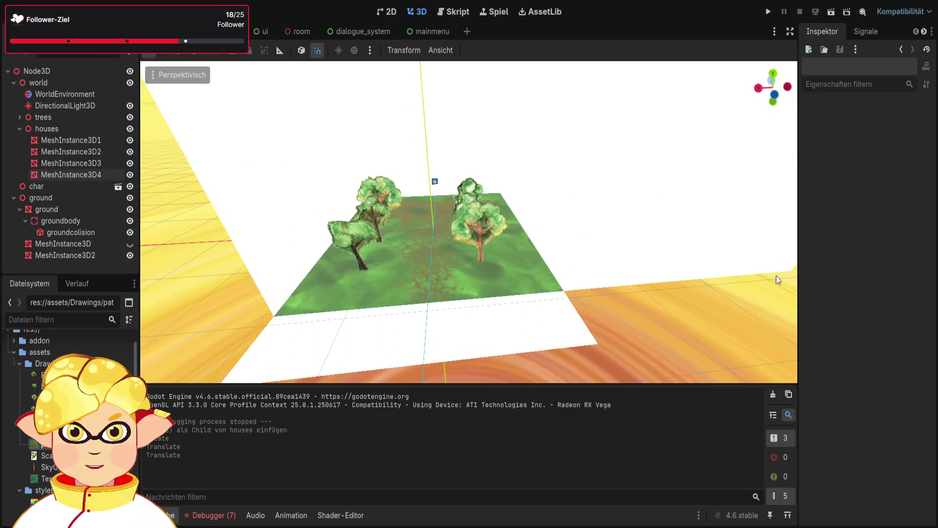
{"action": "left_click", "coordinate": [702, 258]}
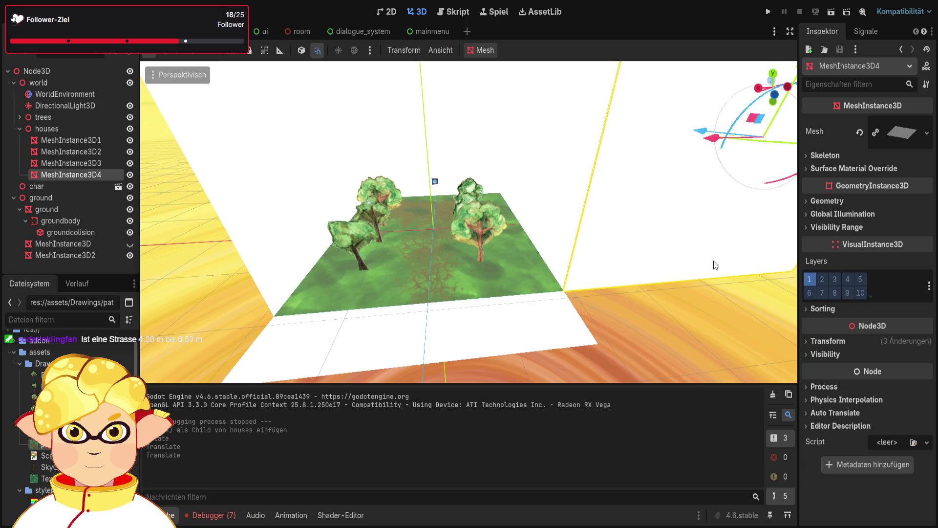
{"action": "left_click_drag", "start_coordinate": [697, 263], "coordinate": [697, 262]}
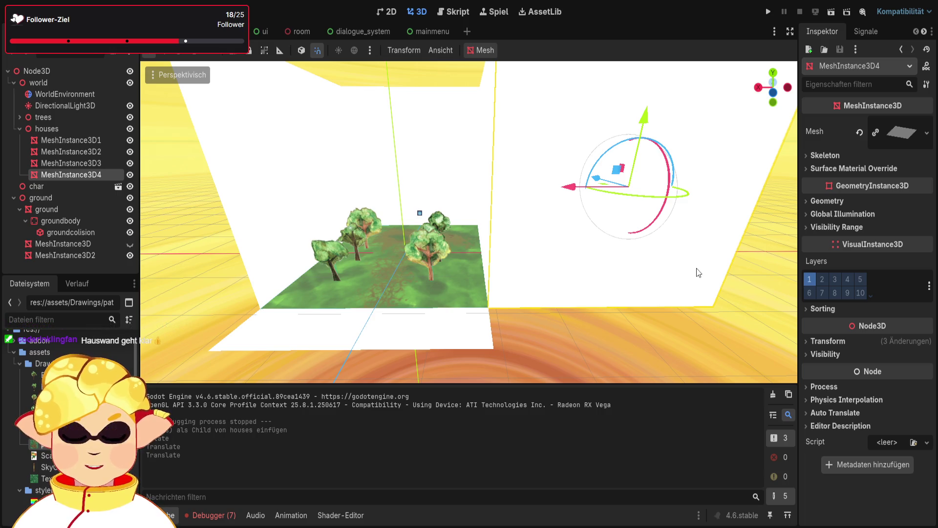
{"action": "left_click", "coordinate": [584, 321]}
{"action": "key", "text": "w"}
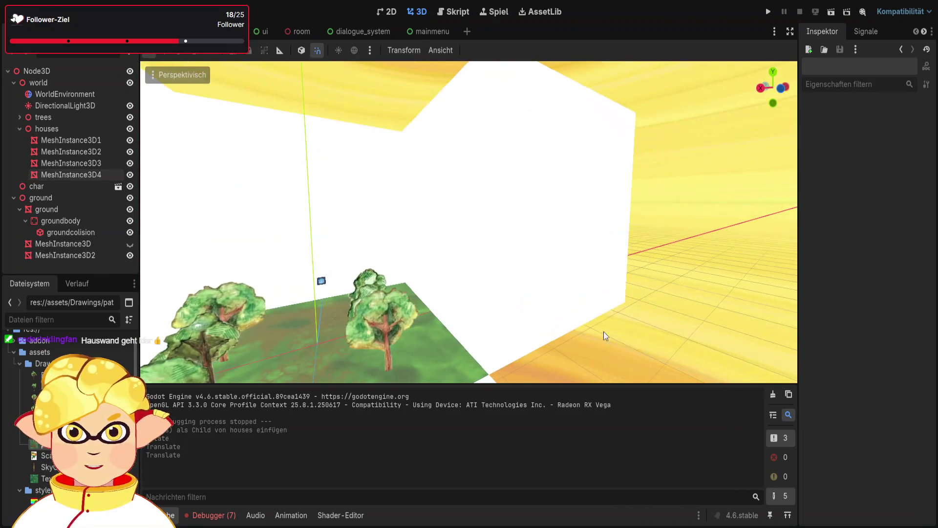
{"action": "left_click", "coordinate": [581, 265]}
{"action": "left_click_drag", "start_coordinate": [546, 221], "coordinate": [605, 234]}
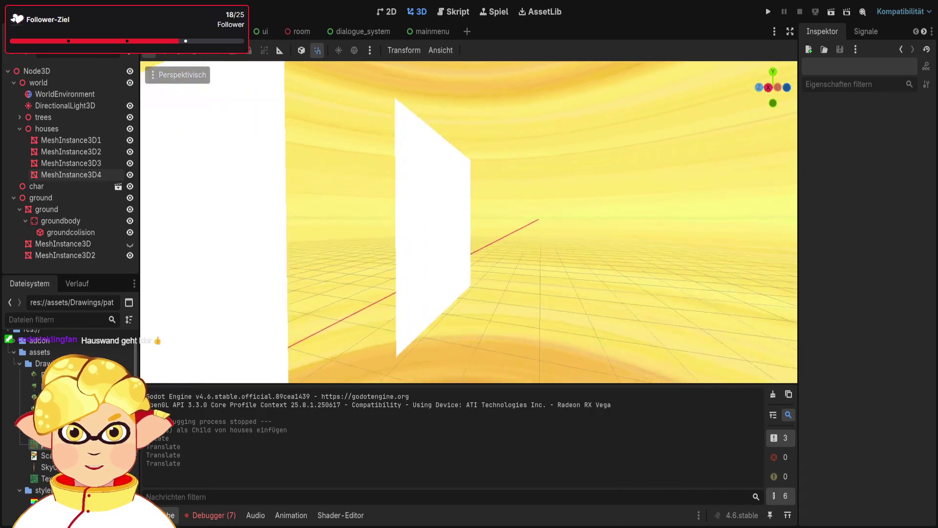
{"action": "key", "text": "s"}
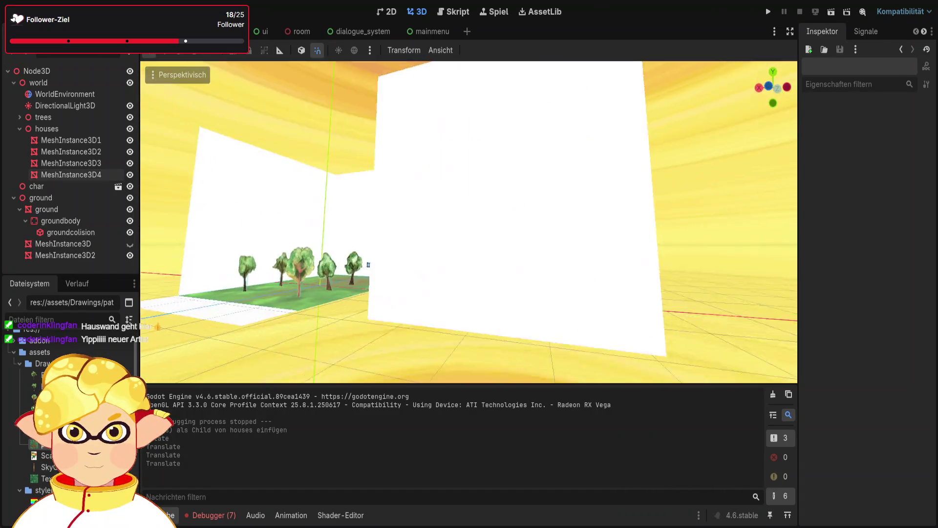
- Undo the last wall move, shift the wall right, and reselect the houses group
{"action": "left_click", "coordinate": [570, 289]}
{"action": "key", "text": "w"}
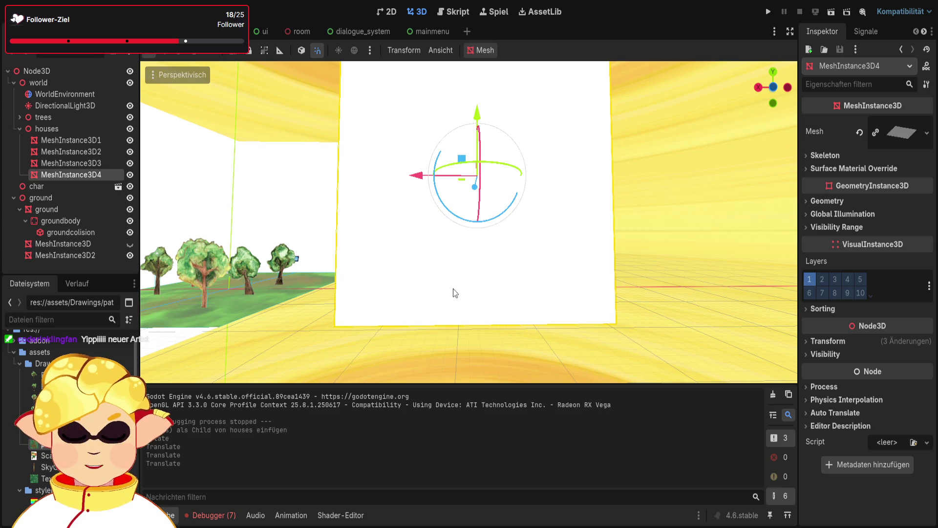
{"action": "scroll", "coordinate": [541, 222], "scroll_direction": "down", "scroll_amount": 5}
{"action": "scroll", "coordinate": [541, 222], "scroll_direction": "up", "scroll_amount": 5}
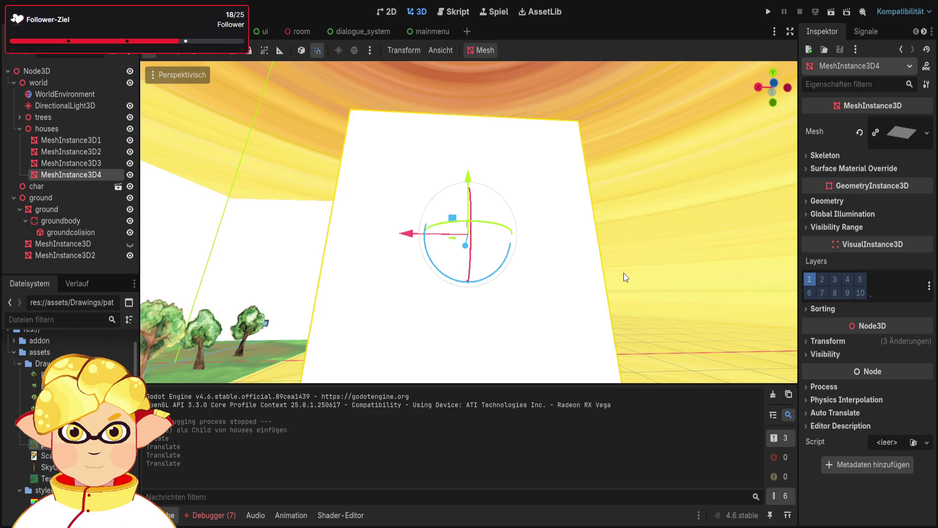
{"action": "mouse_move", "coordinate": [625, 273]}
{"action": "left_mouse_down"}
{"action": "mouse_move", "coordinate": [567, 293]}
{"action": "mouse_move", "coordinate": [625, 280]}
{"action": "mouse_move", "coordinate": [601, 288]}
{"action": "mouse_move", "coordinate": [562, 203]}
{"action": "left_mouse_up"}
{"action": "key", "text": "ctrl+z"}
{"action": "key", "text": "ctrl+z"}
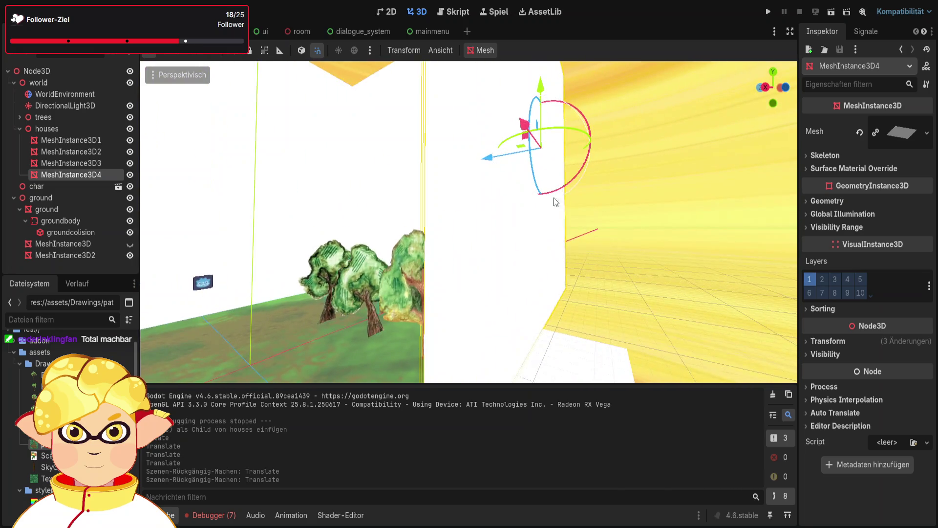
{"action": "mouse_move", "coordinate": [521, 140]}
{"action": "left_mouse_down"}
{"action": "mouse_move", "coordinate": [551, 163]}
{"action": "mouse_move", "coordinate": [548, 170]}
{"action": "left_mouse_up"}
{"action": "left_click", "coordinate": [696, 236]}
{"action": "mouse_move", "coordinate": [696, 236]}
{"action": "left_mouse_down"}
{"action": "mouse_move", "coordinate": [723, 232]}
{"action": "mouse_move", "coordinate": [652, 234]}
{"action": "left_mouse_up"}
{"action": "left_click", "coordinate": [713, 274]}
{"action": "mouse_move", "coordinate": [713, 274]}
{"action": "left_mouse_down"}
{"action": "mouse_move", "coordinate": [684, 272]}
{"action": "mouse_move", "coordinate": [738, 272]}
{"action": "mouse_move", "coordinate": [712, 277]}
{"action": "left_mouse_up"}
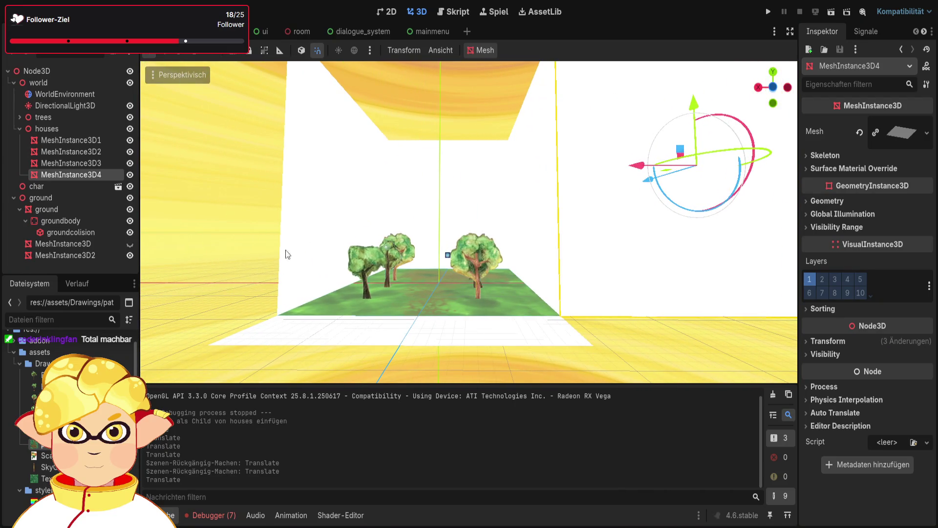
{"action": "left_click", "coordinate": [71, 130]}
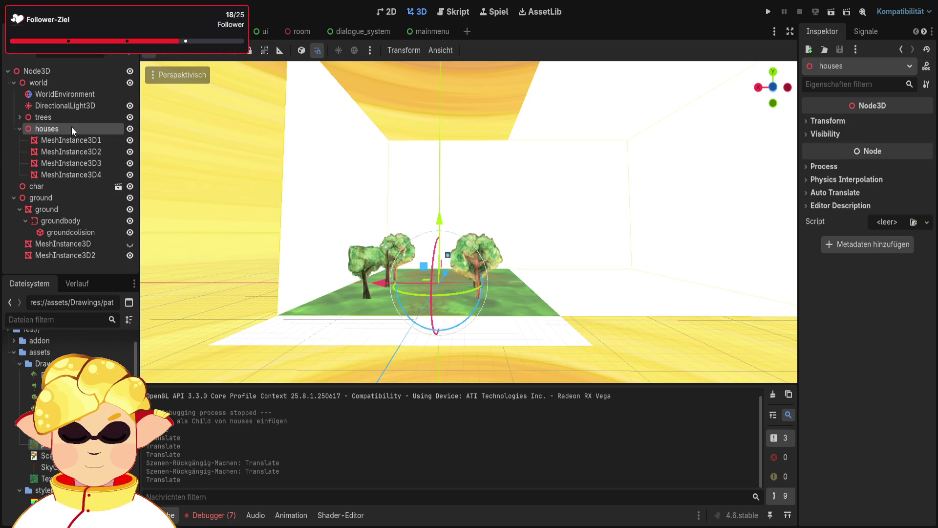
- Paste MeshInstance3D5 into houses, move it 60 m along X, then select the white strip
{"action": "key", "text": "ctrl+v"}
{"action": "left_click_drag", "start_coordinate": [624, 176], "coordinate": [90, 203]}
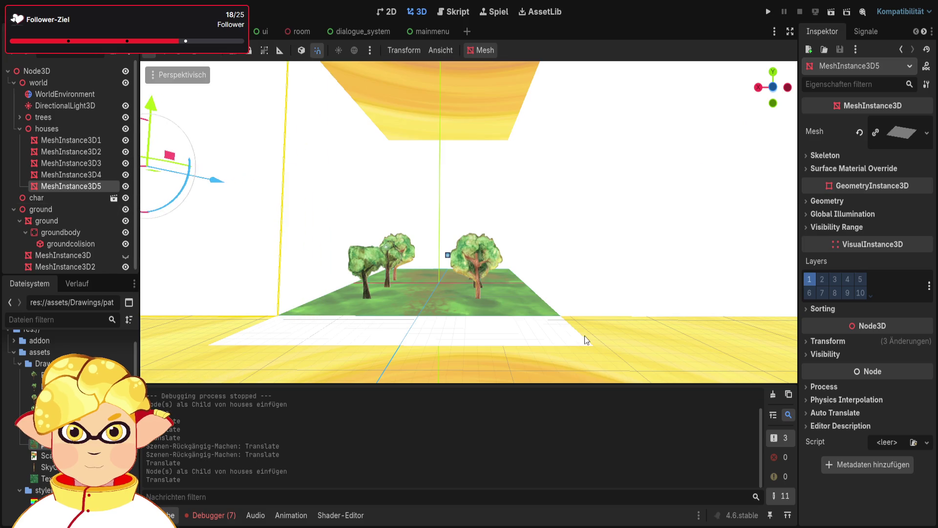
{"action": "left_click", "coordinate": [613, 336]}
{"action": "scroll", "coordinate": [613, 337], "scroll_direction": "up", "scroll_amount": 3}
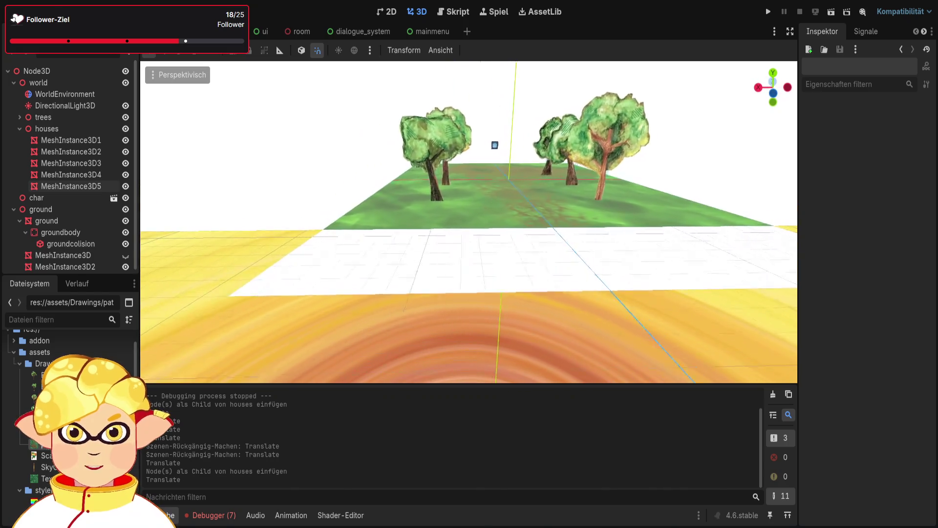
{"action": "left_click", "coordinate": [459, 307]}
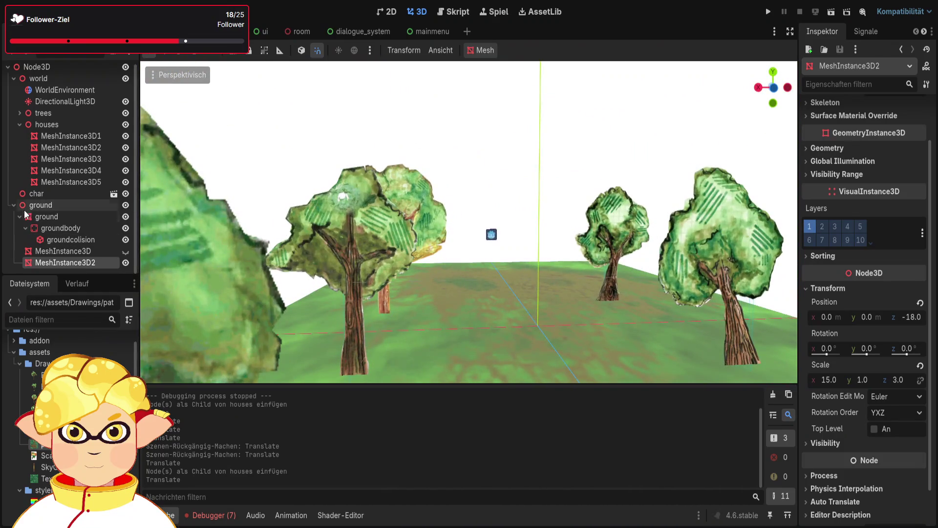
- Move the char player −6 m along Z to z 8.691 and run the current scene
{"action": "double_click", "coordinate": [30, 193]}
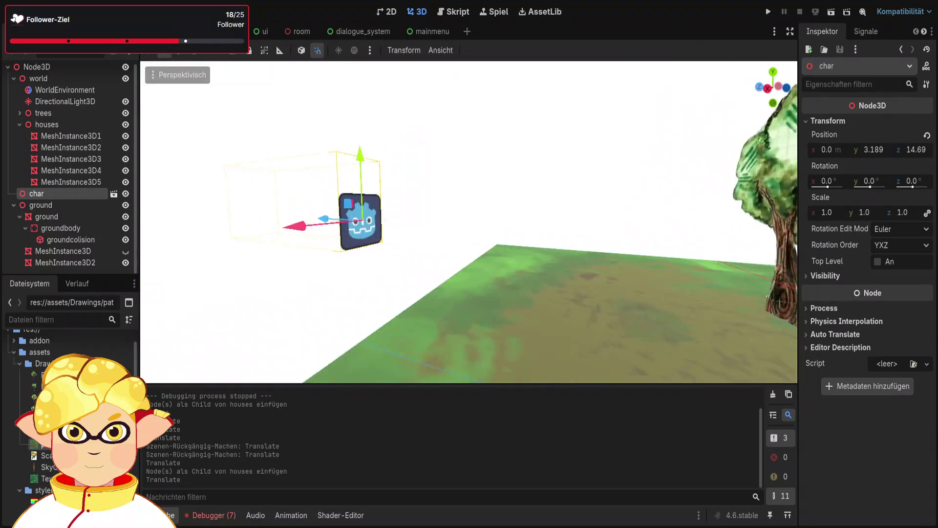
{"action": "left_click", "coordinate": [398, 218]}
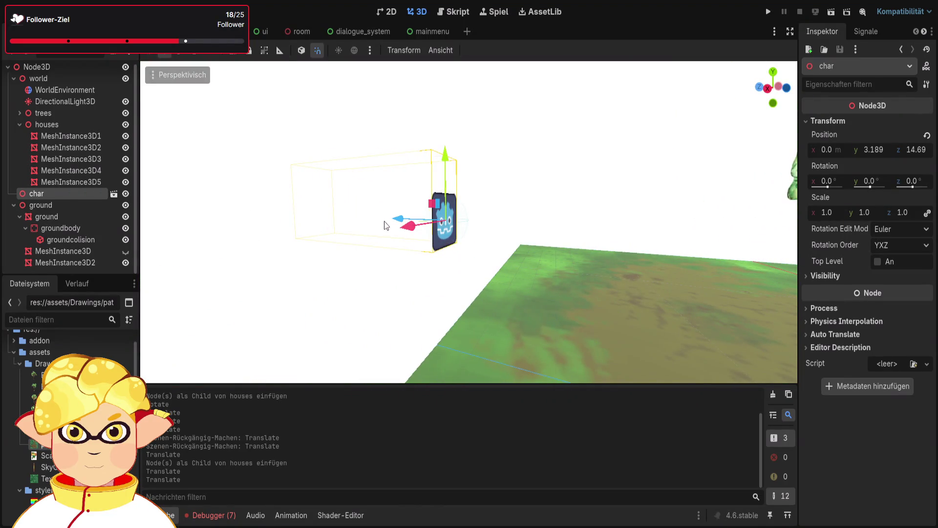
{"action": "left_click_drag", "start_coordinate": [383, 221], "coordinate": [620, 249]}
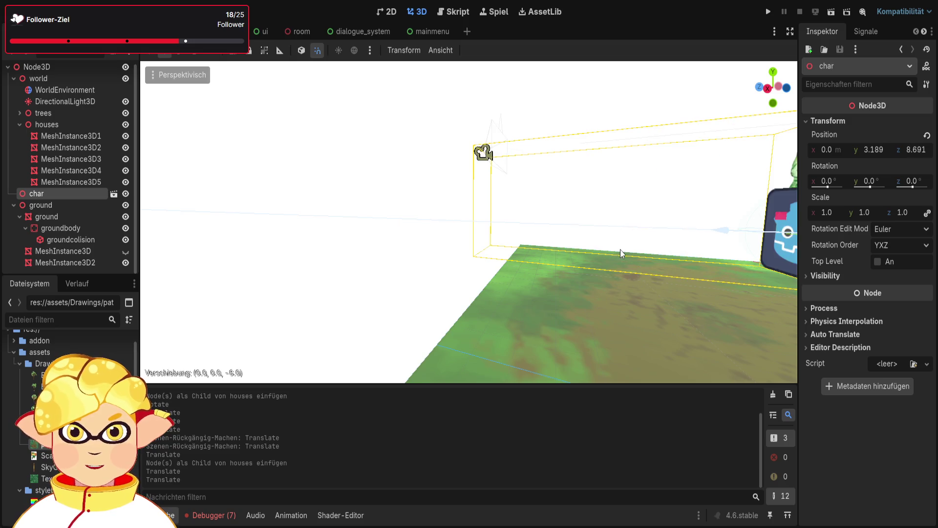
{"action": "key", "text": "f"}
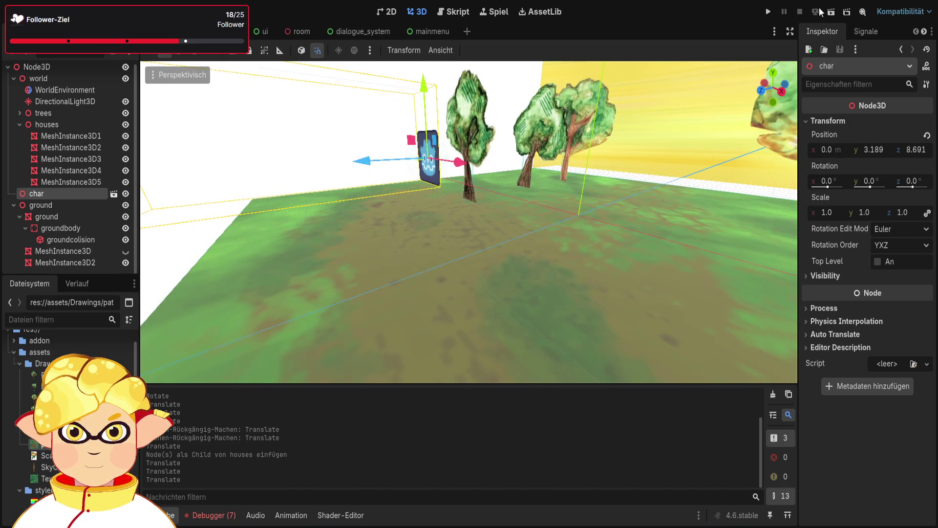
{"action": "left_click", "coordinate": [832, 11]}
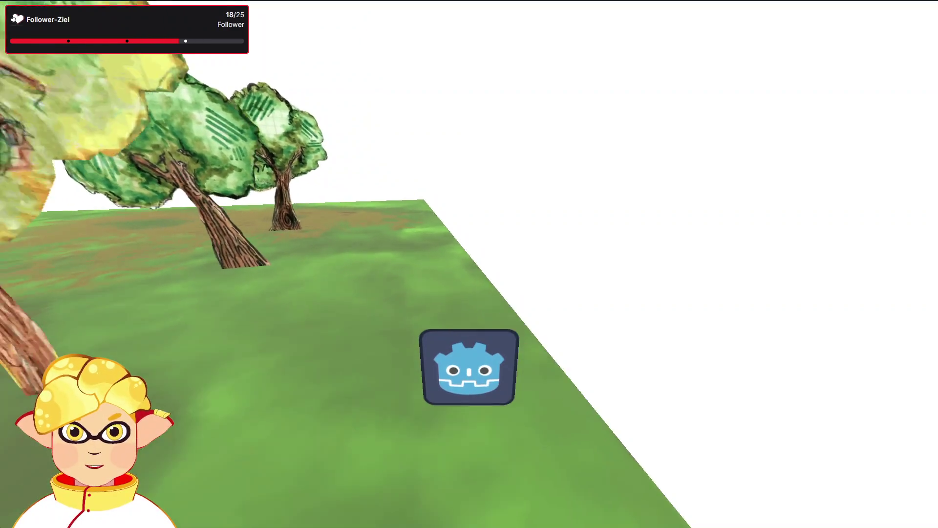
- Stop the test run with Escape, deselect the player, and zoom the viewport in
{"action": "key", "text": "Escape"}
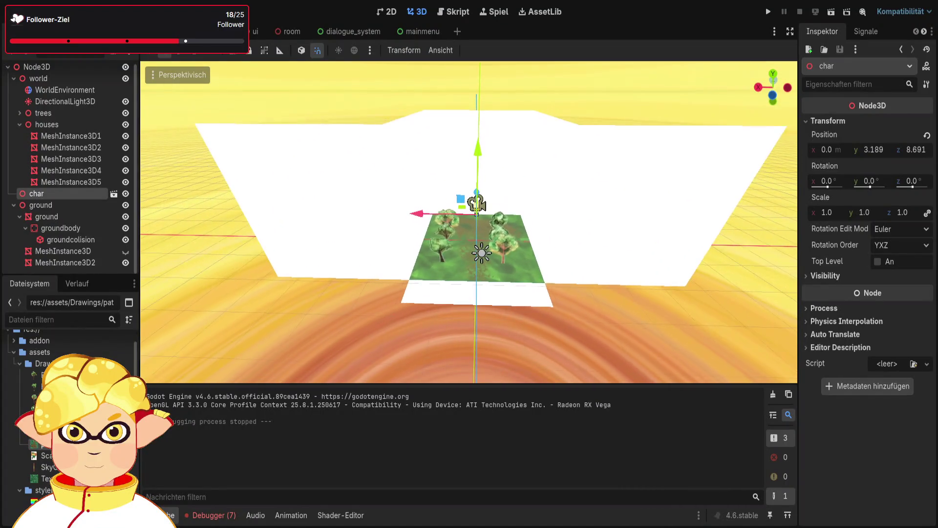
{"action": "left_click", "coordinate": [606, 326]}
{"action": "scroll", "coordinate": [605, 325], "scroll_direction": "up", "scroll_amount": 5}
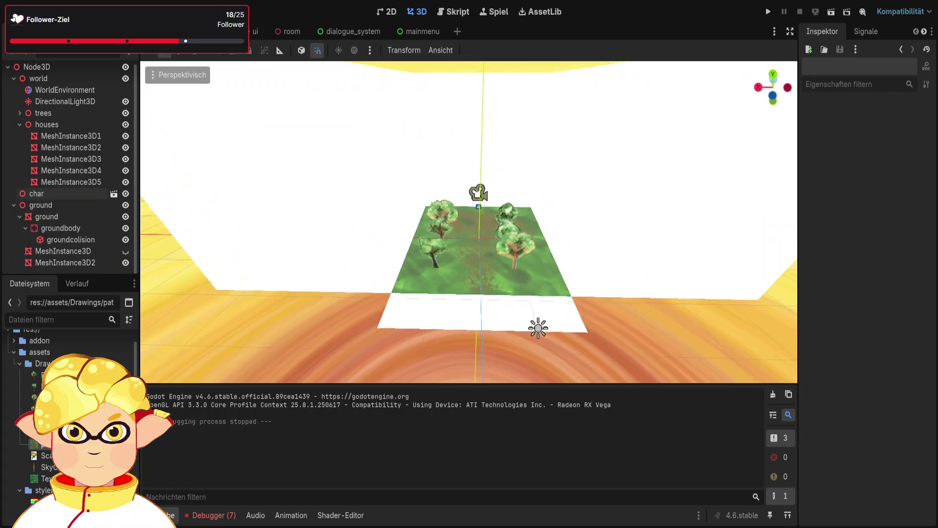